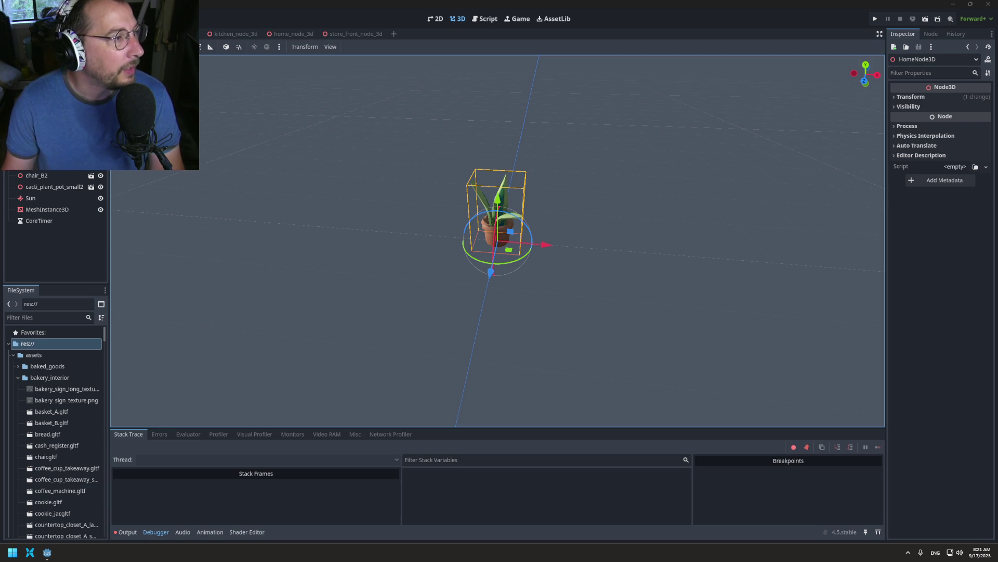
- Zoom out, flatten the view angle, and select the store-front display case
click(223, 195)
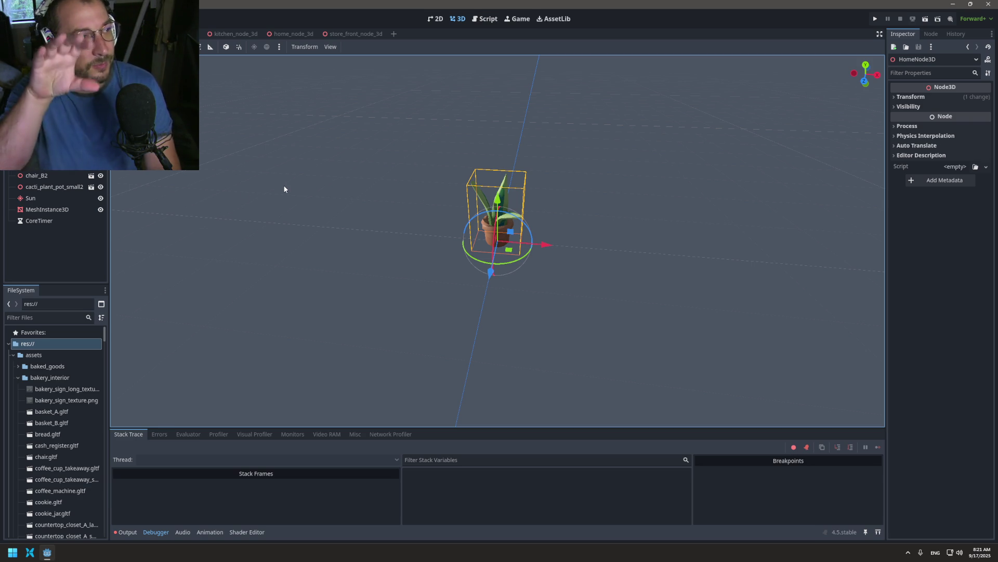
scroll(664, 170, down, 5)
scroll(630, 214, down, 5)
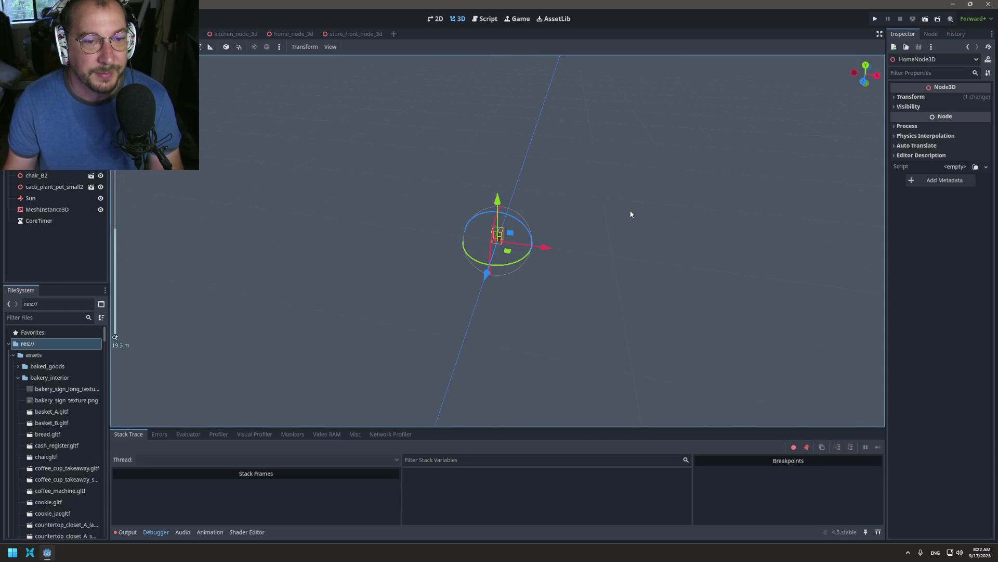
mouse_move(648, 196)
mouse_down()
mouse_move(519, 246)
mouse_move(283, 293)
mouse_move(370, 259)
mouse_up()
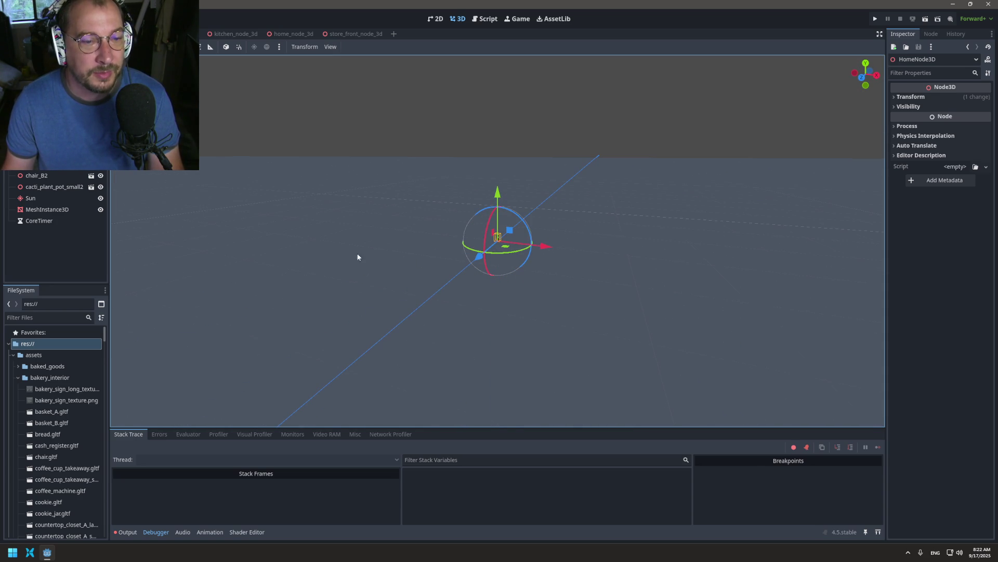
click(469, 182)
click(509, 227)
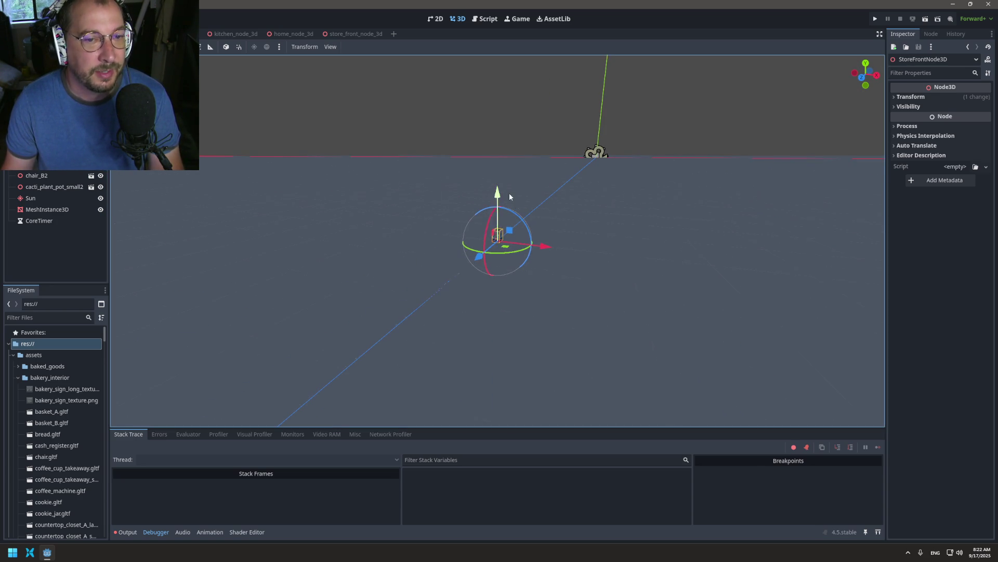
- Zoom in and orbit to the display case's front and left side, undoing an accidental rotation
scroll(511, 221, up, 10)
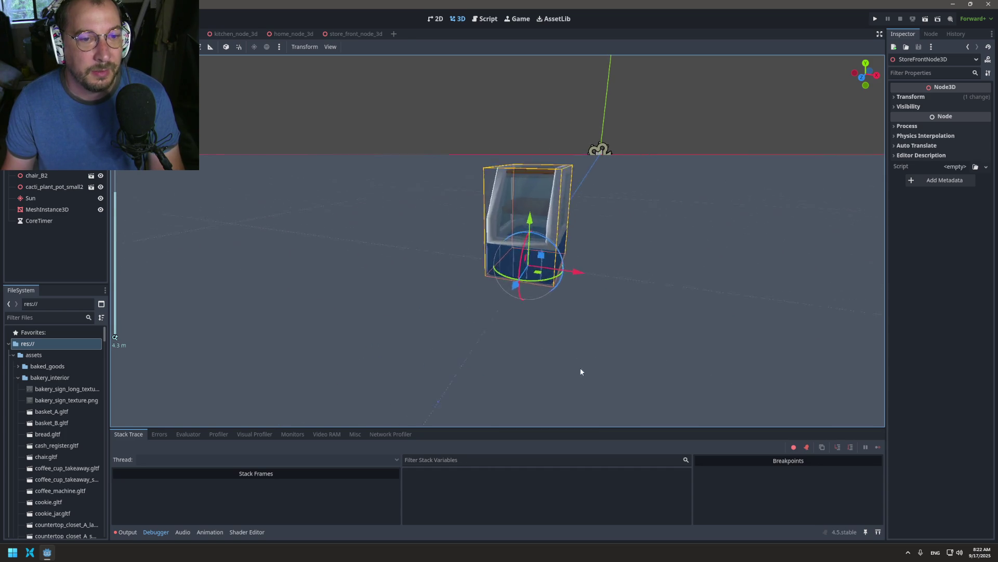
drag(563, 385, 646, 348)
scroll(624, 305, up, 5)
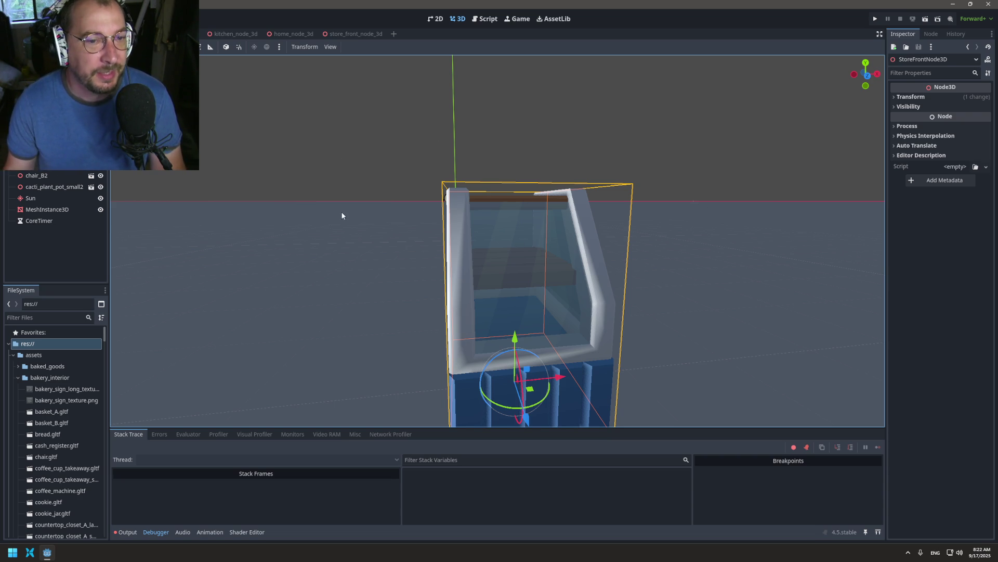
drag(343, 213, 405, 262)
drag(563, 372, 588, 361)
key(ctrl+z)
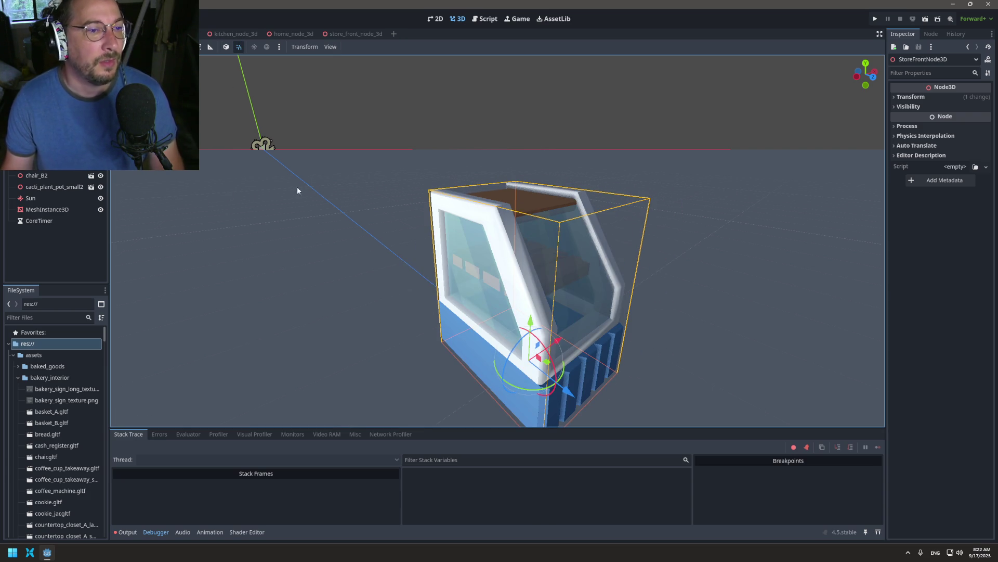
- Orbit to top-down and low angled views of the display case, then run the game
drag(296, 189, 265, 286)
mouse_move(377, 184)
mouse_down()
mouse_move(314, 157)
mouse_move(322, 118)
mouse_move(391, 101)
mouse_move(530, 32)
mouse_up()
key(F5)
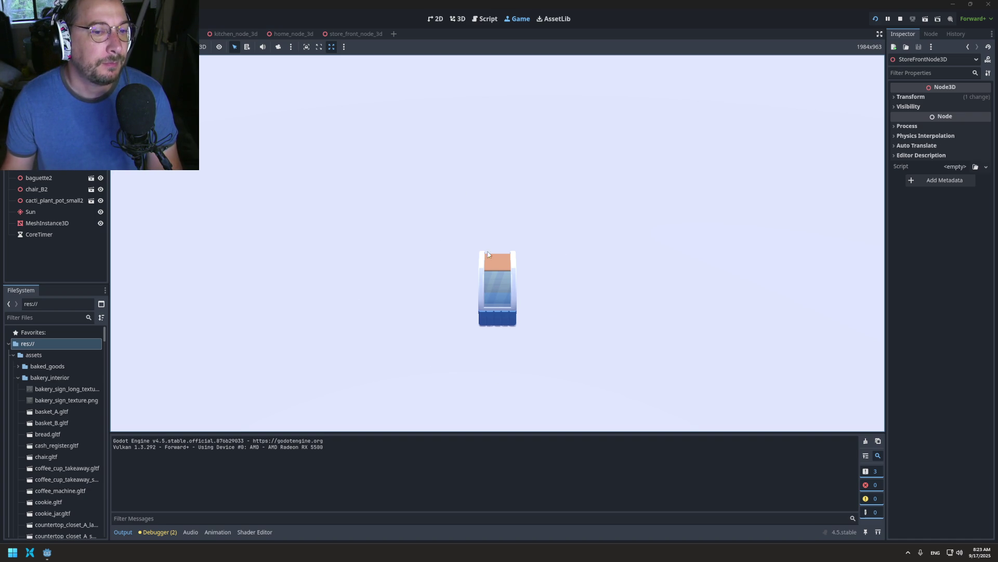
- Watch the game move through its phases, then stop it and open game.gd
click(566, 336)
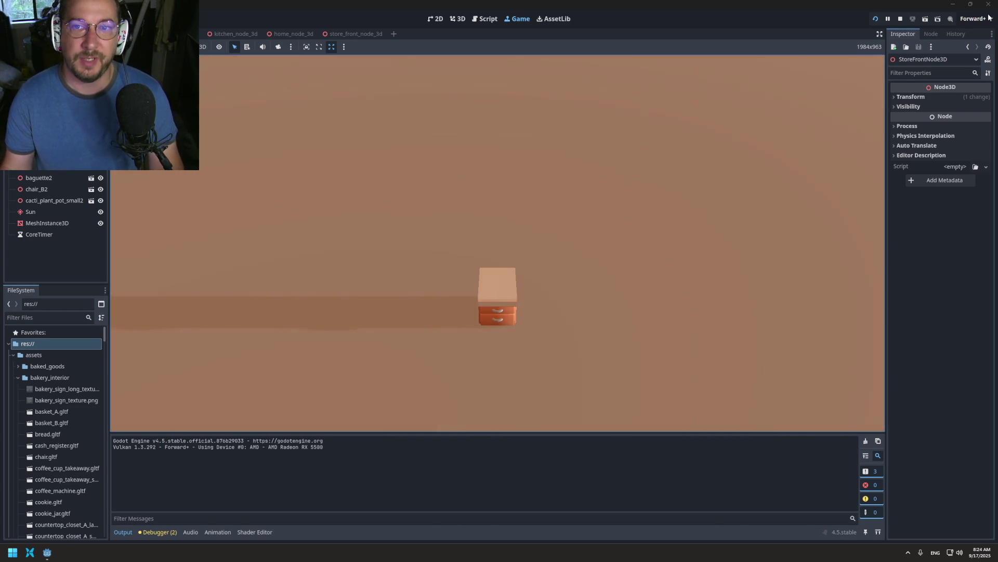
click(900, 19)
click(483, 19)
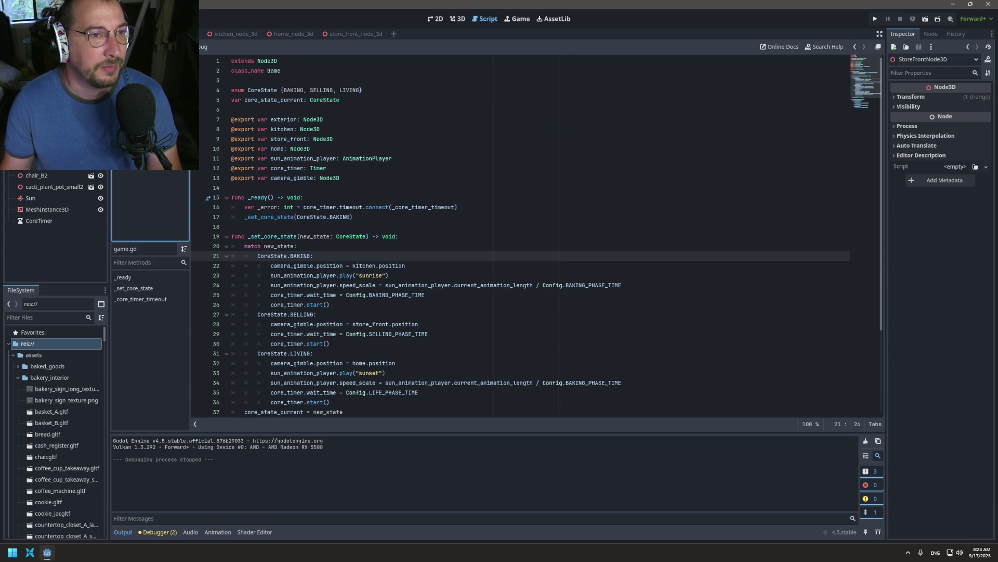
- In config.gd, change the baking, selling and life phase multipliers from 0.5 to 5.0 and save
key(alt+Left)
click(372, 100)
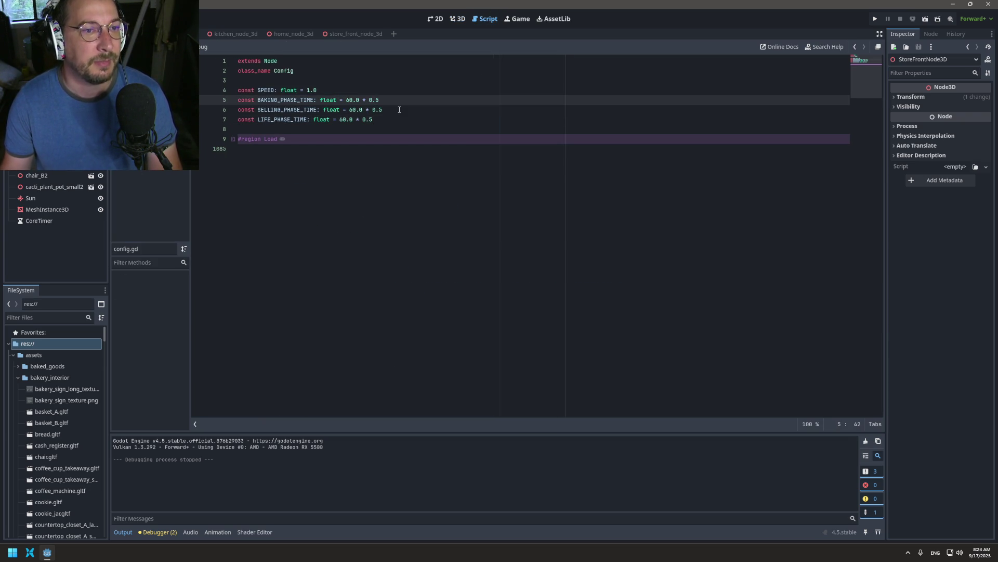
key(BackSpace)
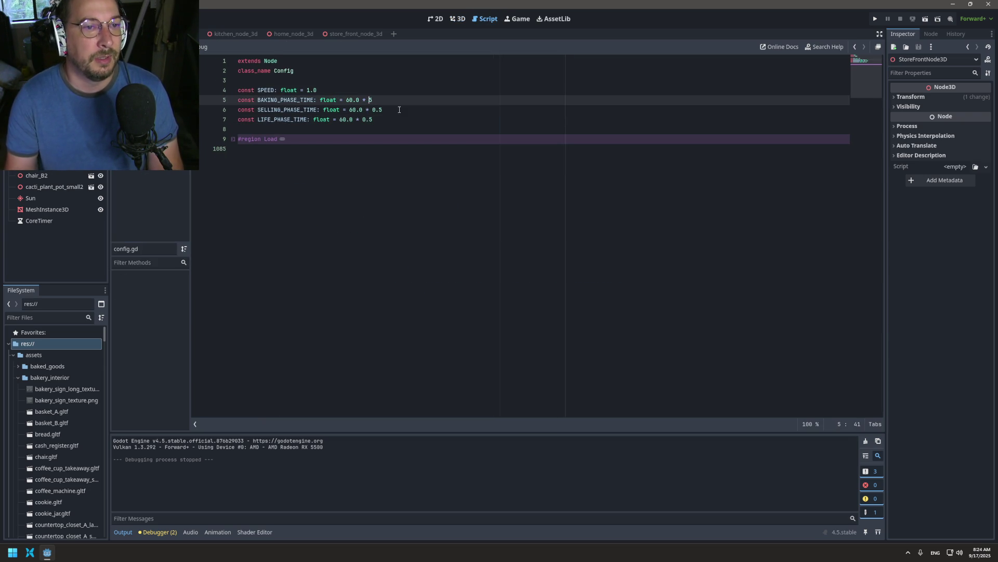
key(Down)
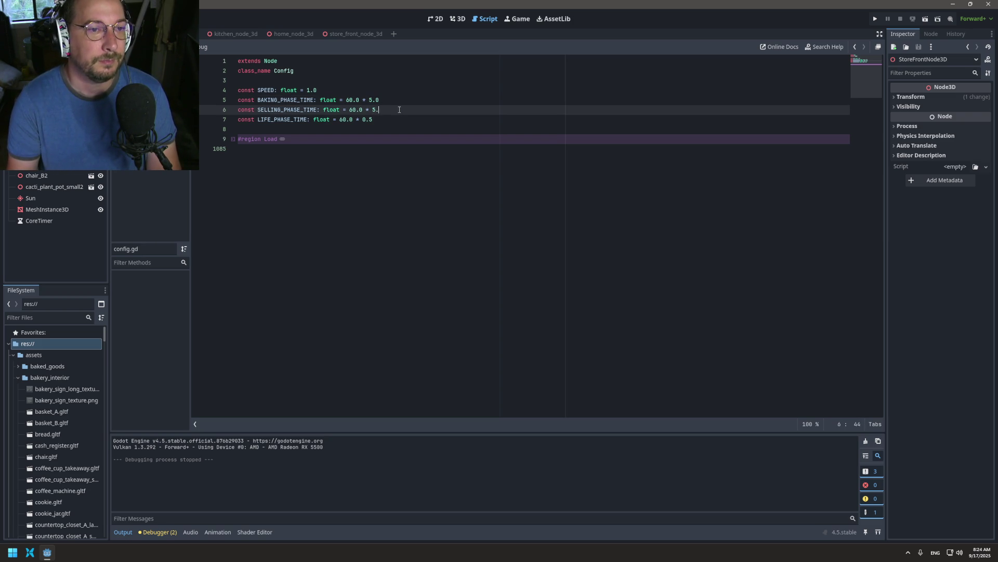
key(Down)
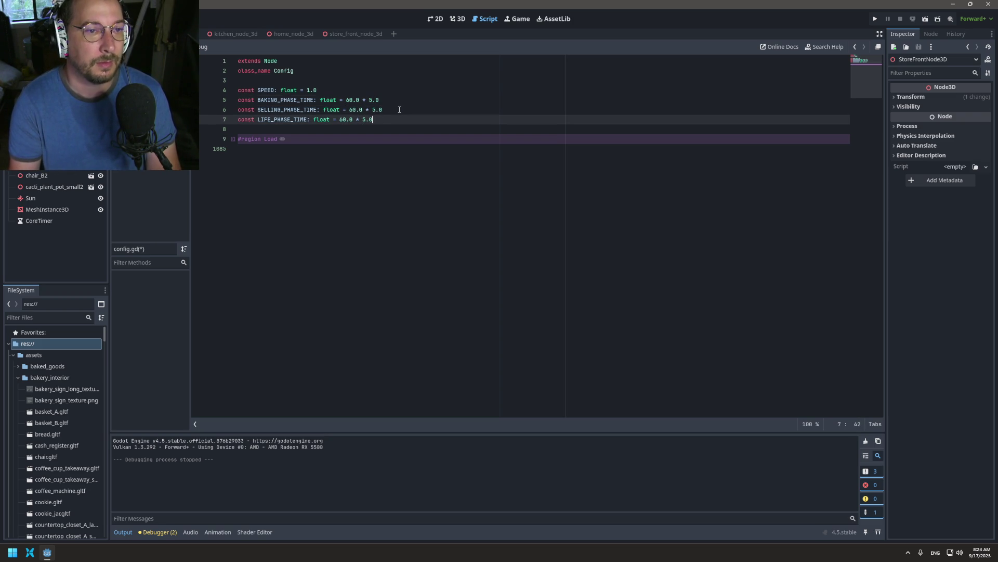
key(ctrl+s)
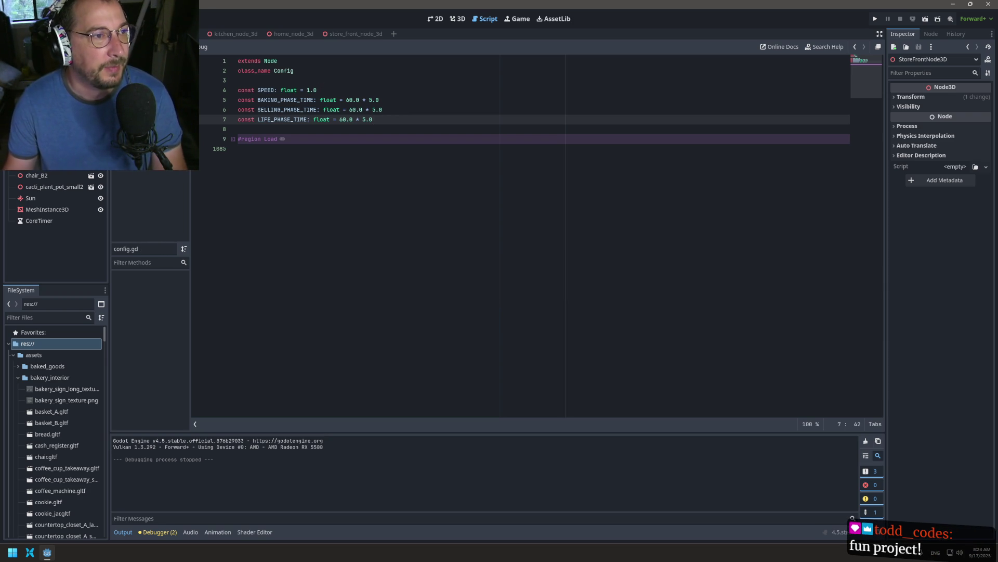
click(29, 60)
click(457, 18)
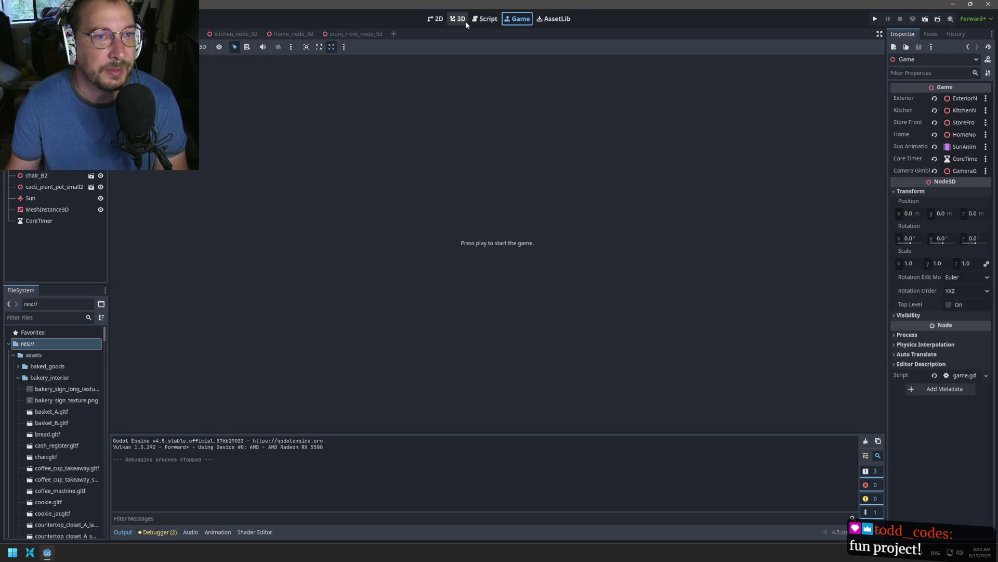
- Zoom out the viewport and switch to the kitchen_node_3d scene tab
scroll(384, 149, down, 5)
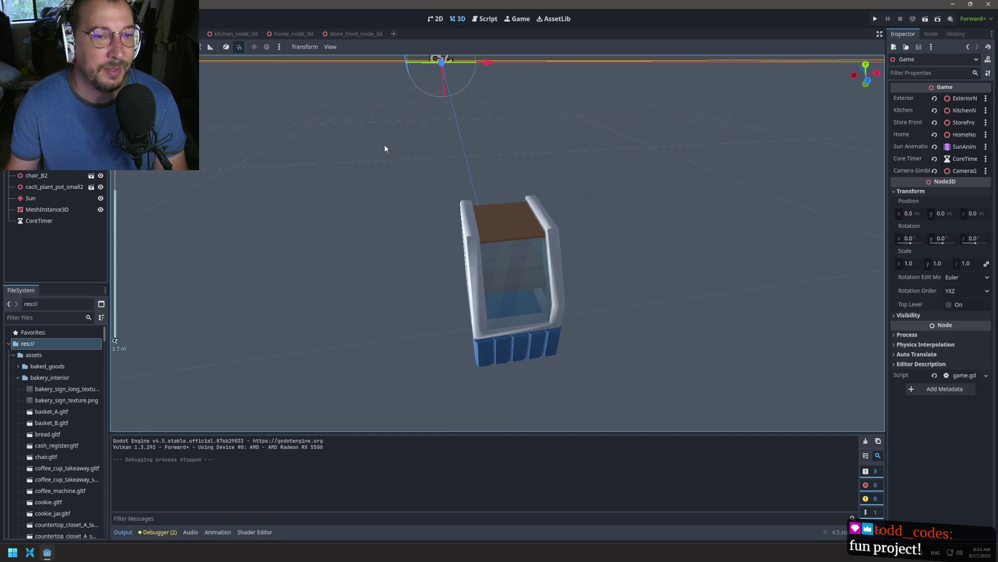
scroll(377, 154, down, 3)
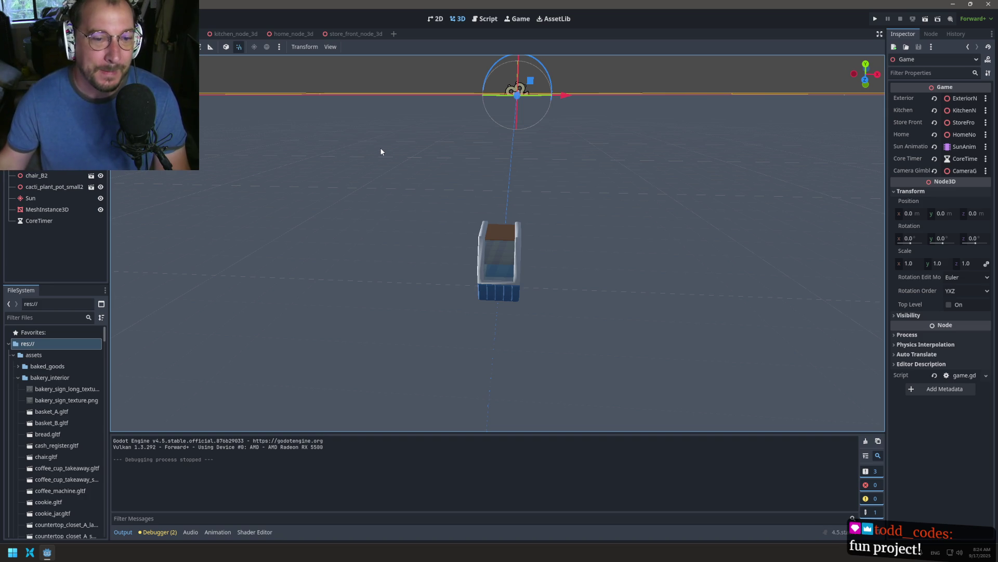
scroll(441, 201, down, 4)
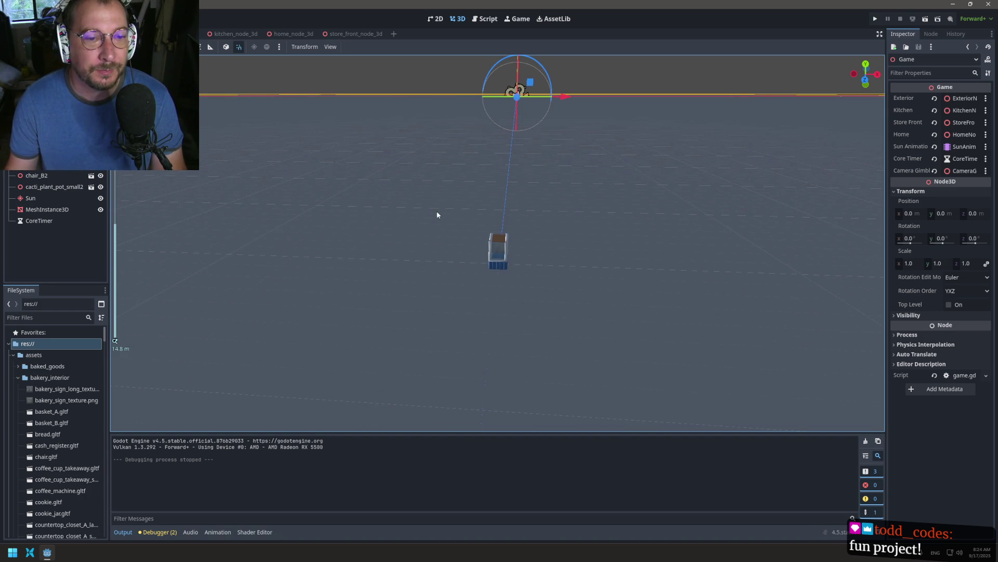
click(236, 34)
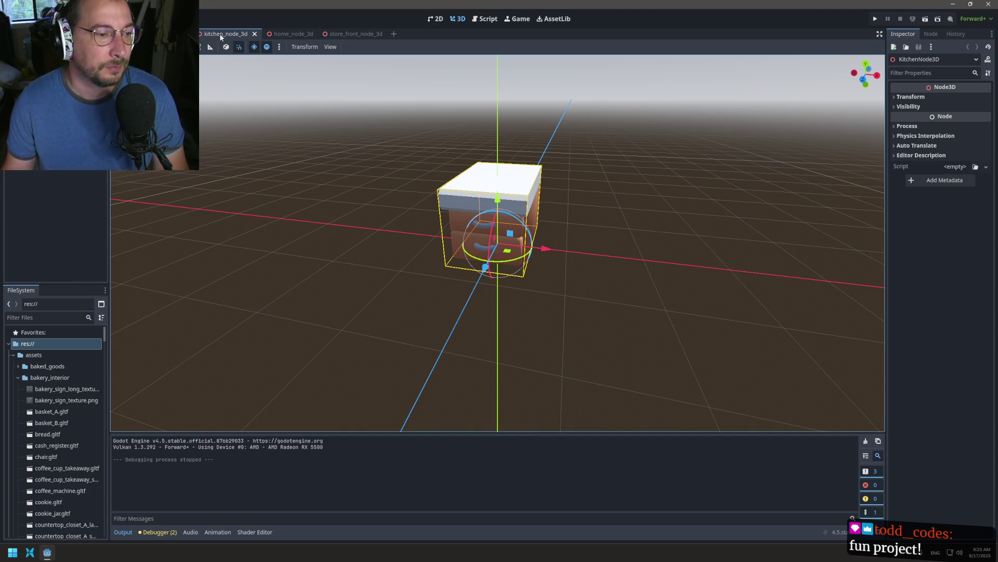
- Collapse the bakery_interior and assets folders in the FileSystem dock
click(18, 377)
click(13, 355)
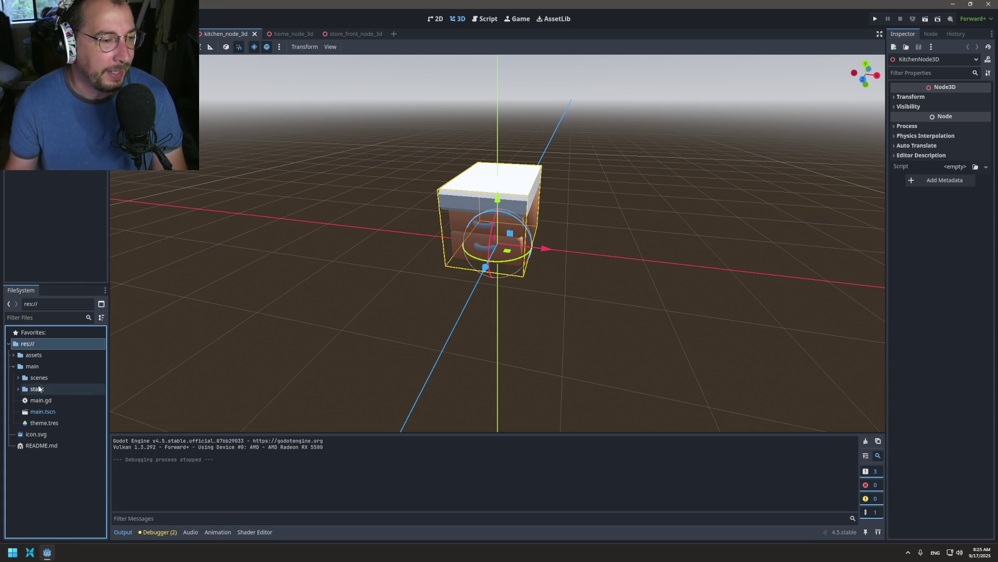
- Launch the Project Manager from the taskbar and open the Space Cop project for editing
key(ctrl+super+Right)
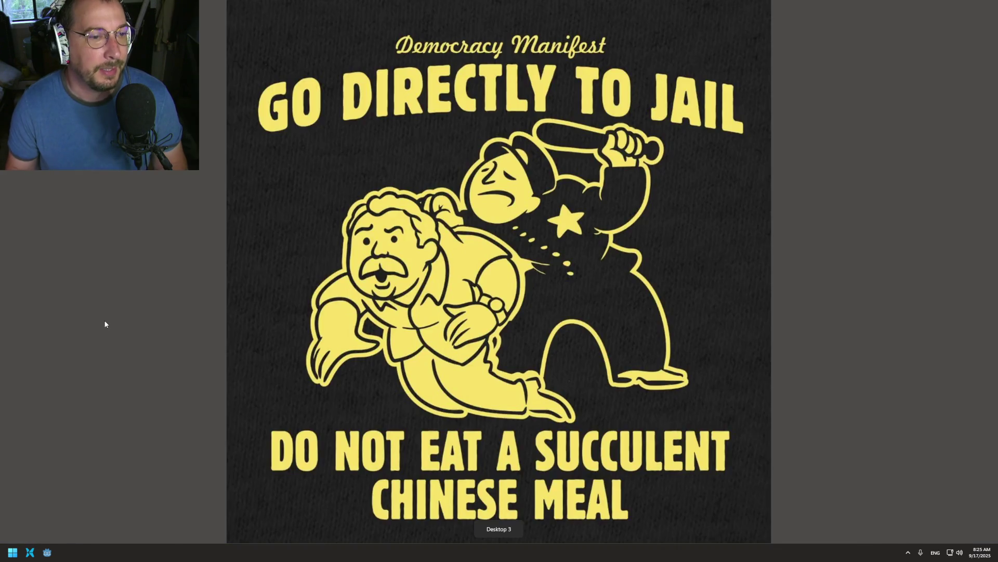
key(ctrl+super+Left)
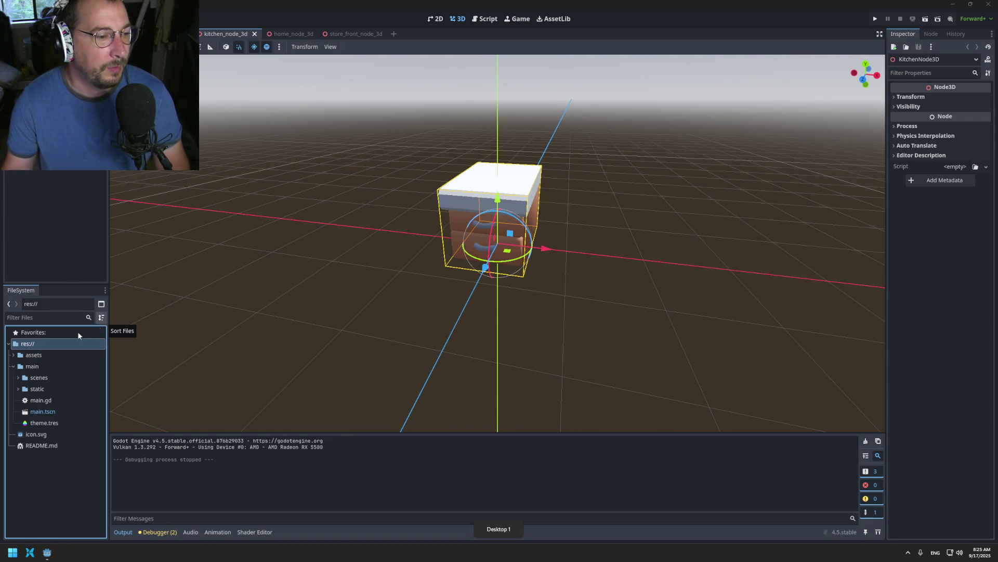
click(26, 19)
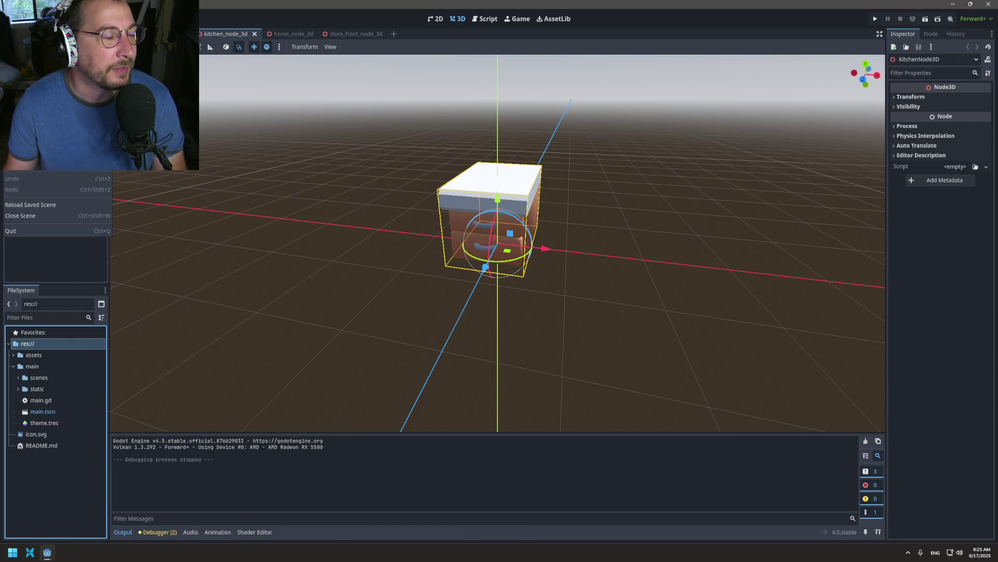
key(Escape)
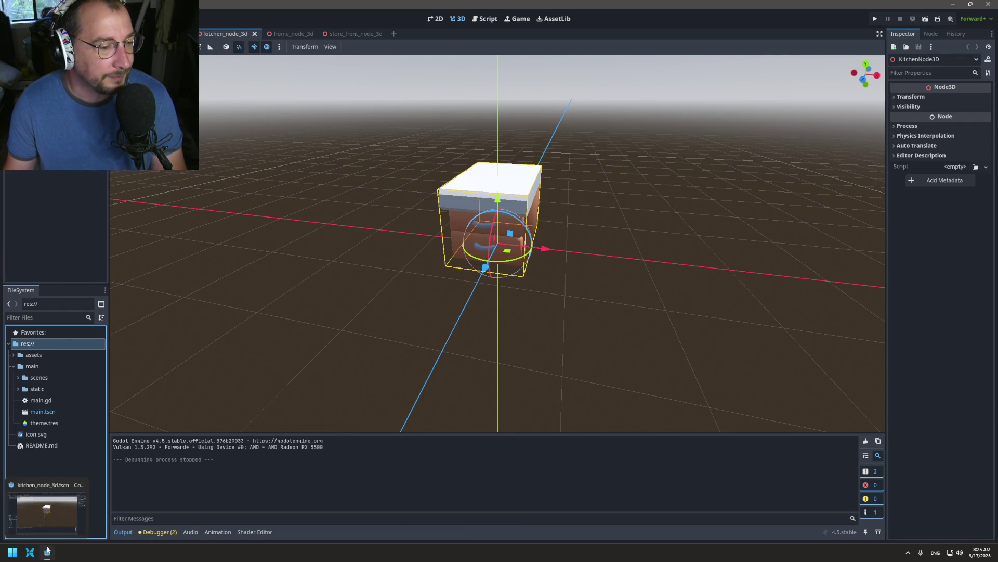
right_click(47, 550)
click(60, 510)
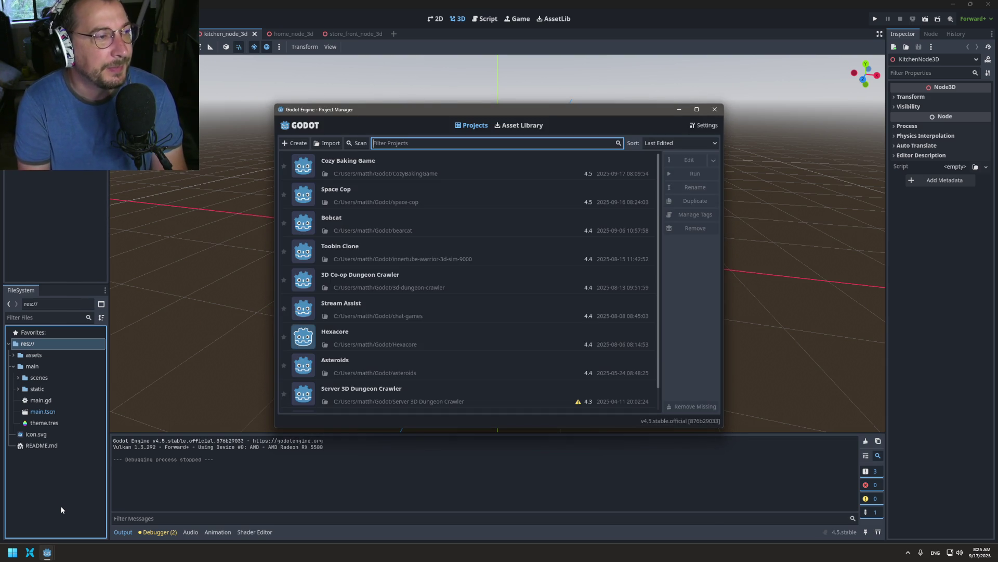
click(427, 177)
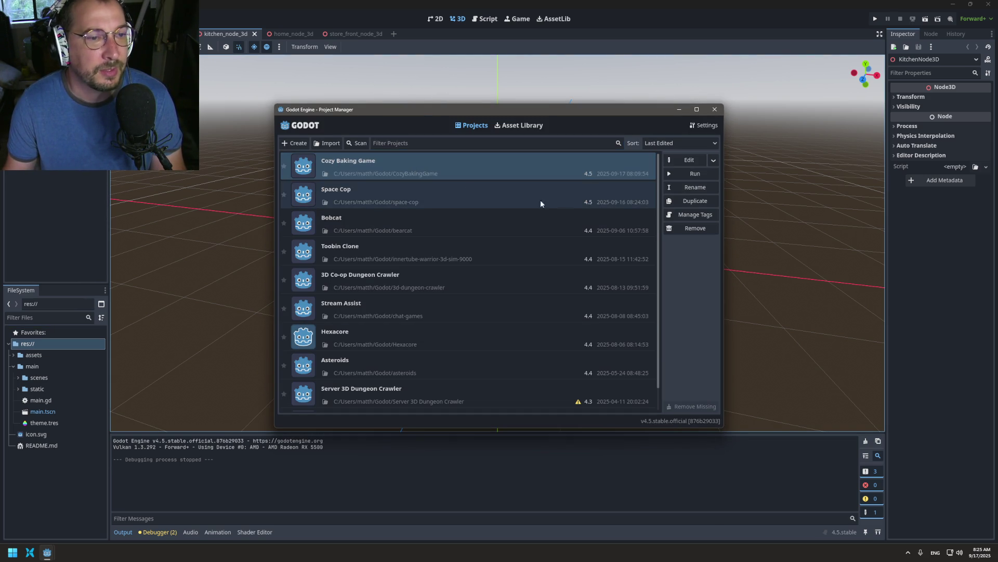
click(446, 191)
click(671, 160)
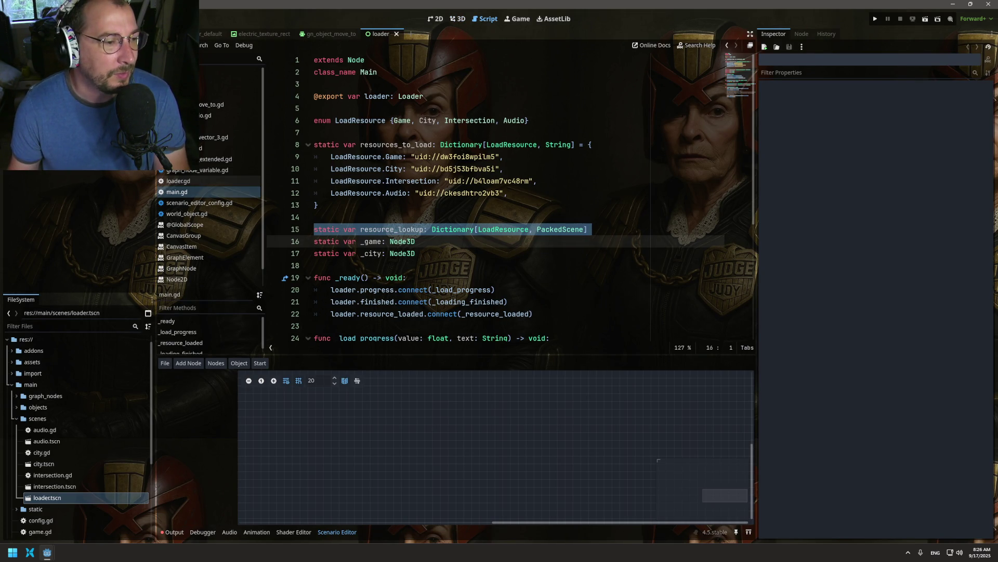
- Expand the import folder and read import_add_collisions_from_mesh.gd, import_kenny_city_assets.gd and import_vehicle.gd
click(14, 374)
click(12, 374)
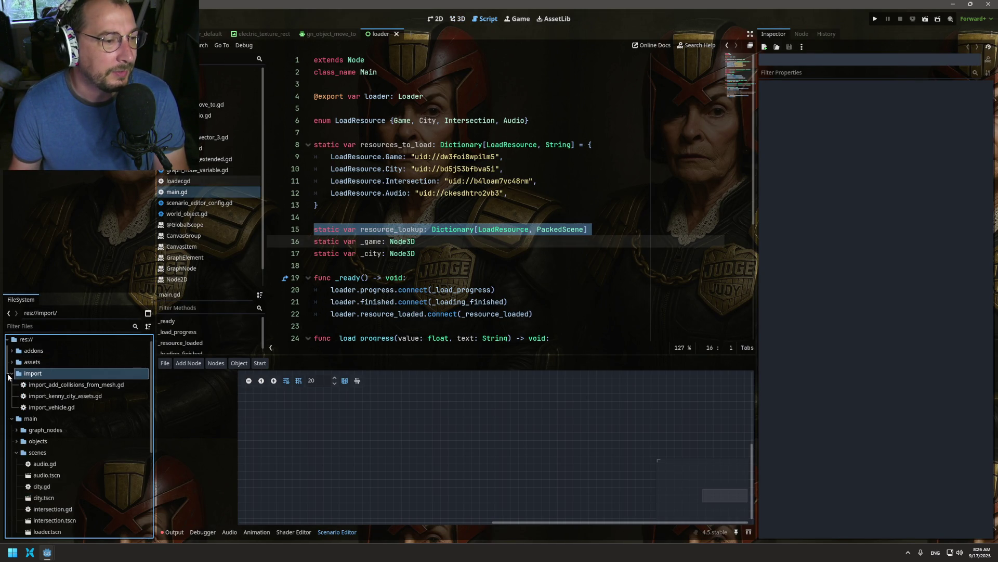
double_click(91, 384)
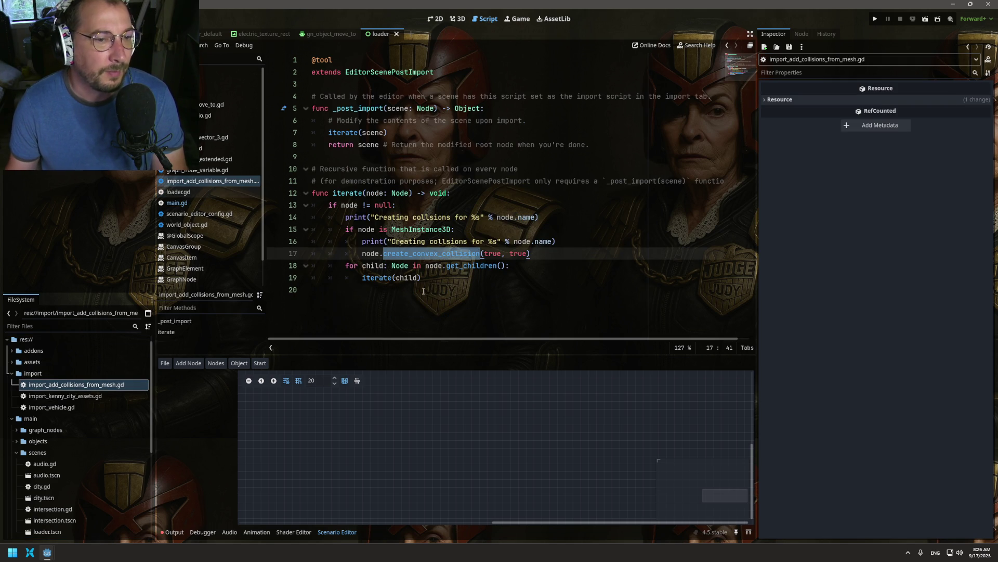
click(415, 295)
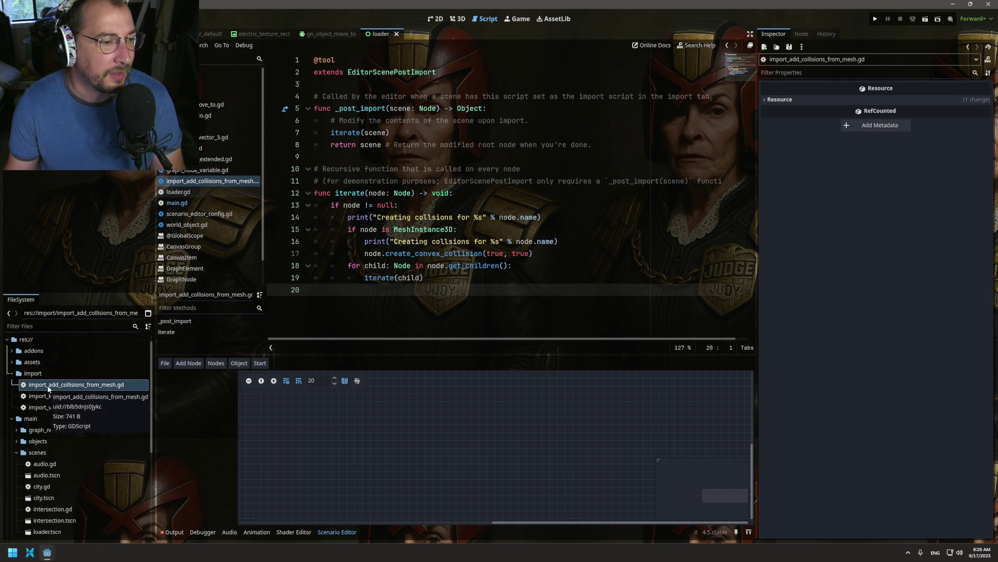
click(59, 398)
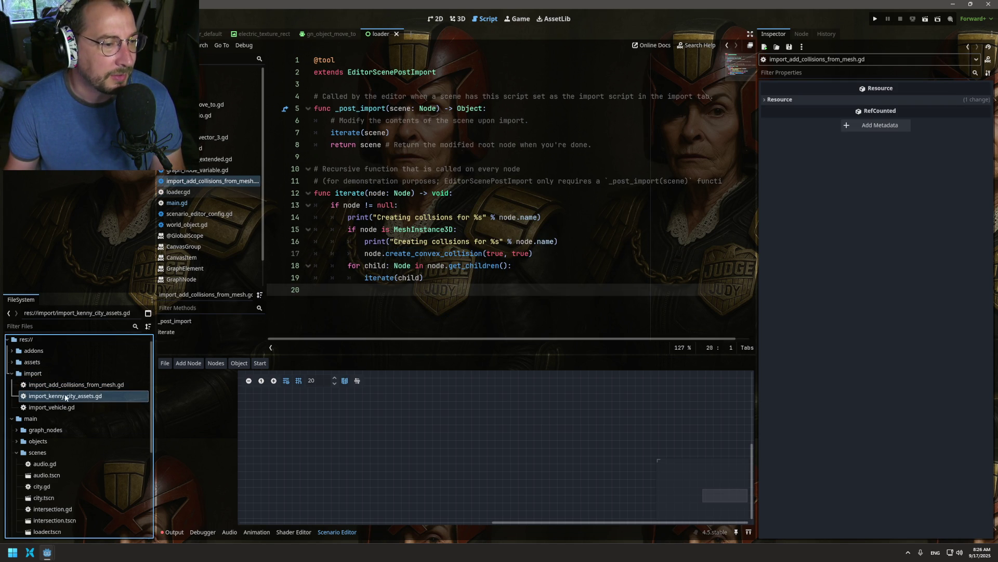
double_click(63, 398)
scroll(409, 225, down, 3)
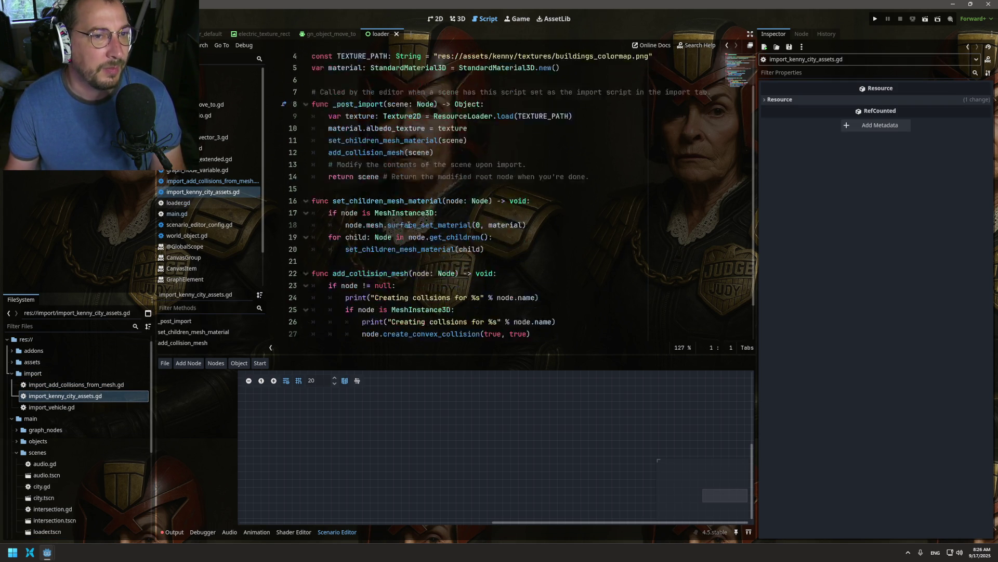
scroll(408, 225, up, 3)
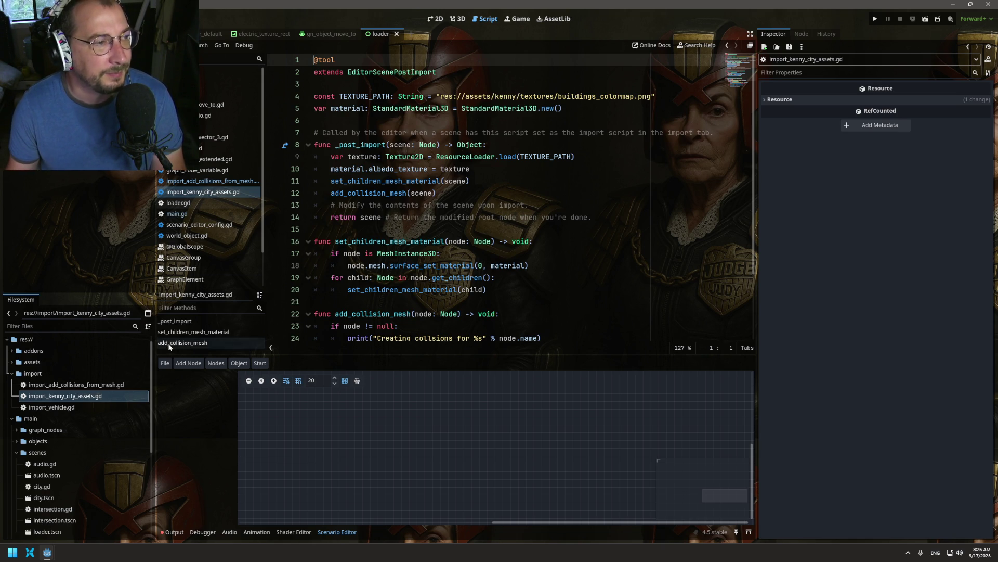
double_click(68, 408)
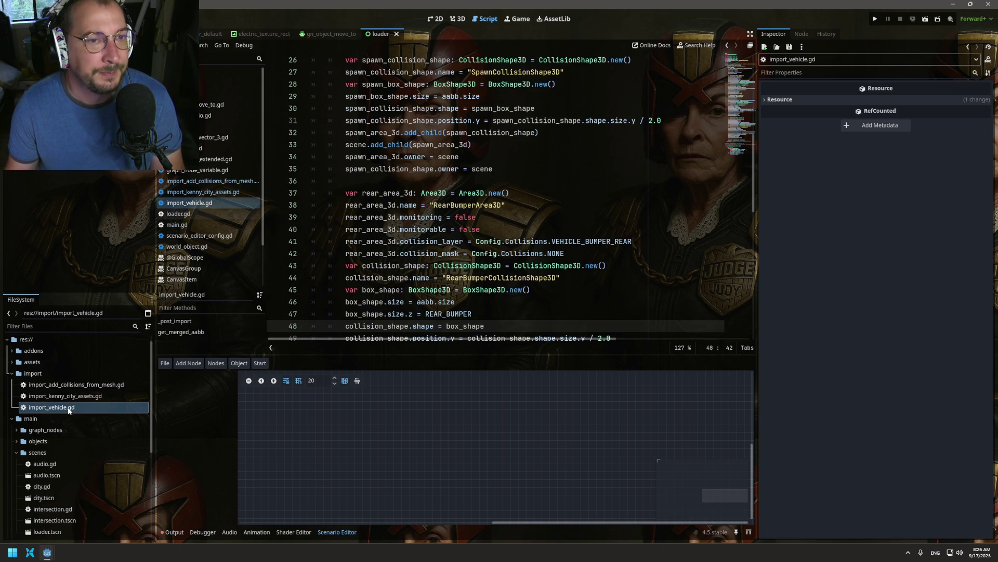
click(81, 398)
double_click(75, 384)
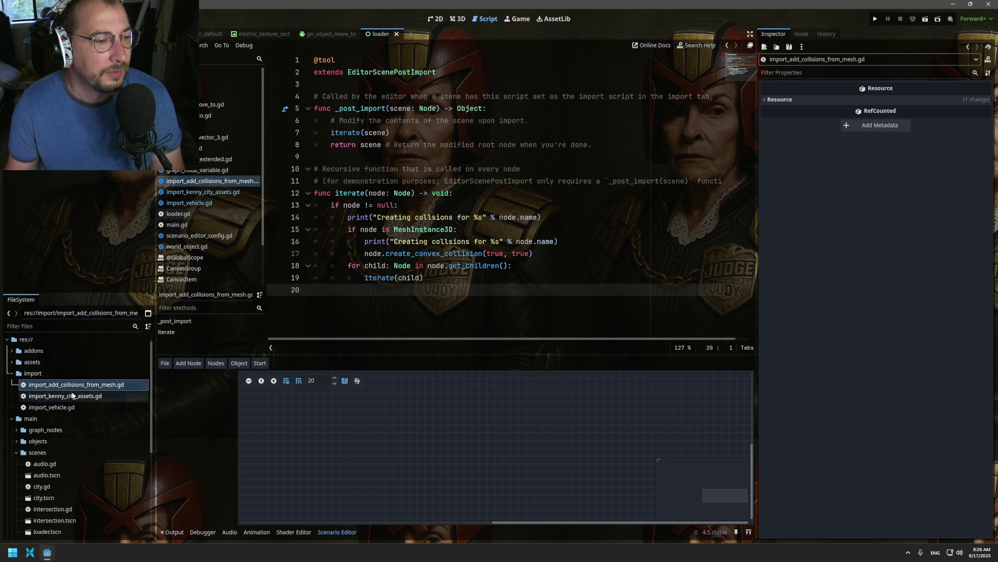
- Open the import folder in the file manager, copy both import scripts, and close it
right_click(45, 374)
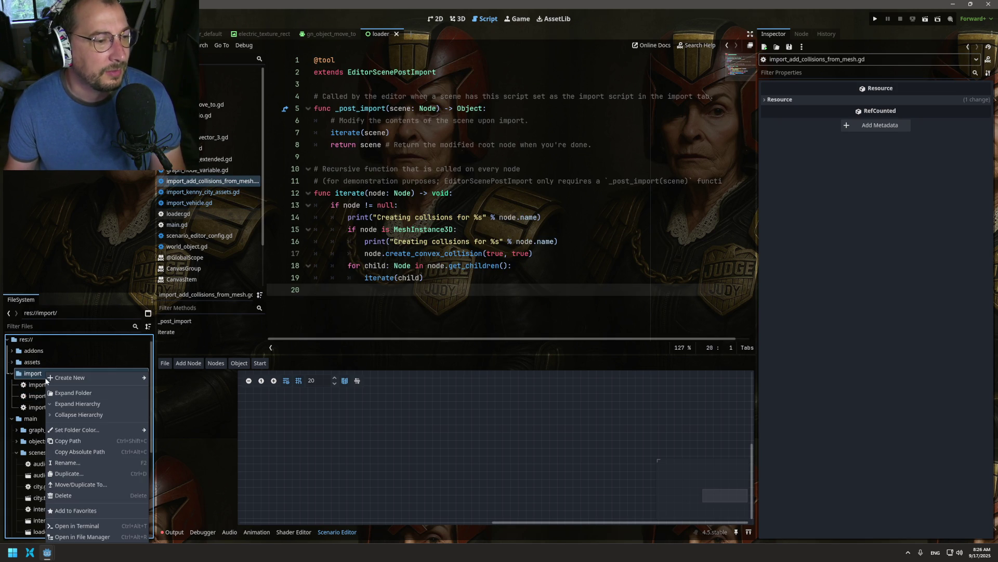
click(96, 537)
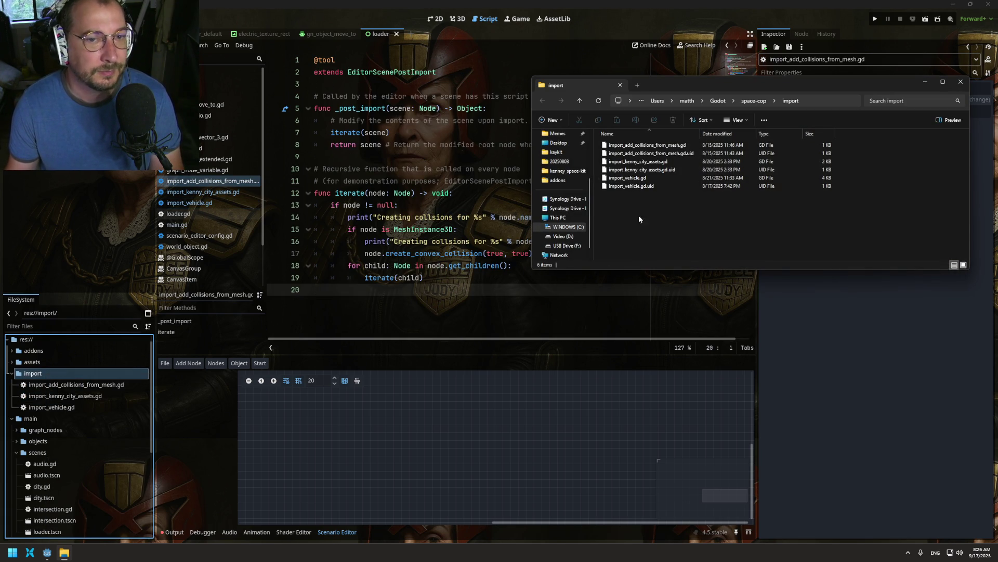
click(663, 146)
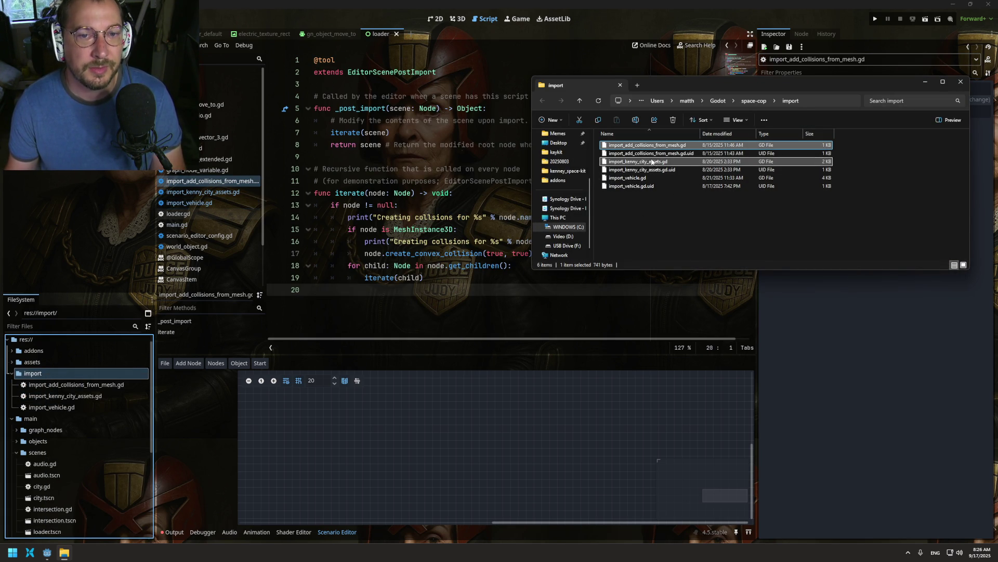
click(961, 81)
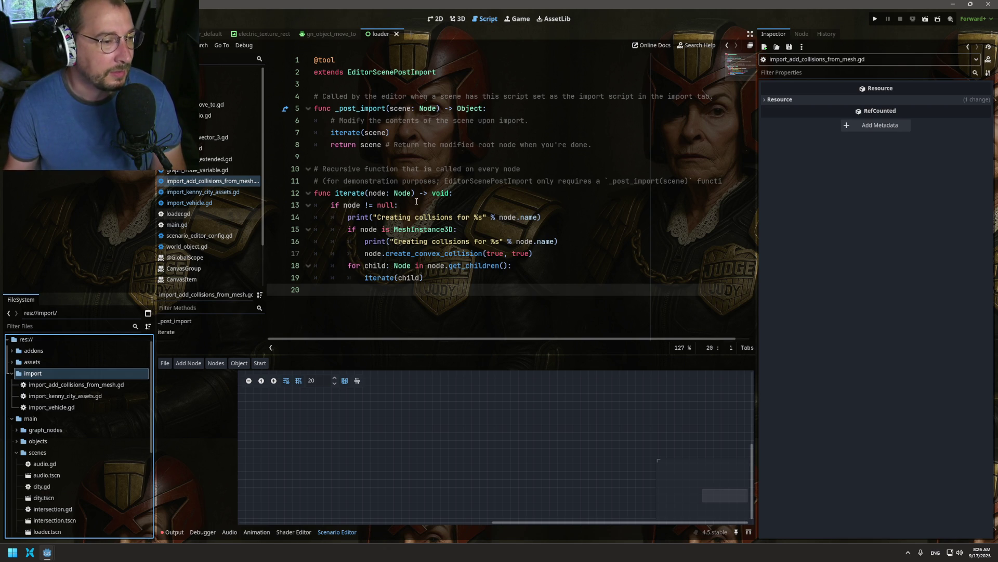
- In the baking game project, create an import_scripts folder in res://
mouse_move(47, 553)
click(54, 520)
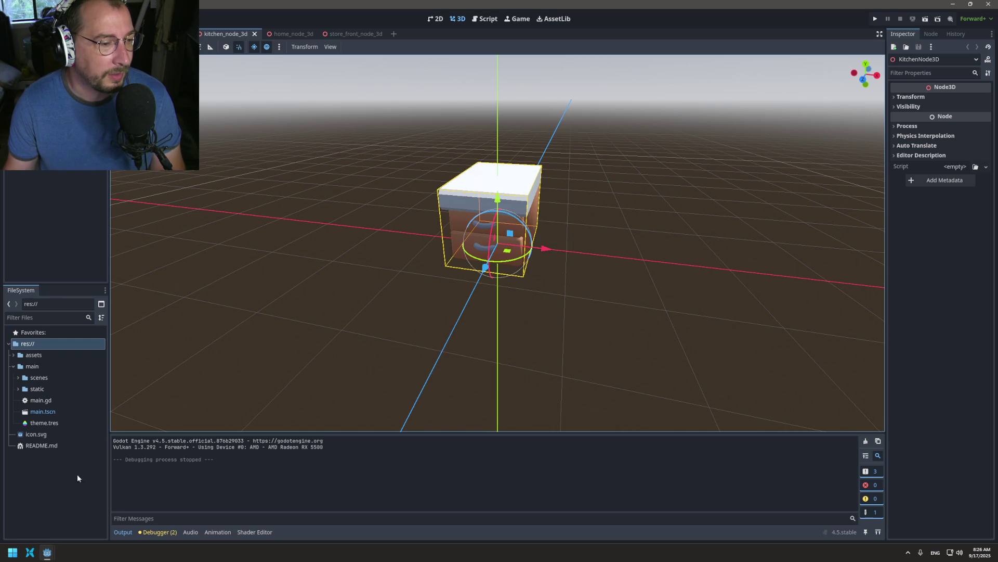
right_click(31, 344)
mouse_move(83, 351)
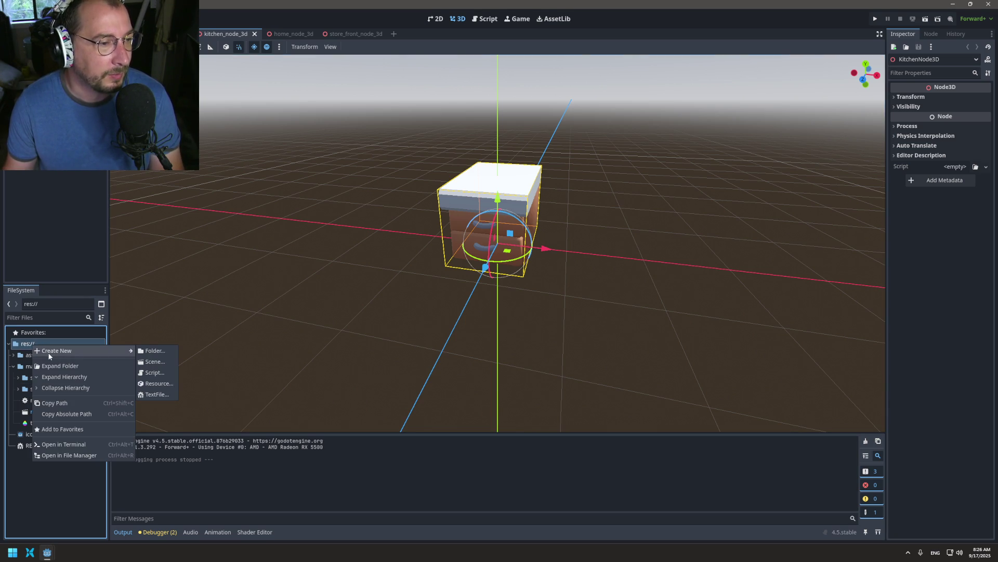
click(156, 351)
text(un)
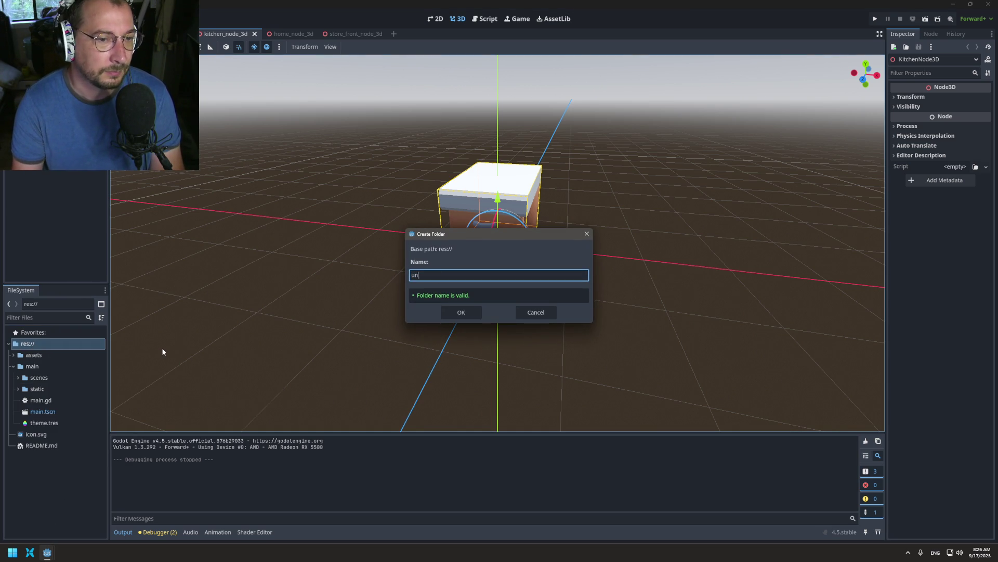
key(BackSpace)
key(BackSpace)
text(import_scri)
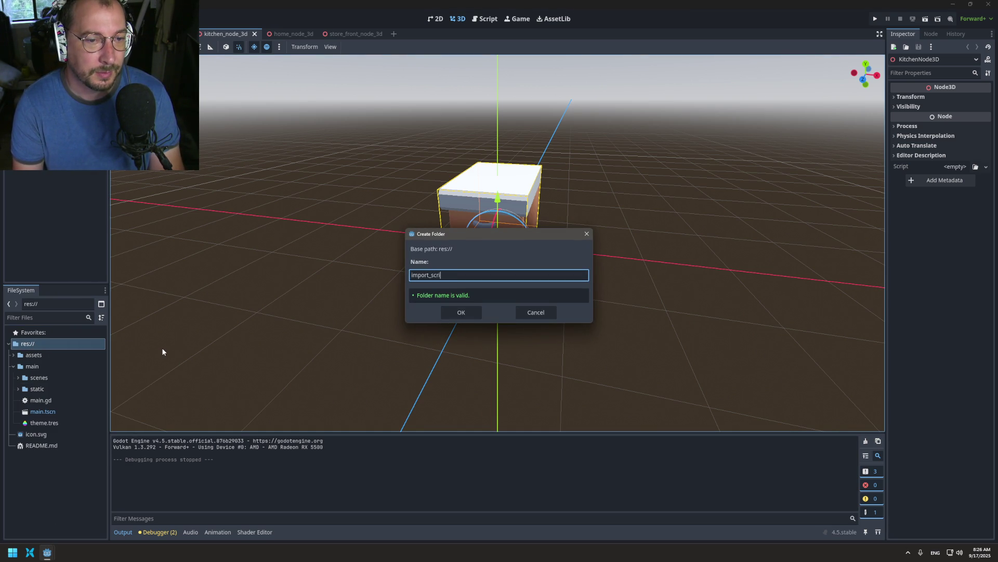
key(Return)
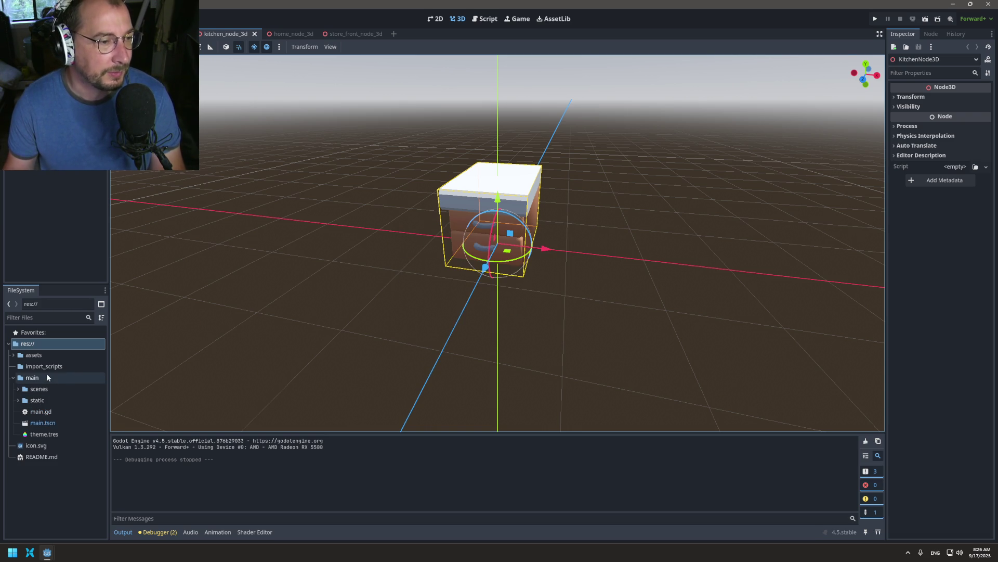
- Open the import_scripts folder in the system file manager
click(58, 366)
right_click(60, 365)
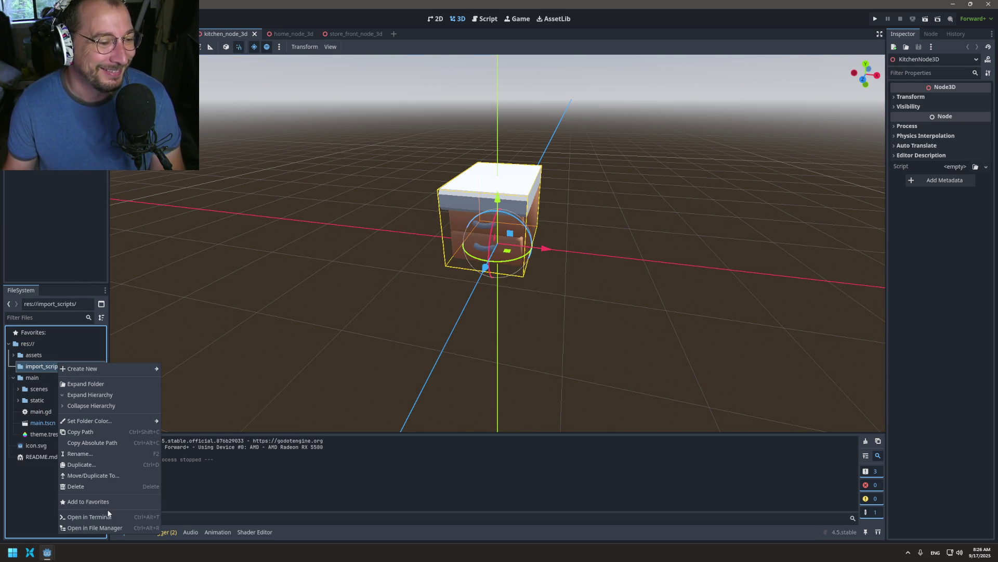
click(94, 527)
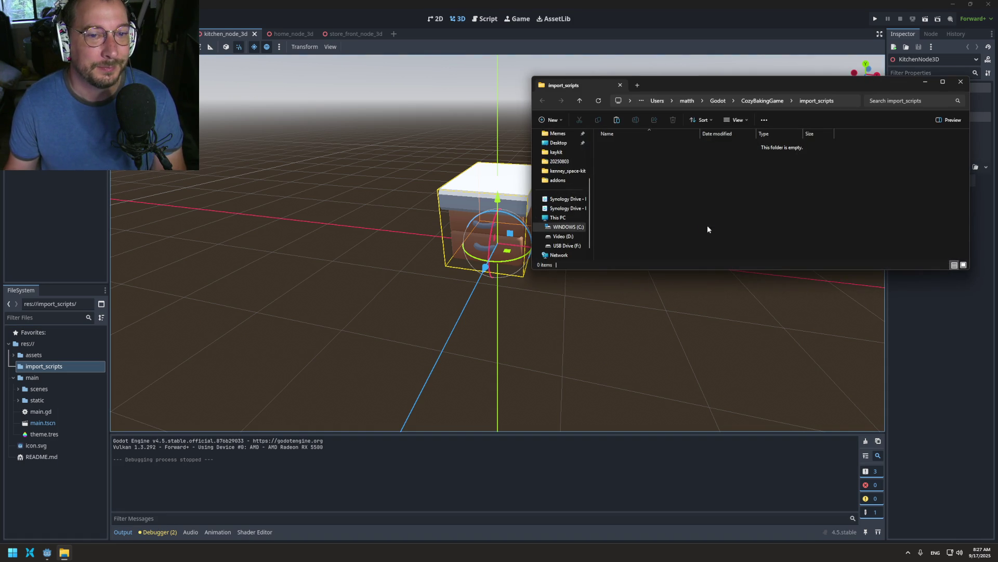
- Paste both import scripts into import_scripts, close Explorer, and expand the folder in the dock
key(ctrl+a)
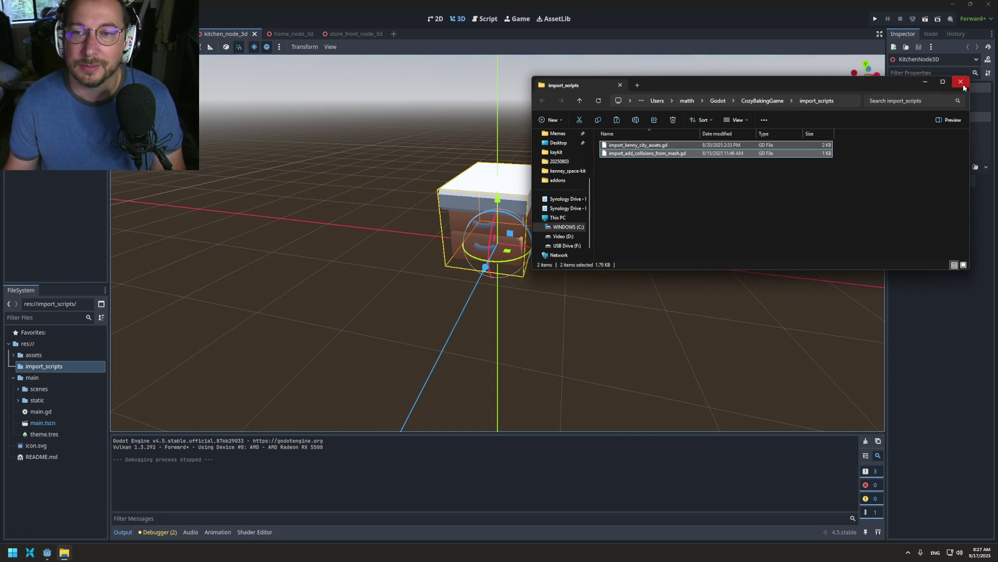
click(961, 82)
double_click(32, 367)
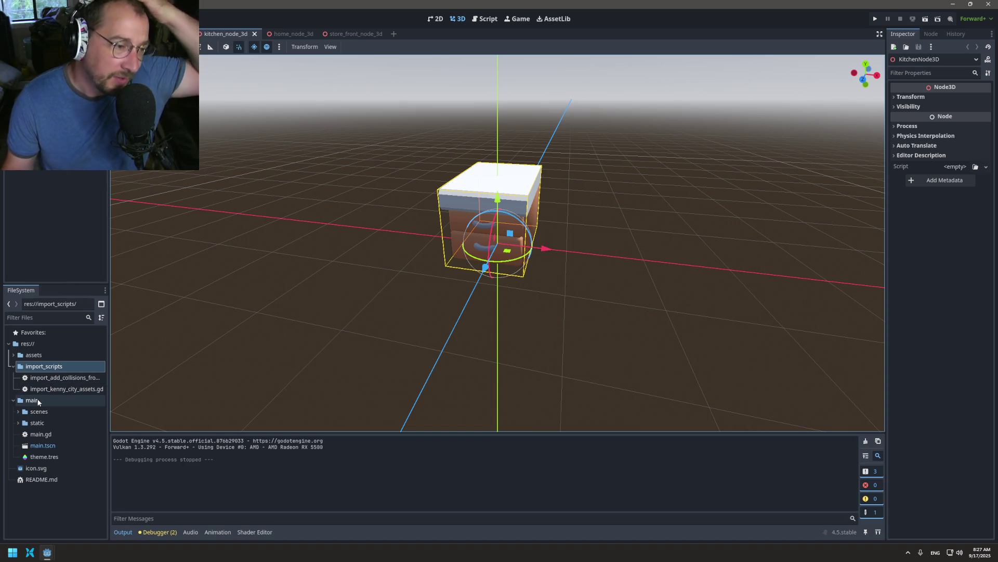
- Open both copied import scripts to compare them, ending on import_add_collisions_from_mesh.gd
double_click(55, 379)
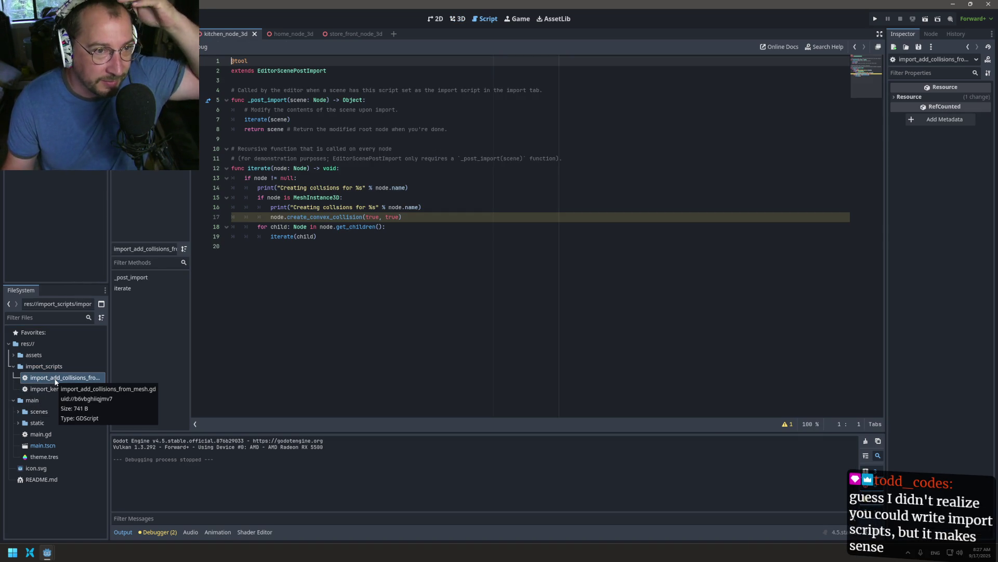
double_click(67, 389)
double_click(69, 378)
double_click(67, 389)
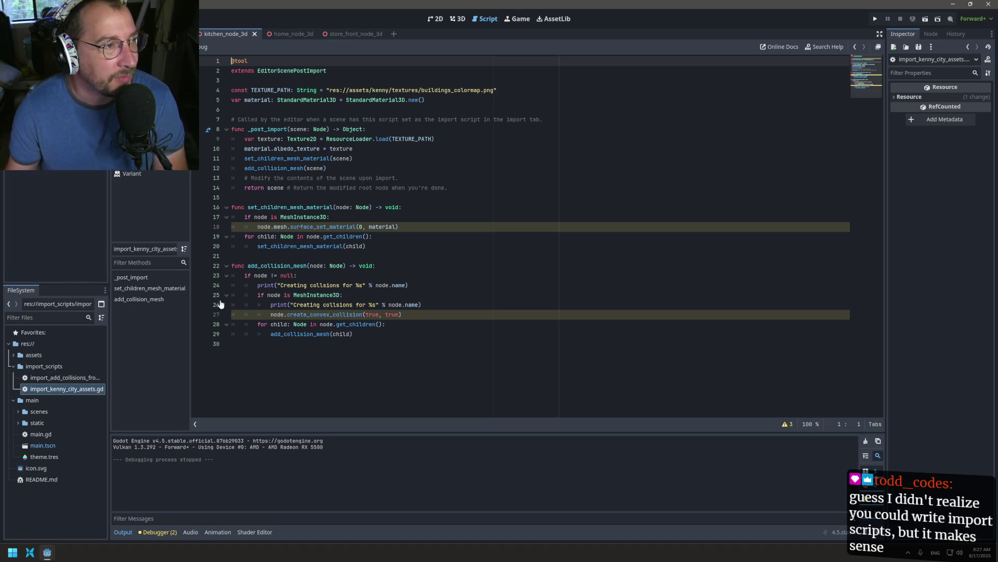
double_click(70, 379)
- Inspect the collision script, selecting its print, get_children and create_convex_collision calls
click(367, 271)
drag(367, 271, 232, 99)
click(367, 271)
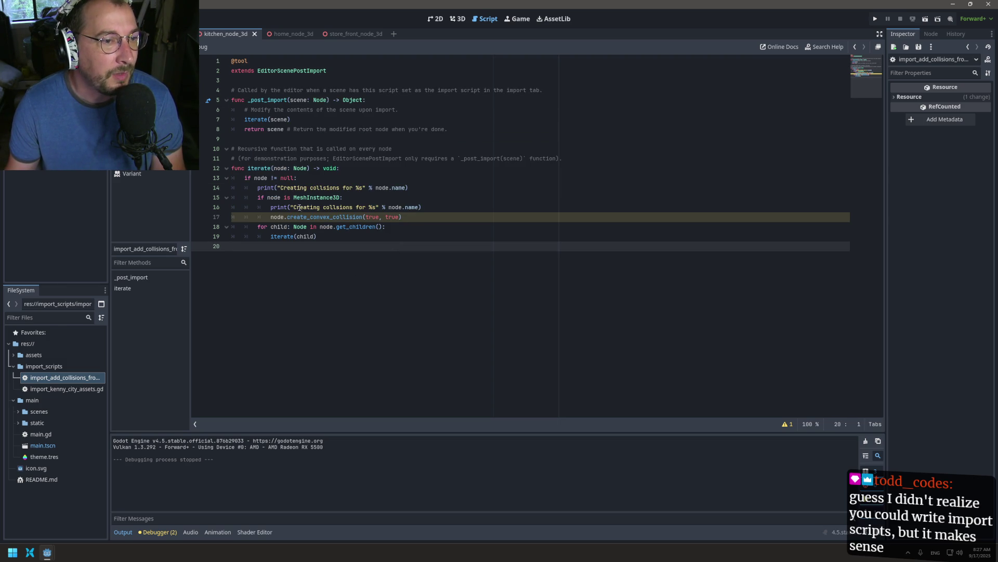
double_click(272, 207)
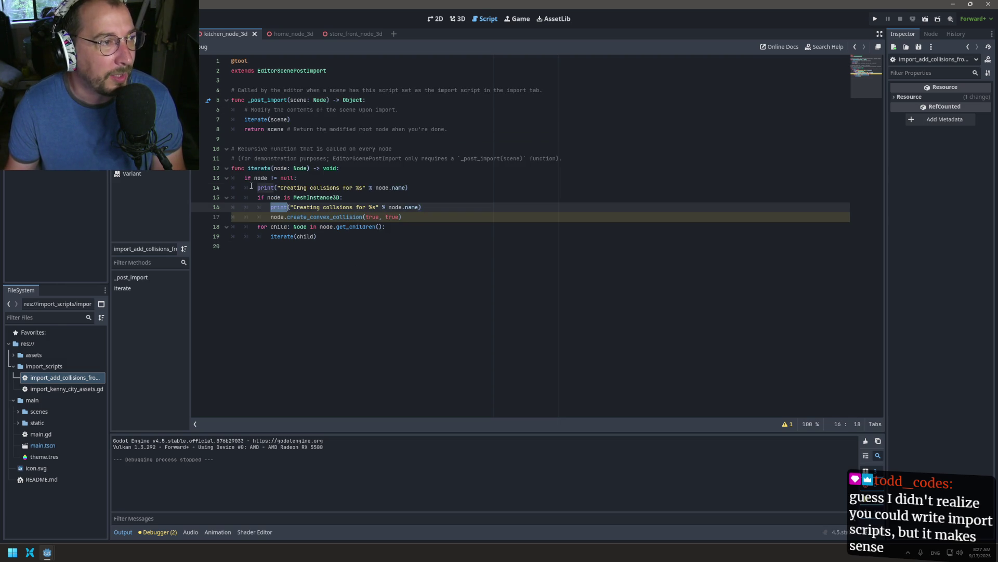
double_click(296, 207)
double_click(355, 227)
double_click(362, 217)
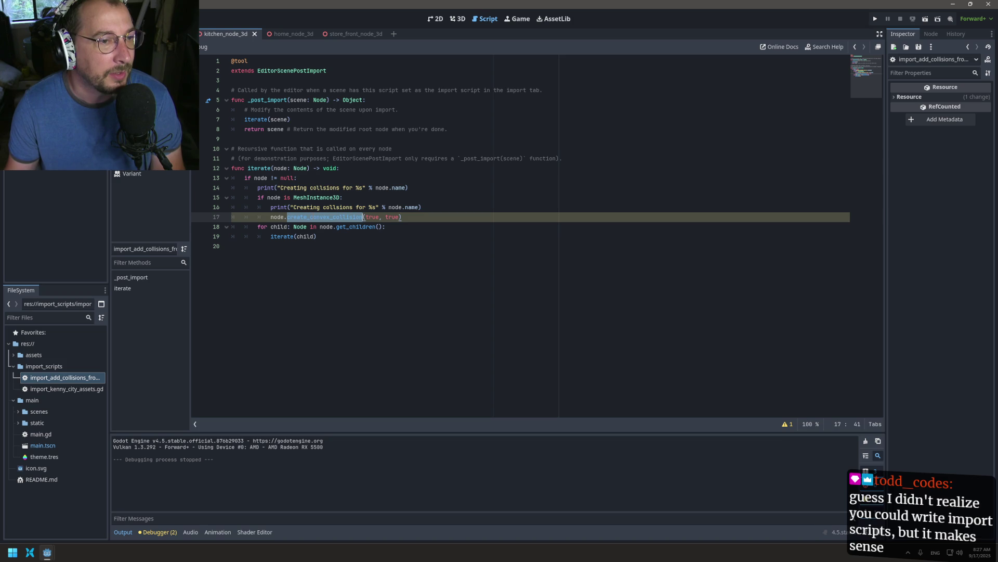
click(278, 207)
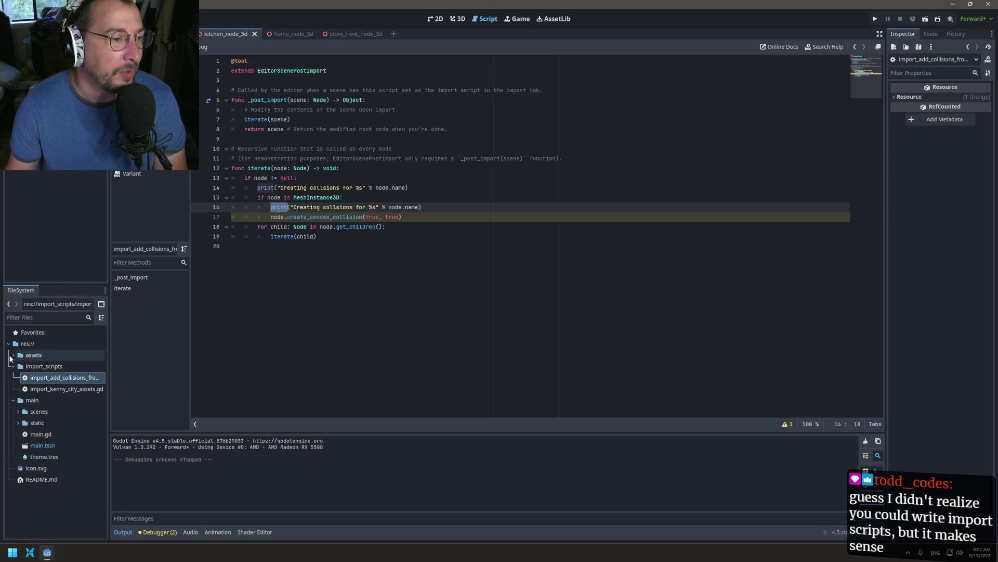
- Expand assets > baked_goods and select baguette.gltf
click(13, 354)
click(18, 366)
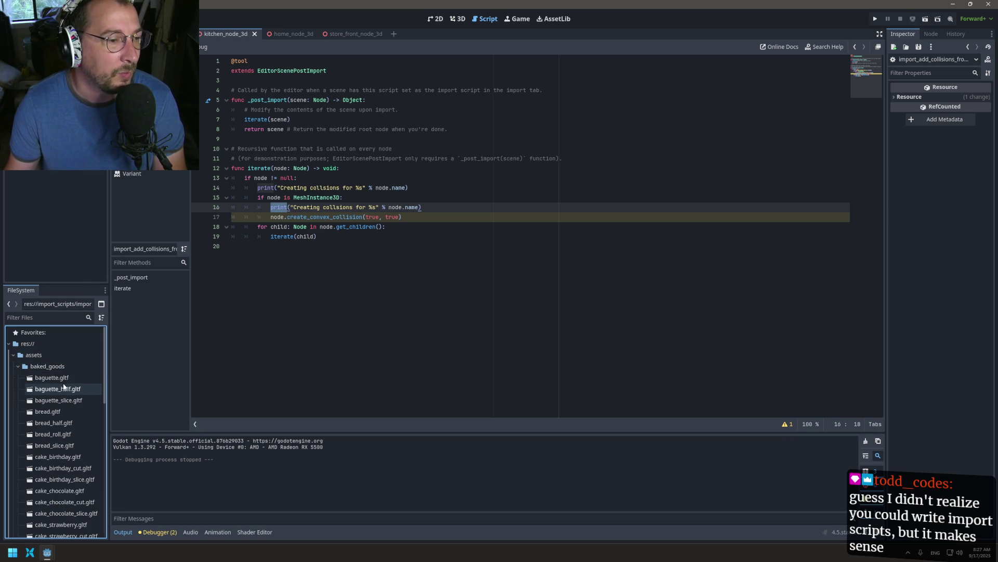
click(64, 379)
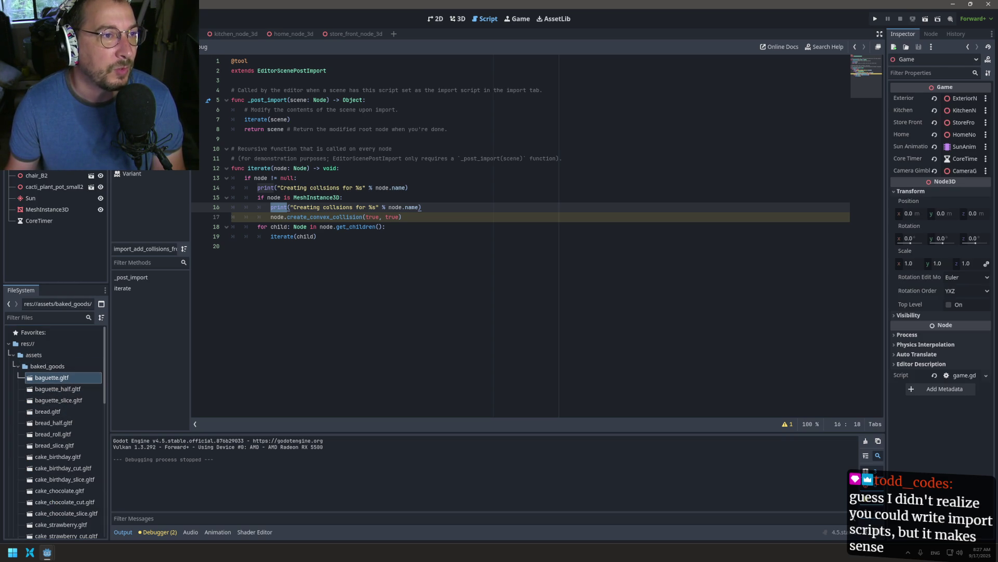
- Try placing the baguette, half baguette and bread roll models in the 3D scene, undoing each
click(458, 19)
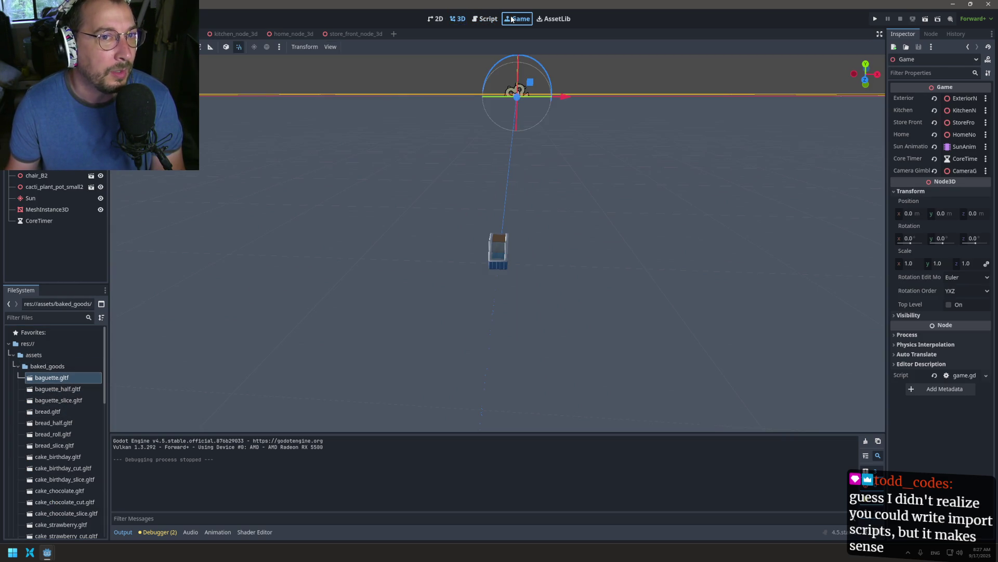
click(511, 19)
click(488, 19)
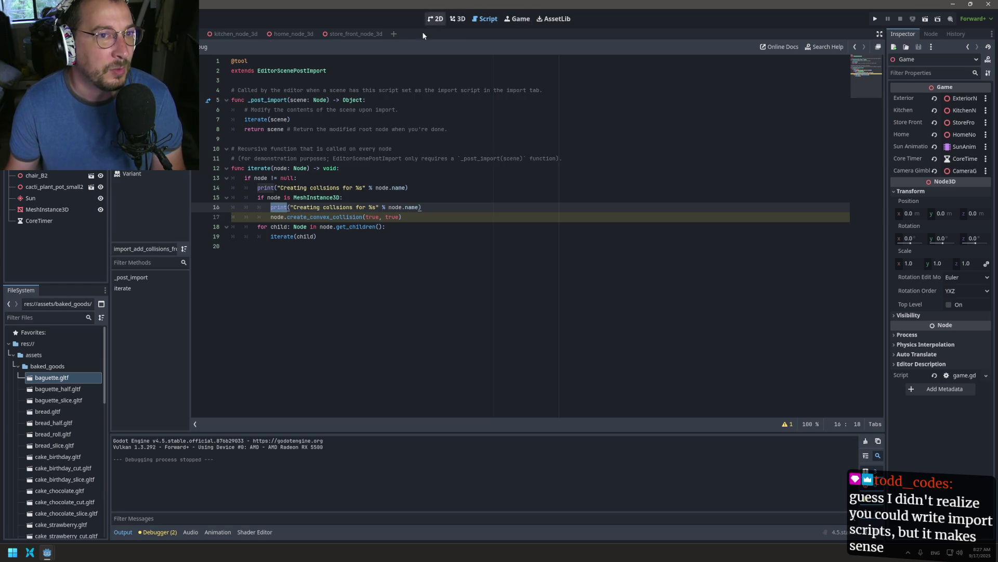
click(457, 19)
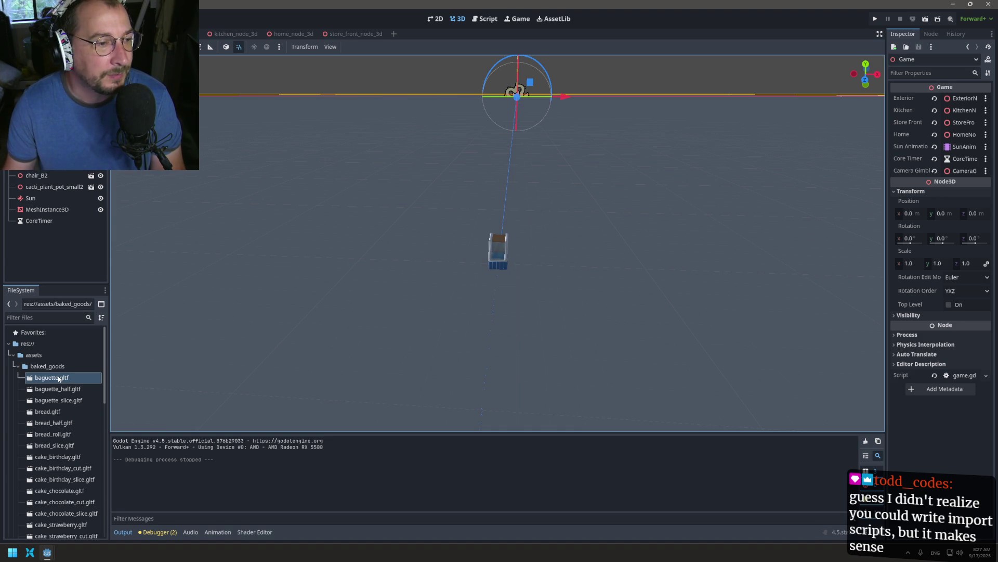
mouse_move(52, 377)
mouse_down()
mouse_move(157, 356)
mouse_move(468, 242)
mouse_up()
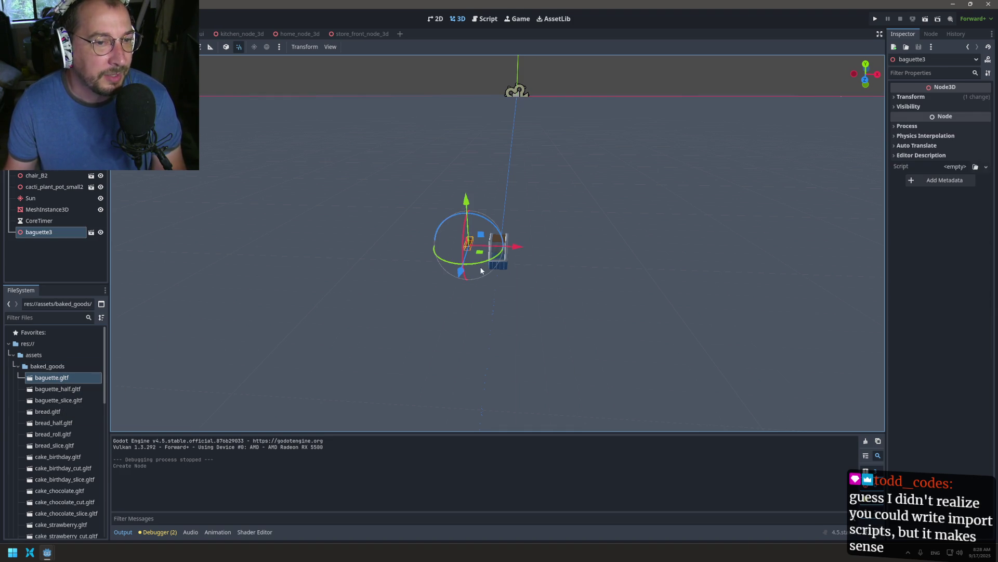
key(ctrl+z)
mouse_move(58, 389)
mouse_down()
mouse_move(354, 344)
mouse_move(602, 286)
mouse_up()
key(ctrl+z)
drag(53, 433, 446, 311)
key(ctrl+z)
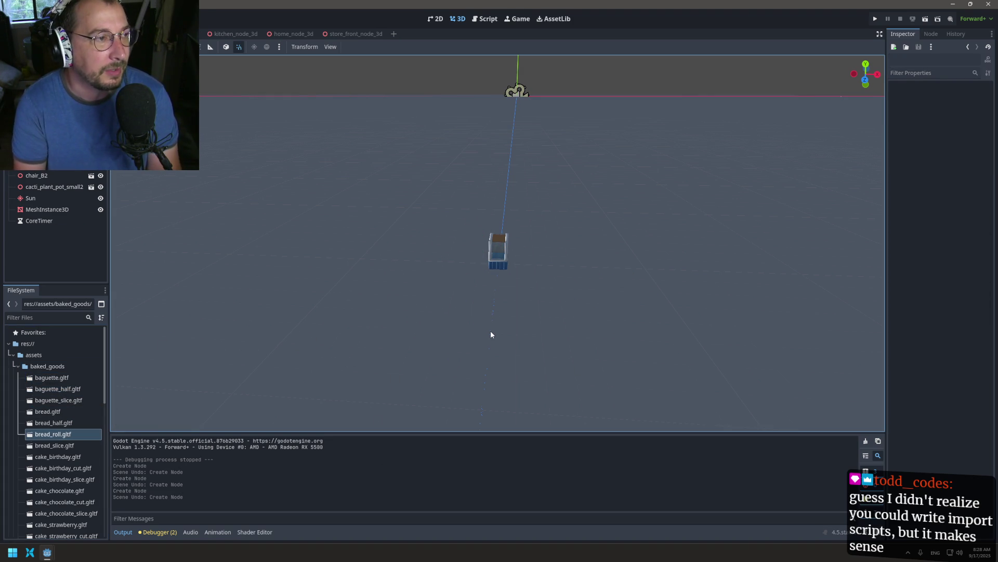
- Place the half baguette in the scene, then frame and orbit the view around it
drag(58, 389, 370, 323)
scroll(405, 329, up, 2)
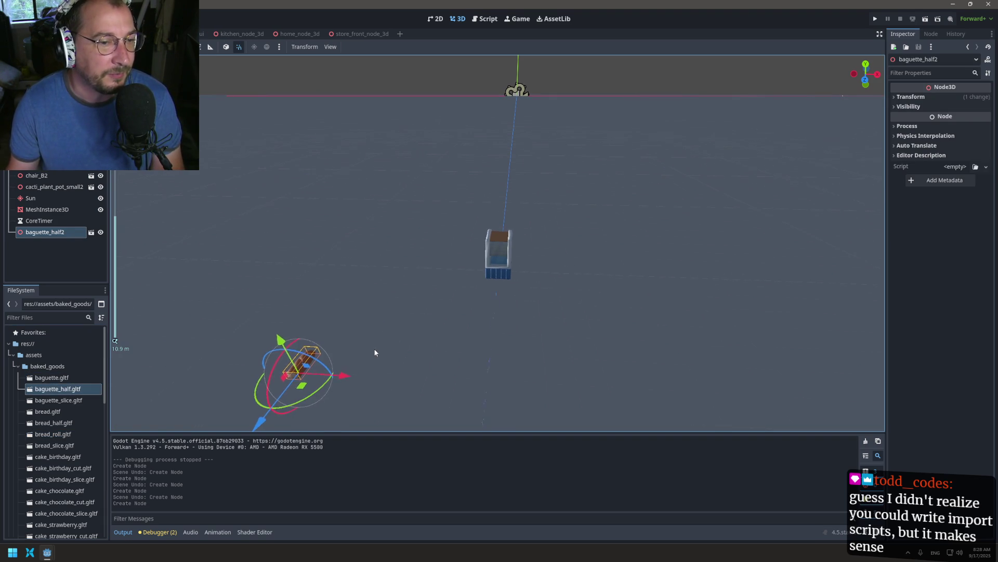
key(f)
scroll(489, 225, up, 2)
drag(489, 225, 584, 248)
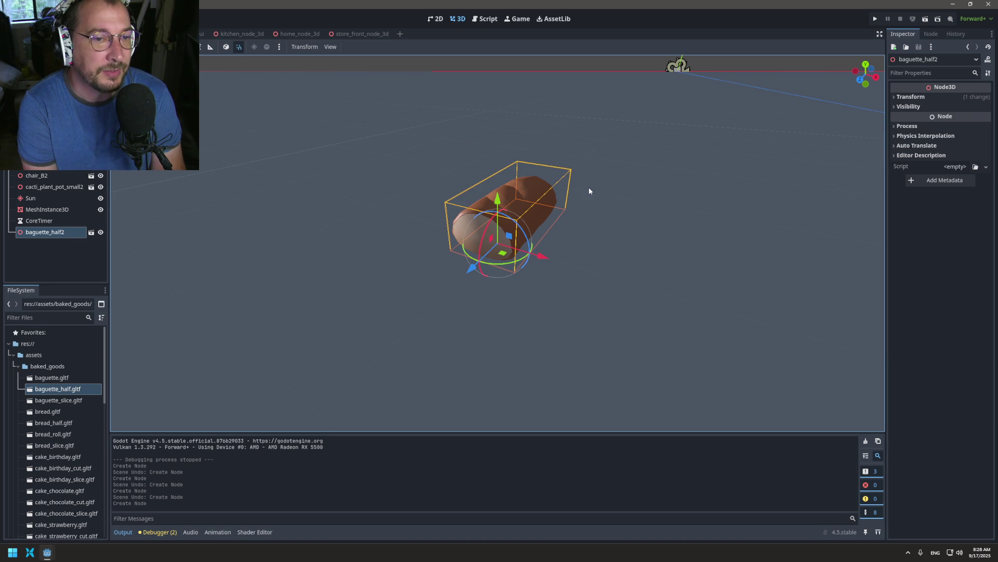
- Undo the baguette_half2 node and open import_add_collisions_from_mesh.gd from import_scripts
key(ctrl+z)
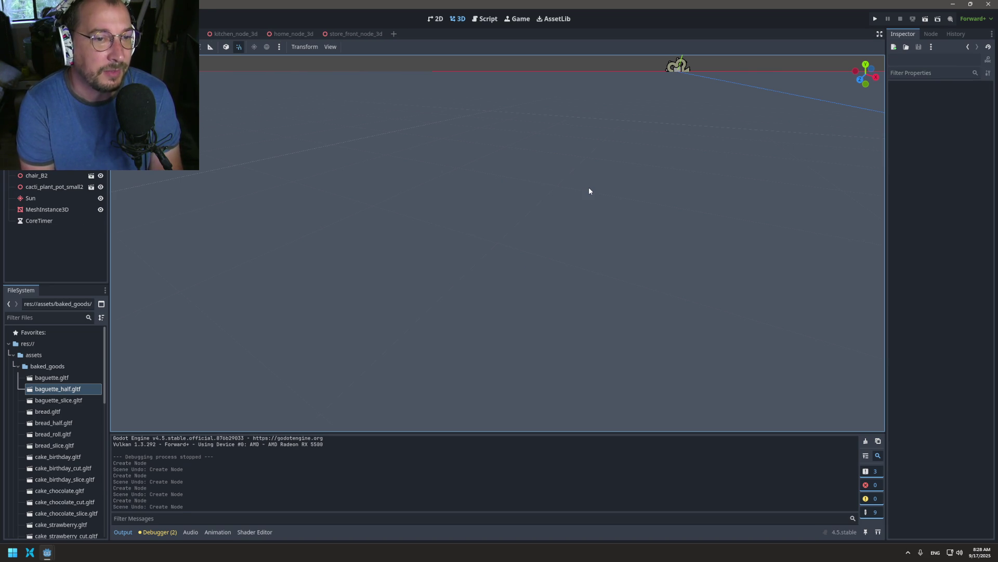
scroll(472, 185, up, 4)
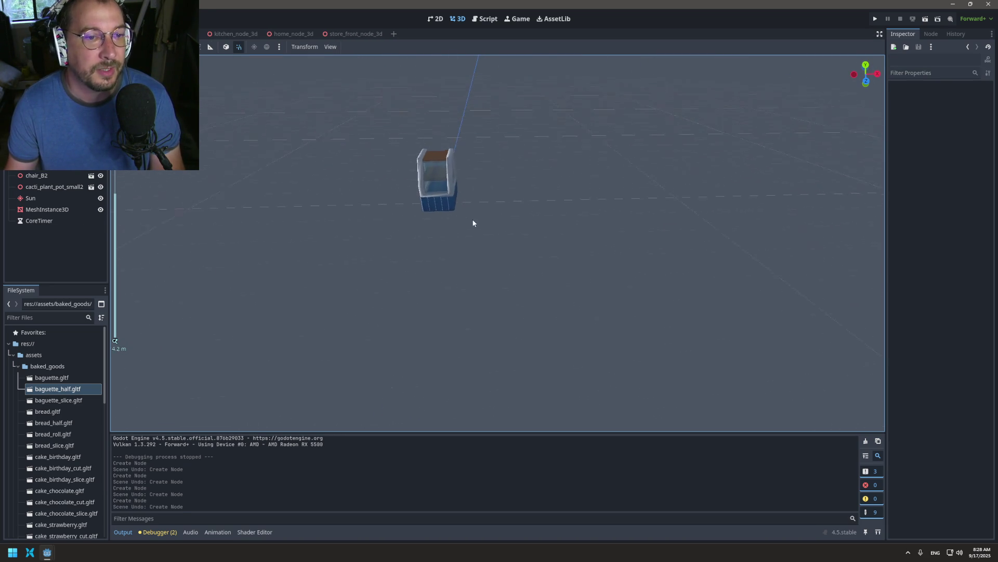
scroll(475, 221, up, 3)
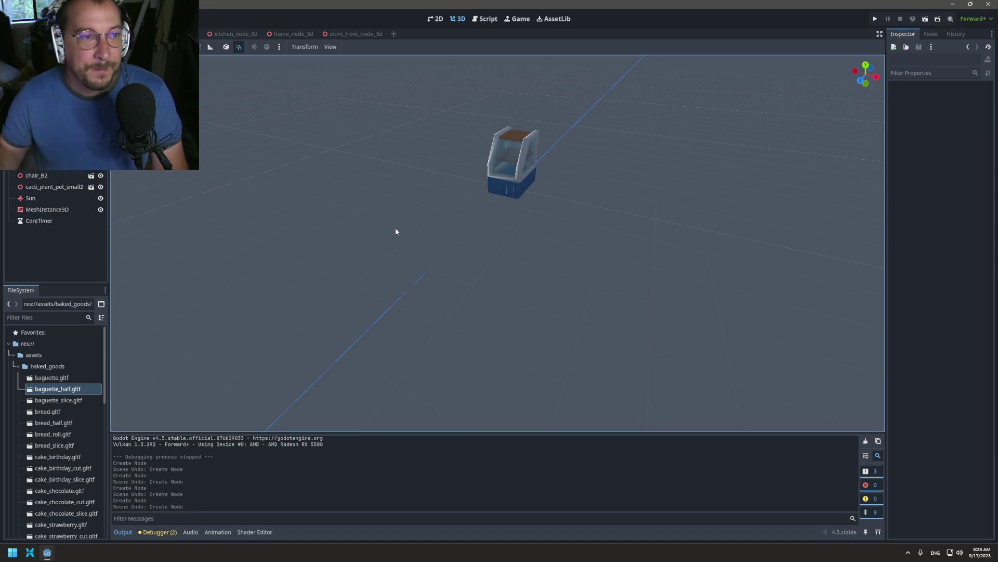
click(13, 354)
click(24, 378)
double_click(24, 378)
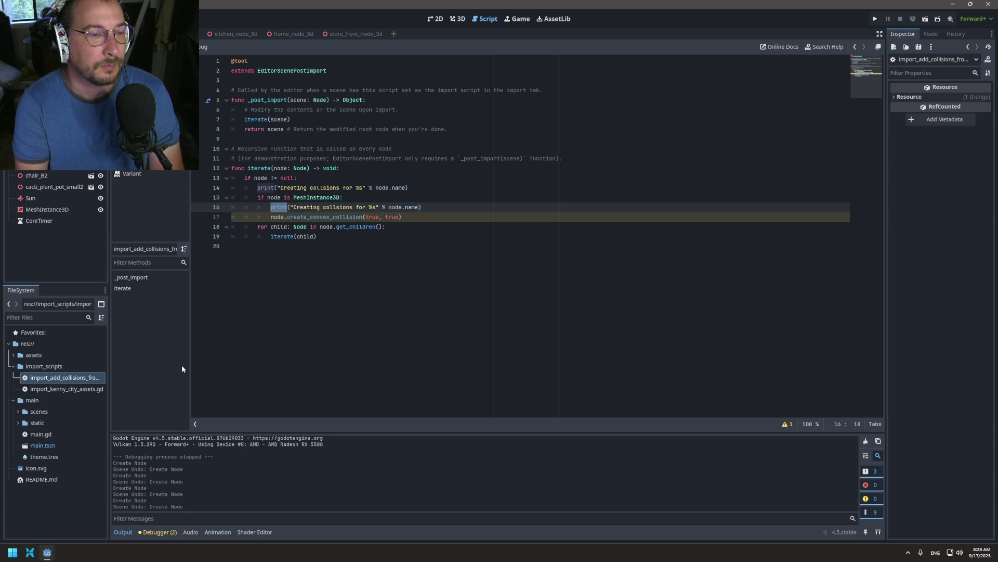
- Delete the two "Creating collisions" print lines from iterate()
click(270, 207)
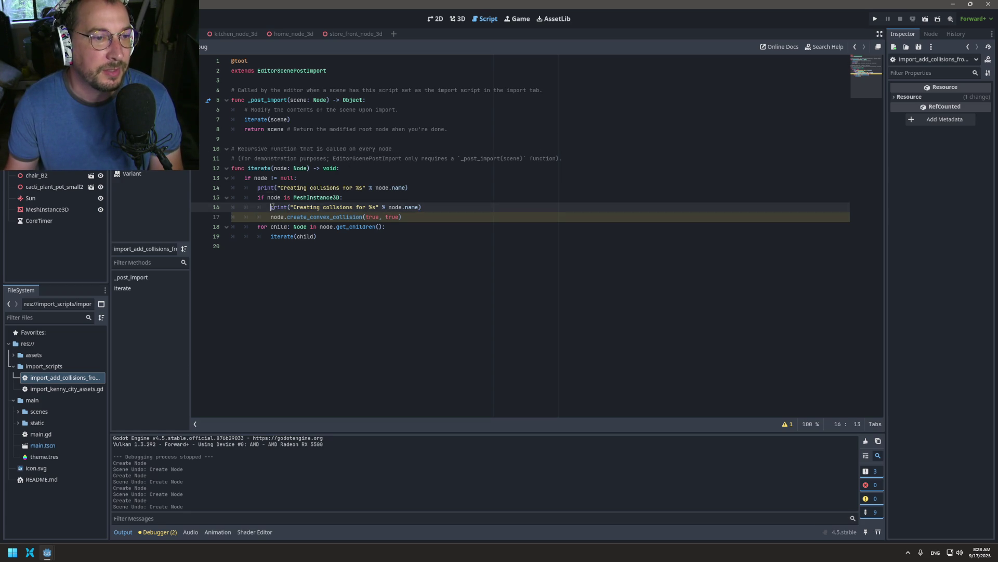
triple_click(270, 207)
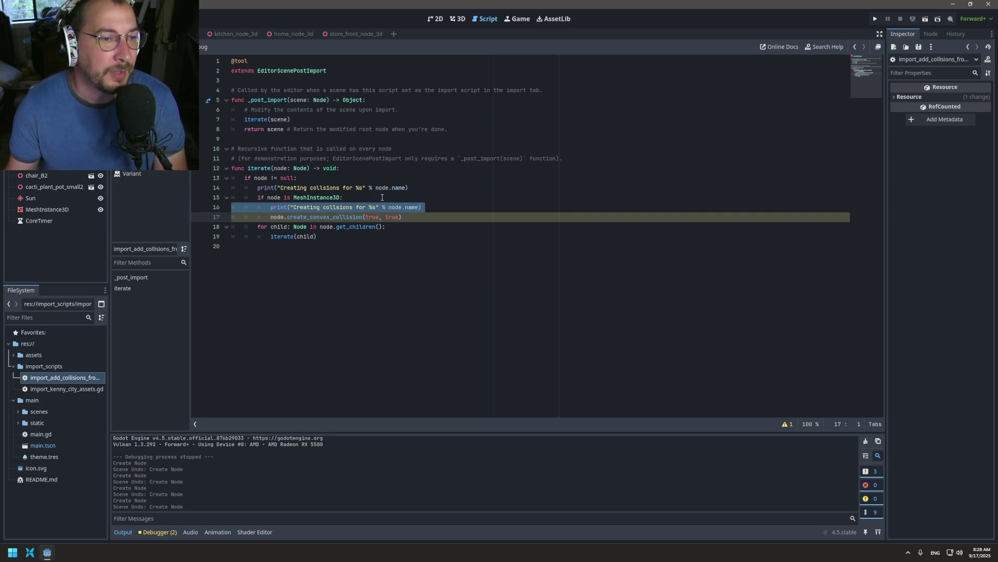
triple_click(298, 188)
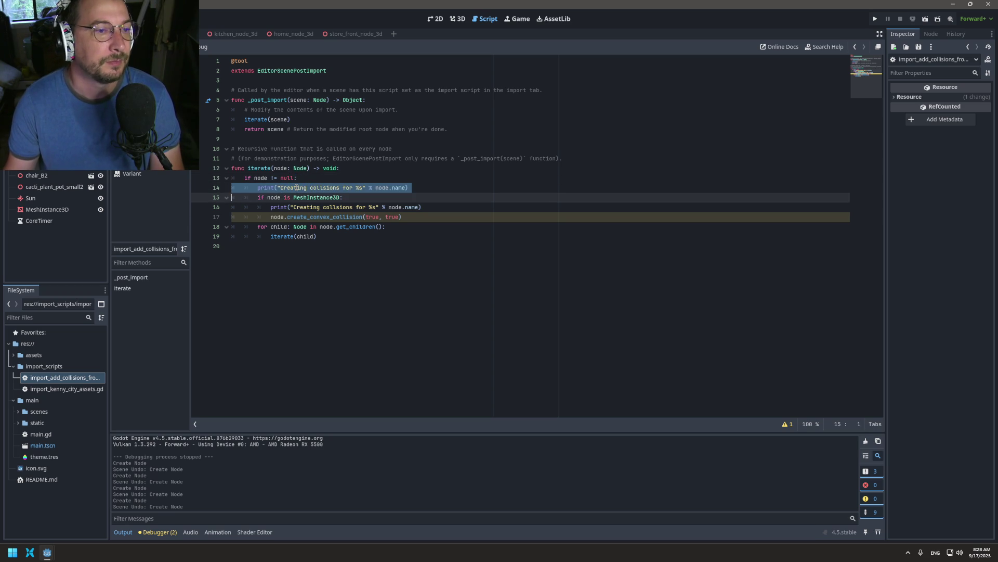
key(BackSpace)
triple_click(308, 200)
key(BackSpace)
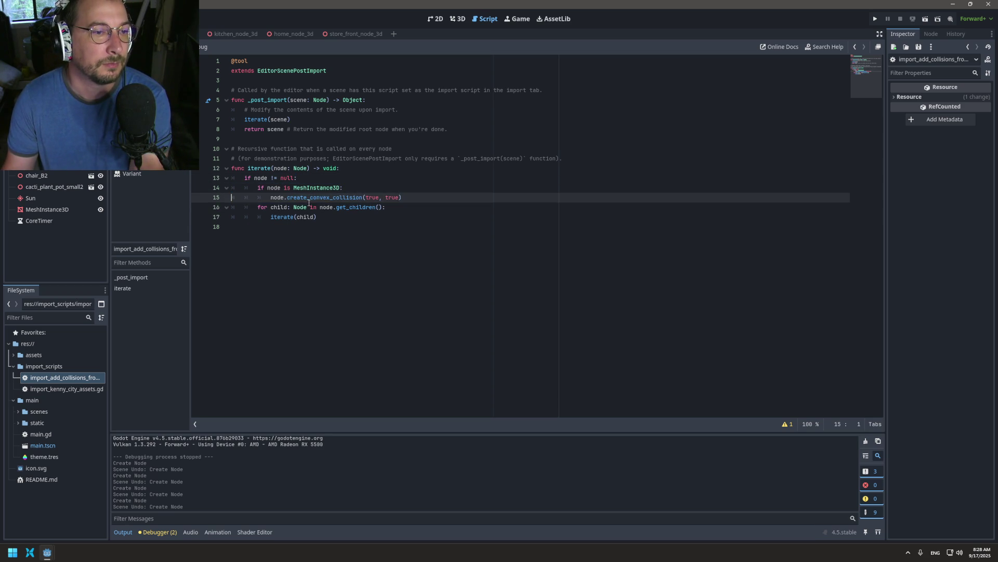
- Inspect the create_convex_collision call's documentation and select the import_scripts folder
drag(324, 205, 323, 200)
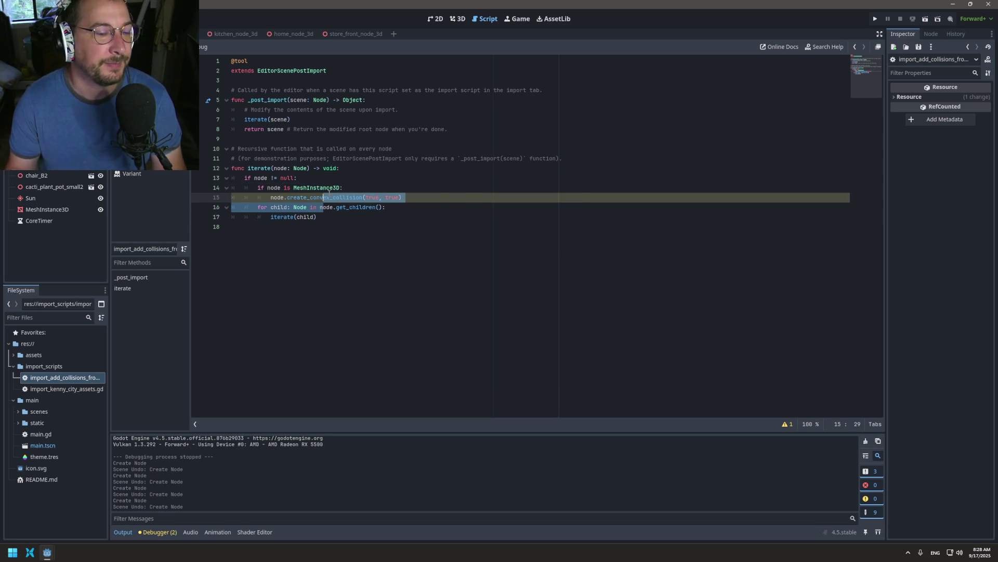
mouse_move(329, 193)
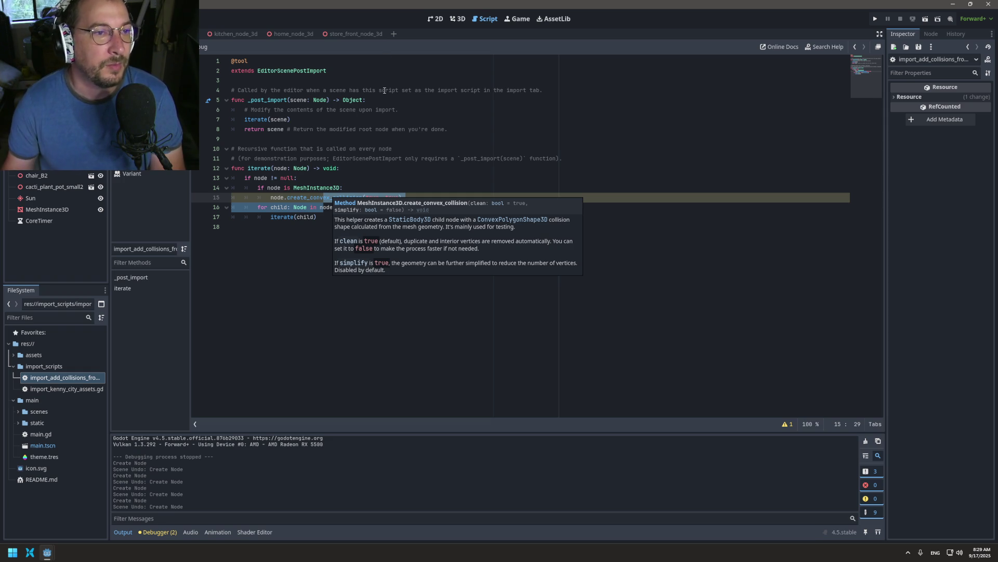
click(59, 367)
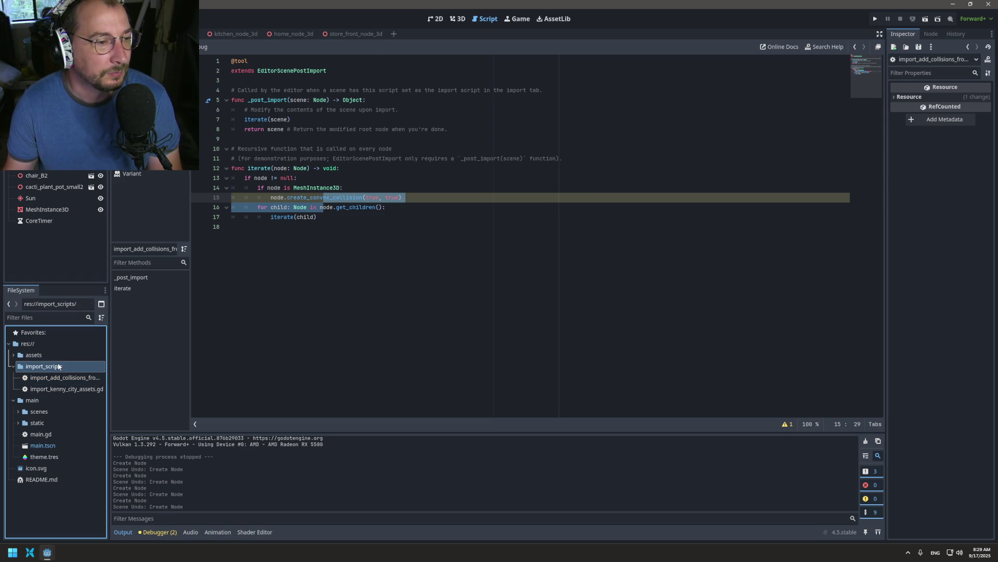
click(55, 376)
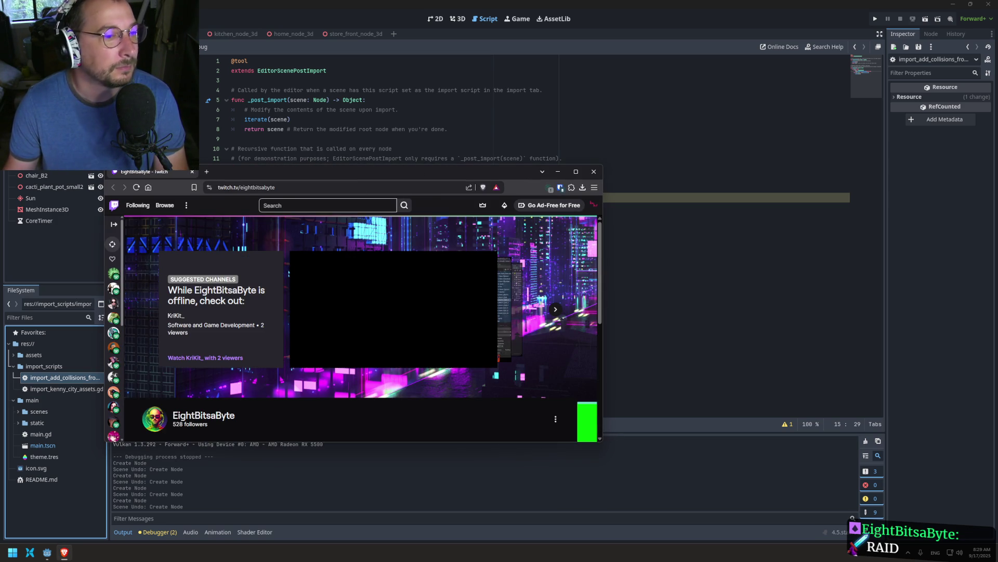
- Play the channel's latest Tower Defense broadcast from its Videos page in a maximized browser
double_click(412, 168)
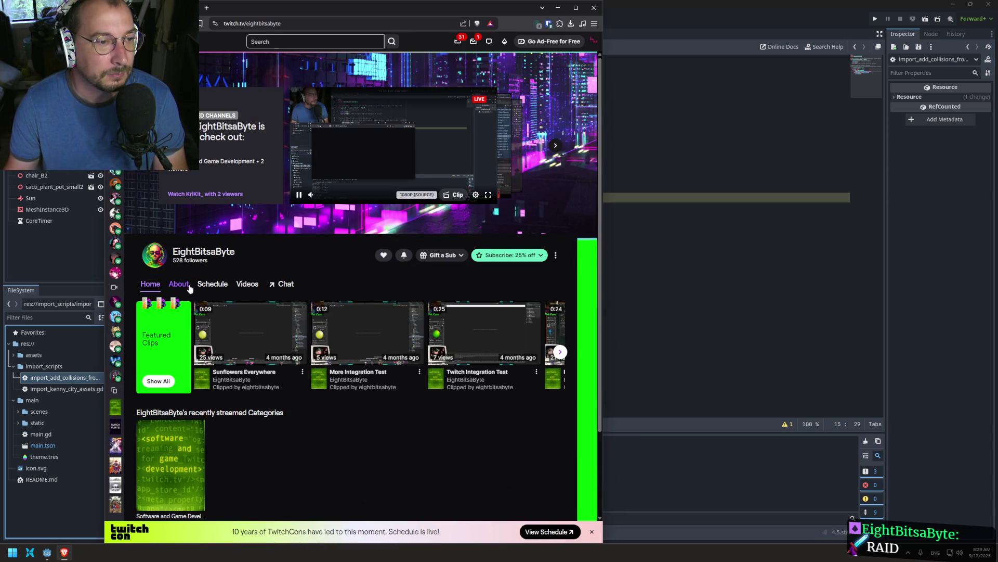
click(248, 284)
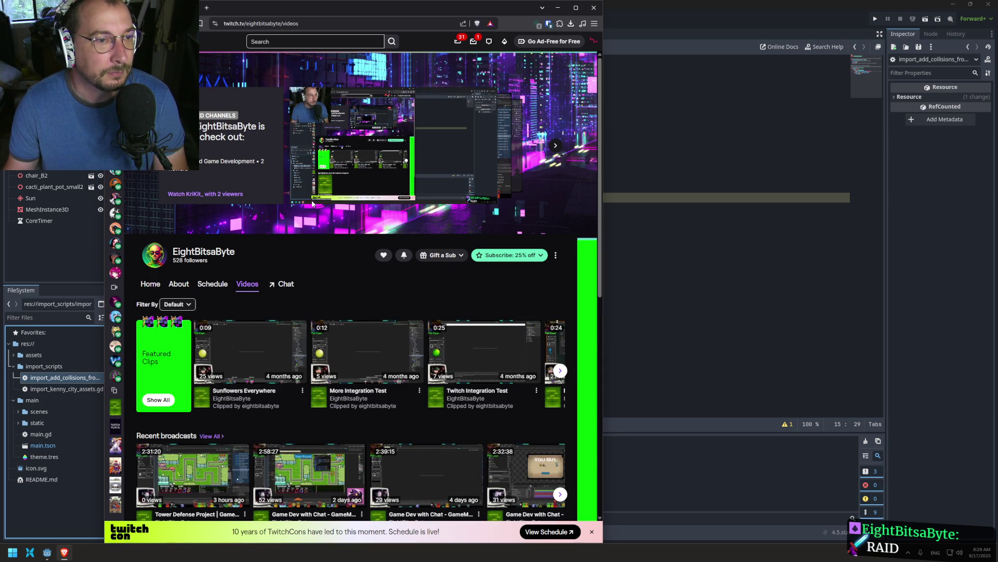
scroll(228, 356, down, 2)
click(228, 356)
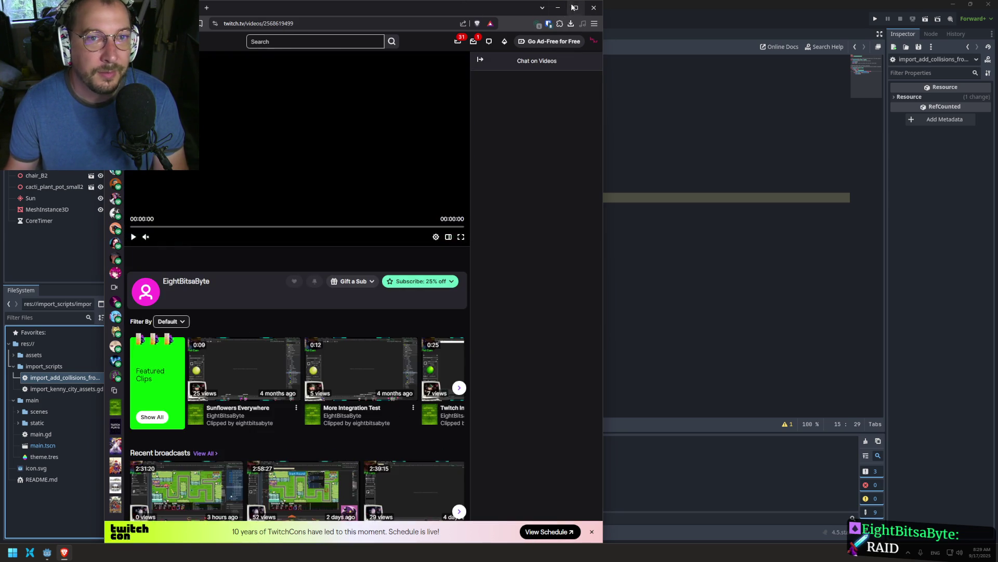
click(573, 8)
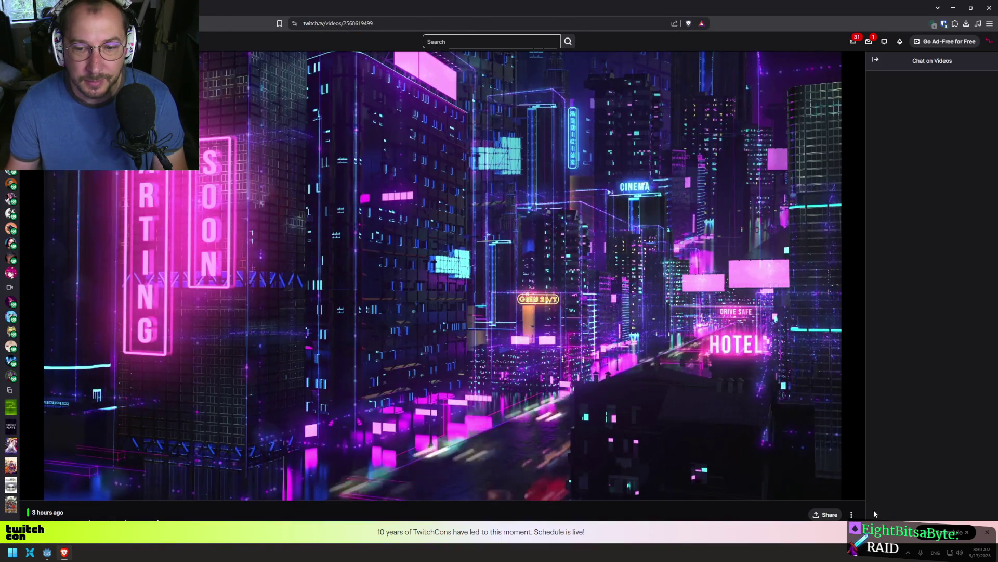
- Watch the replay fullscreen, skipping to the title screen, TowerData code and debug panel
click(857, 491)
click(104, 542)
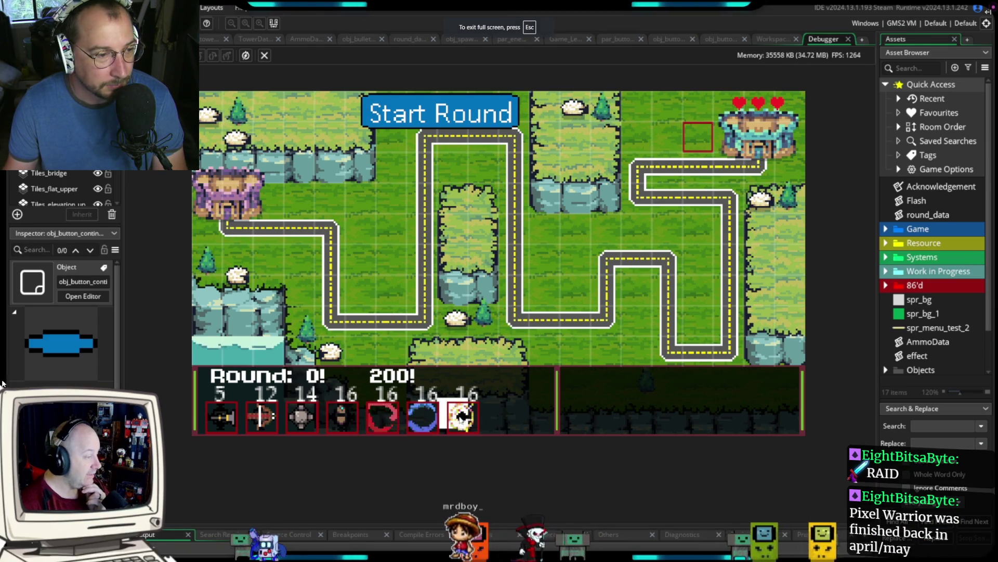
mouse_move(44, 555)
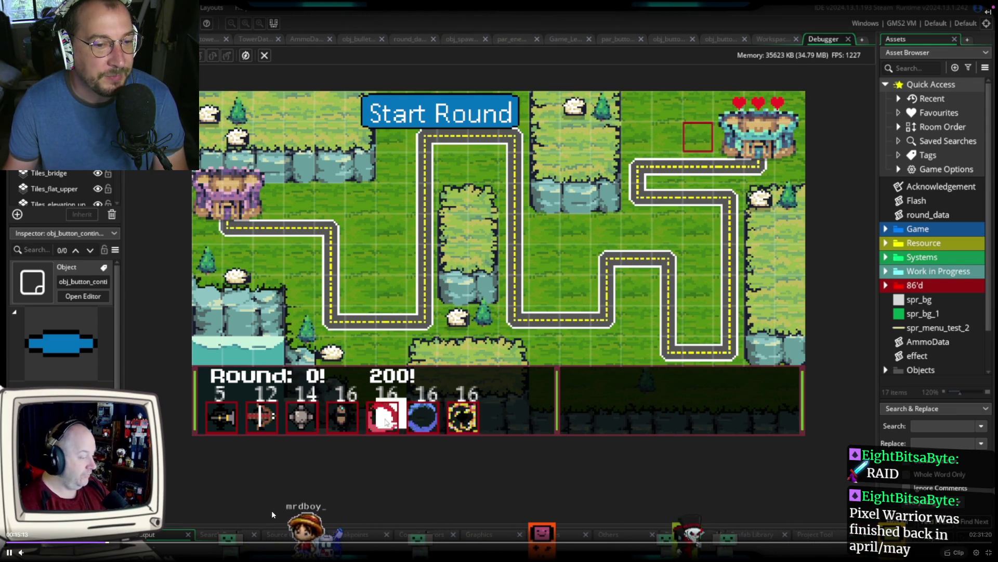
click(245, 541)
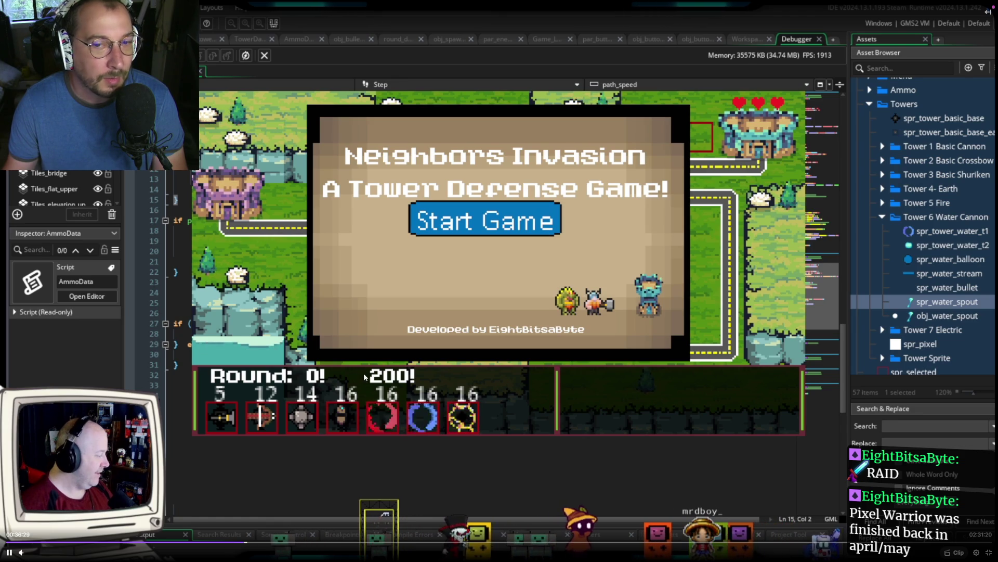
click(412, 454)
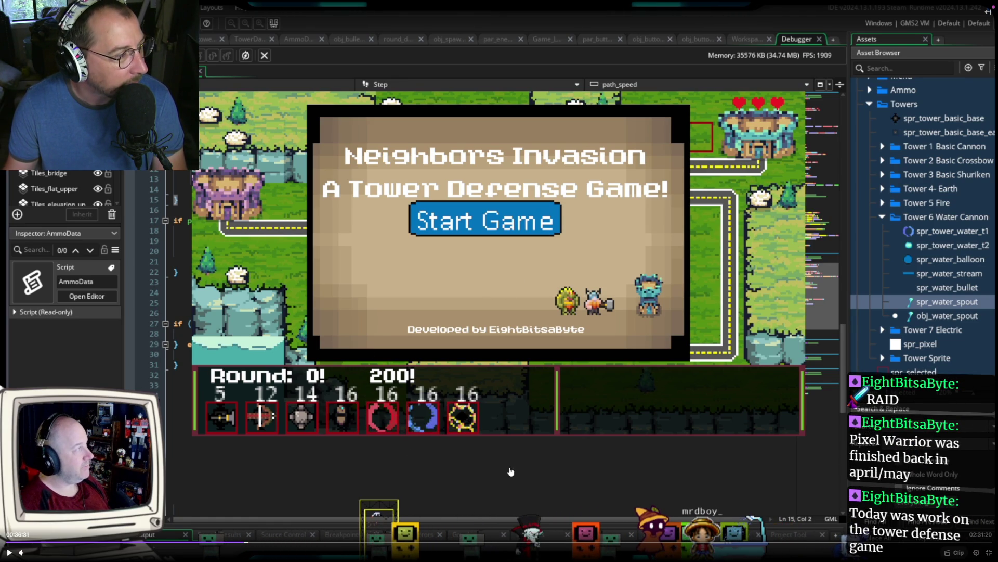
click(451, 542)
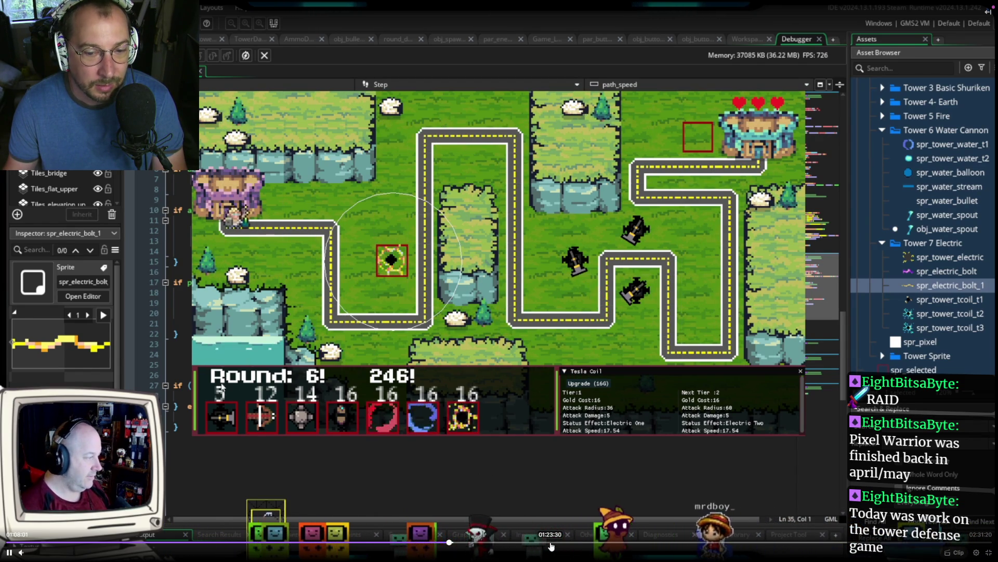
click(551, 543)
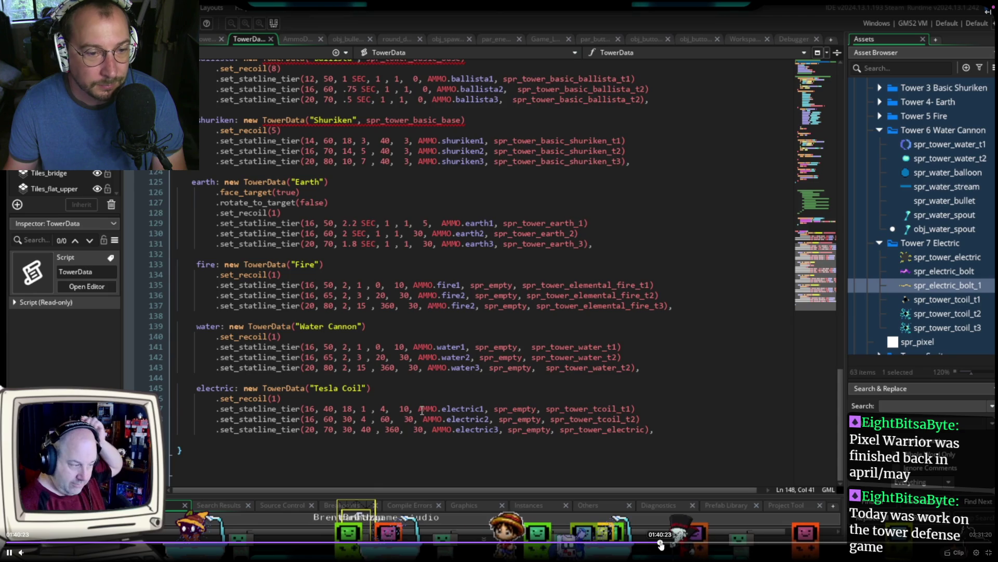
click(661, 543)
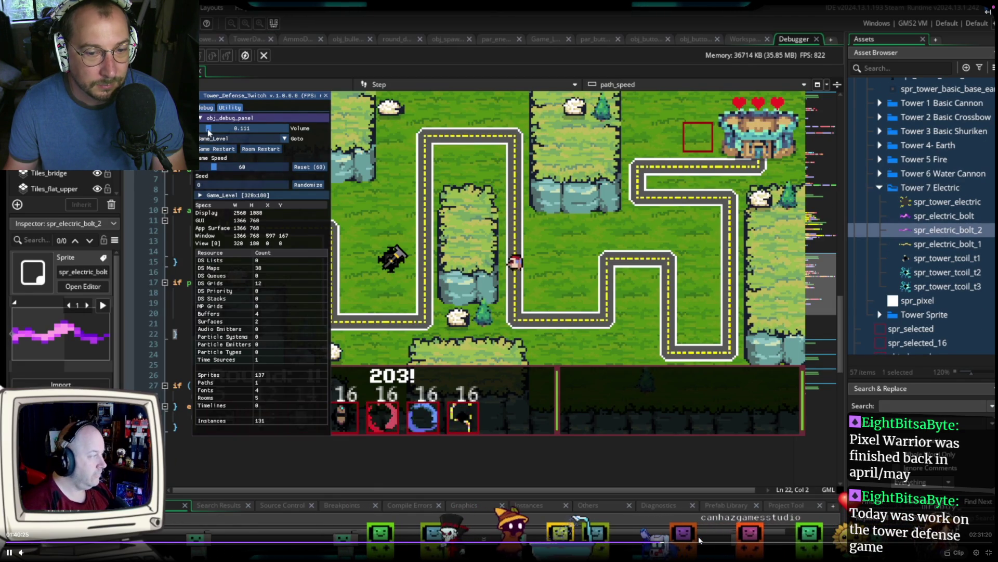
key(space)
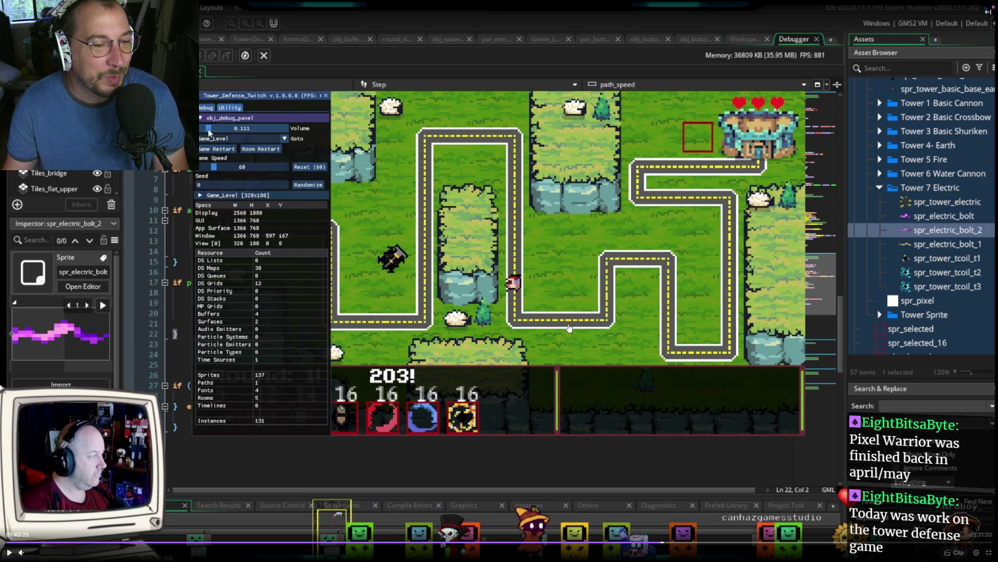
- Skip through the replay to round 0, the AmmoData code and the debugger section
click(740, 542)
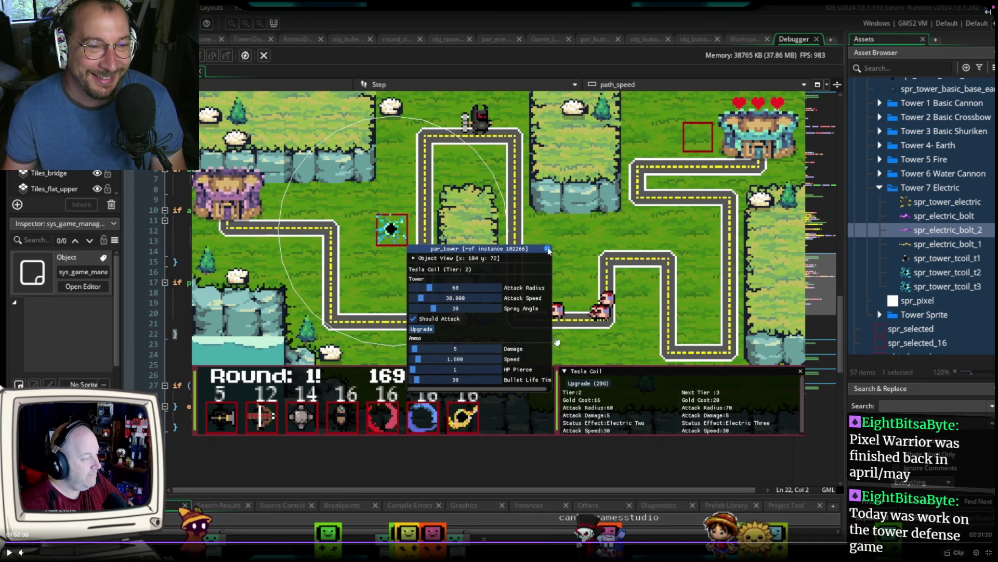
click(513, 312)
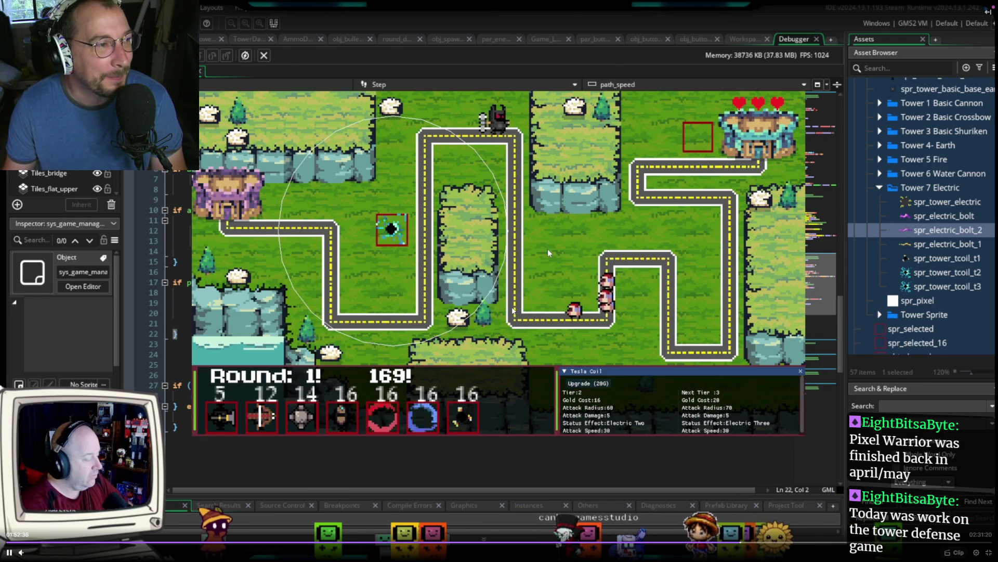
click(474, 251)
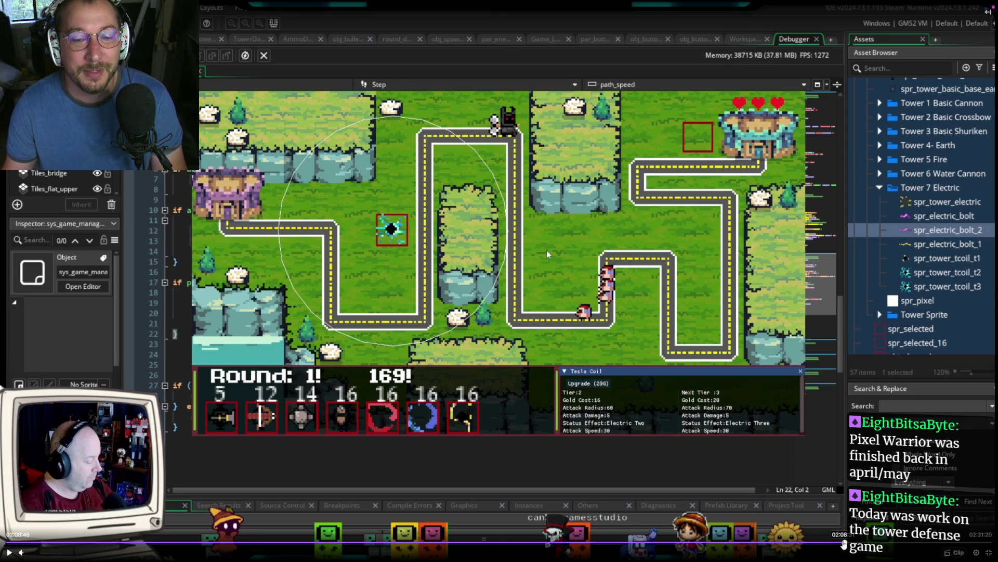
click(826, 541)
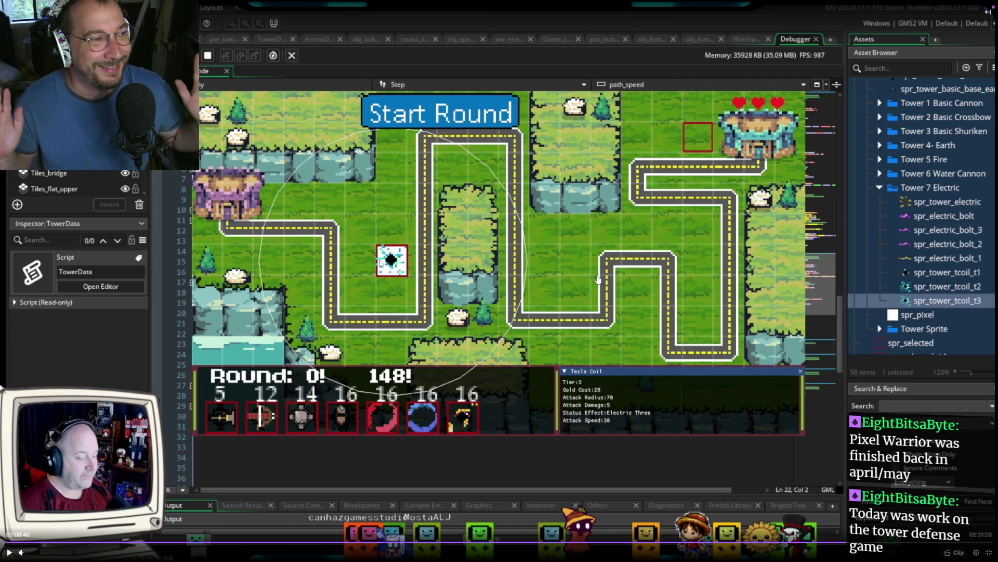
click(570, 328)
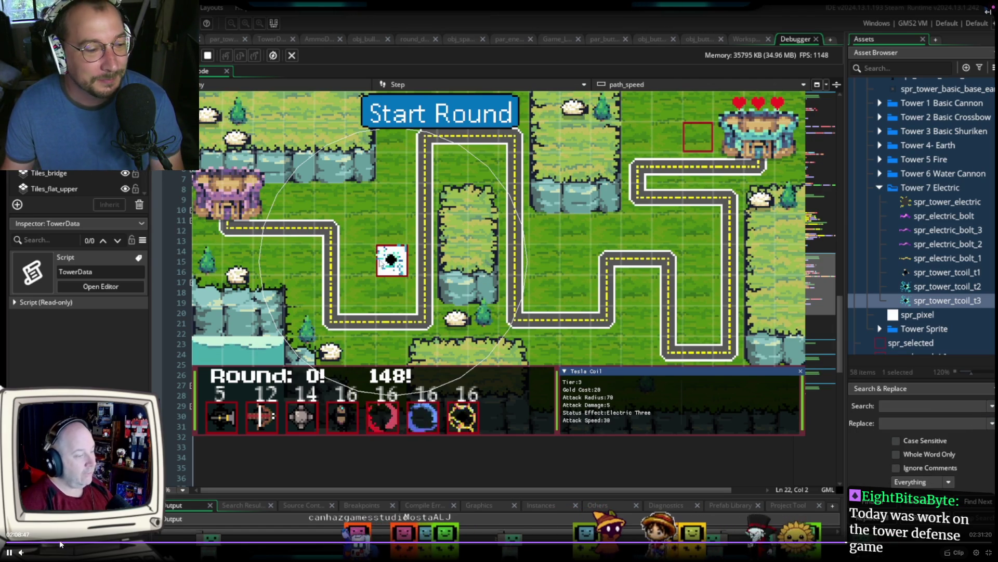
mouse_move(41, 554)
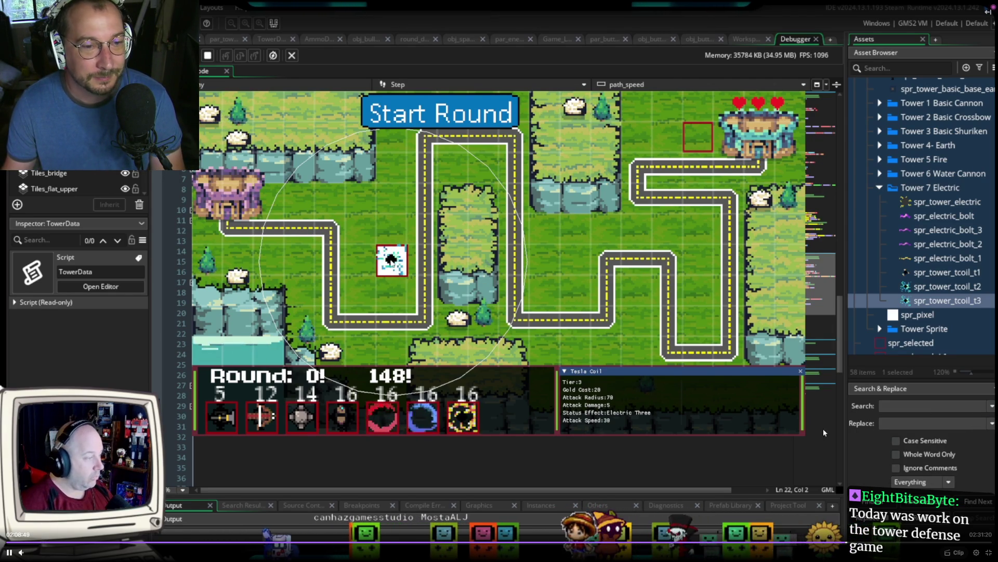
click(926, 542)
click(96, 542)
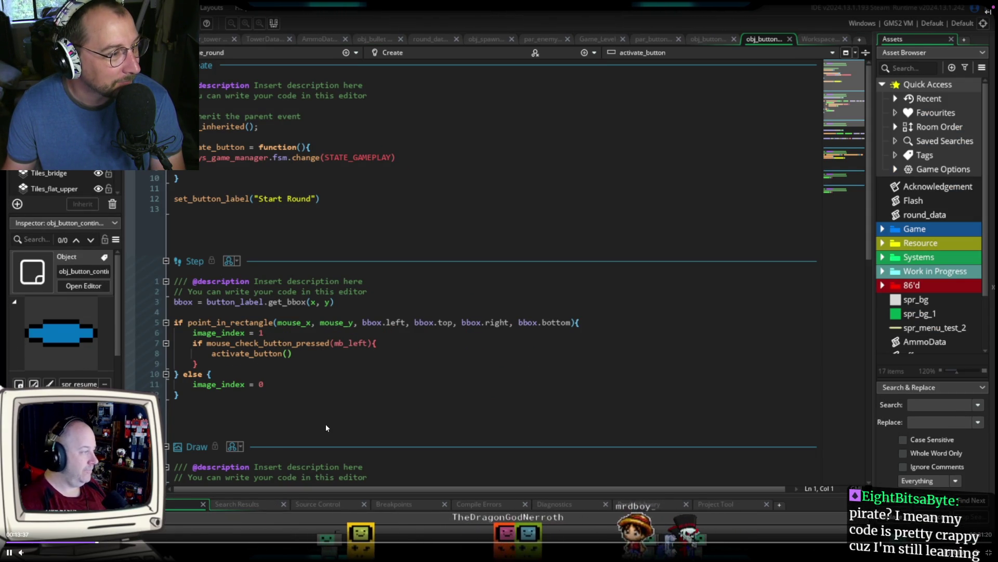
click(269, 542)
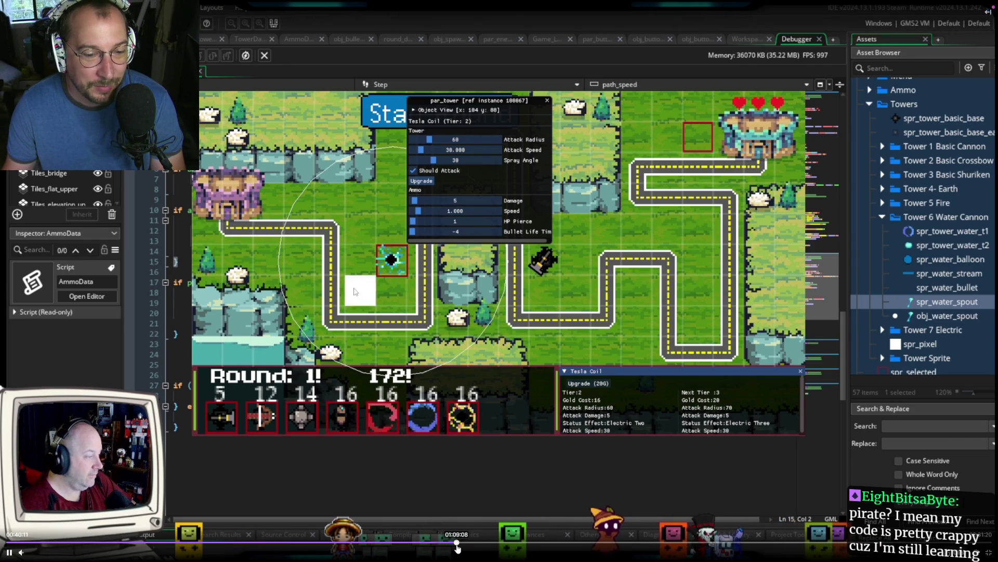
click(458, 542)
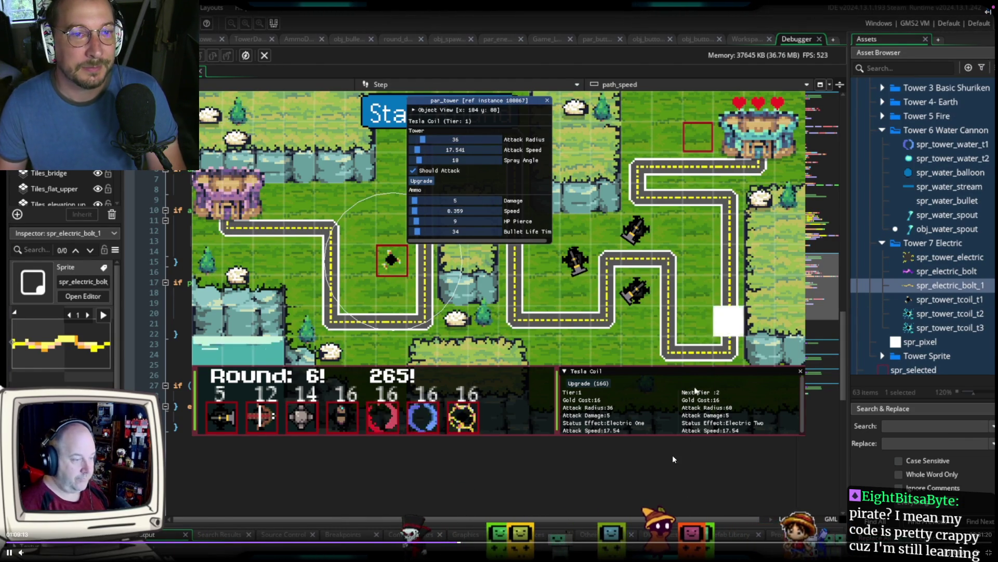
- Pause the replay around 01:42:47, leave fullscreen and close the browser
click(514, 251)
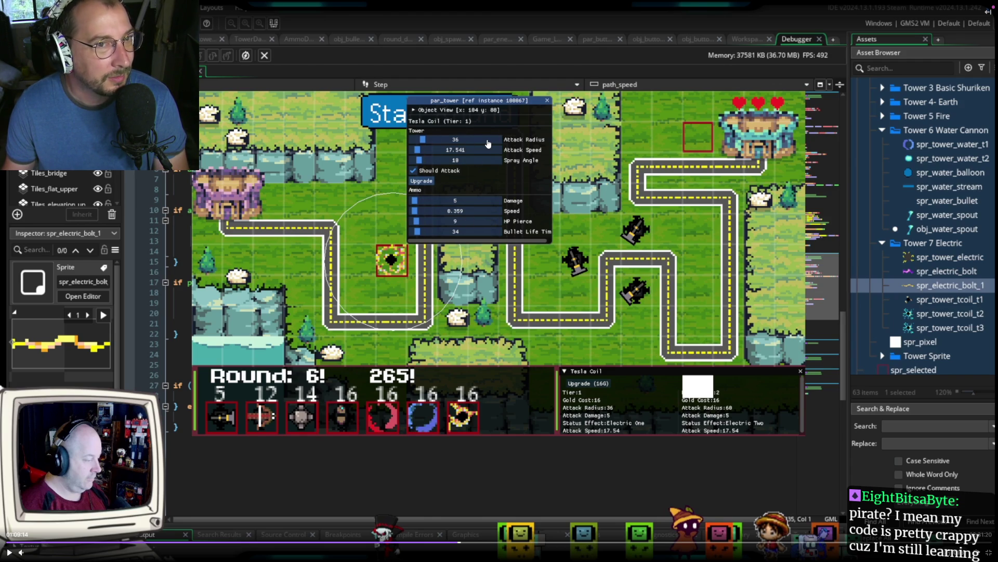
click(619, 315)
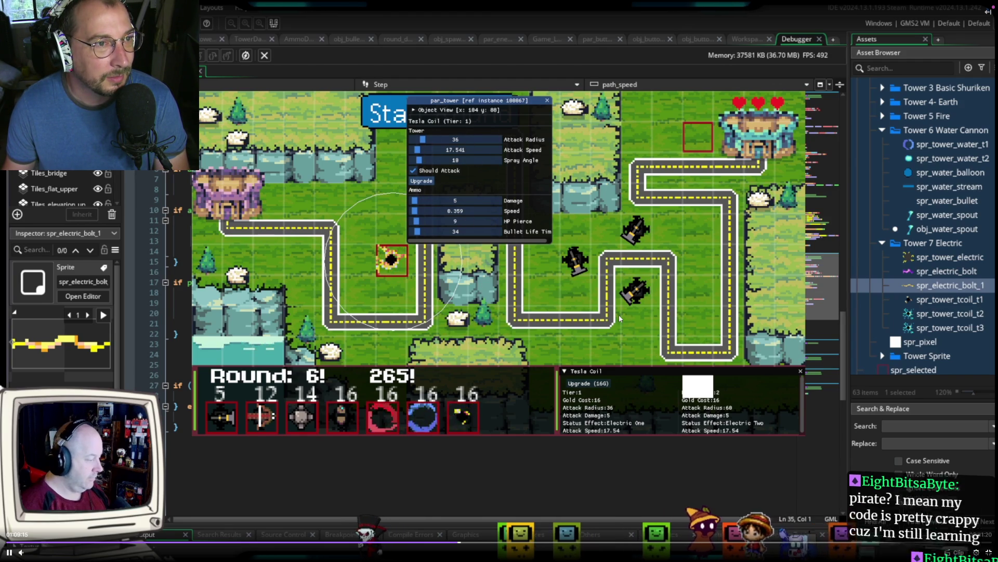
click(619, 315)
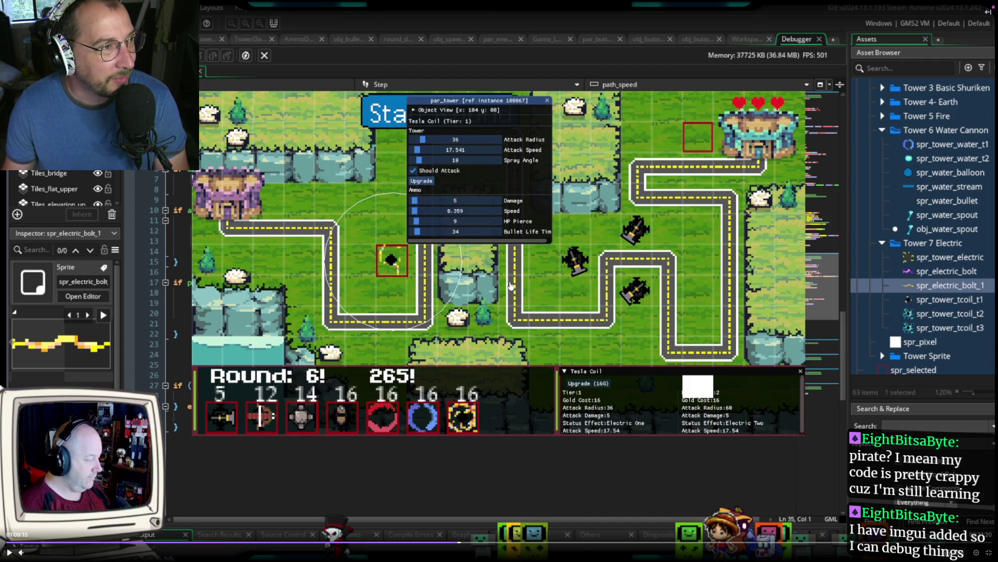
click(718, 374)
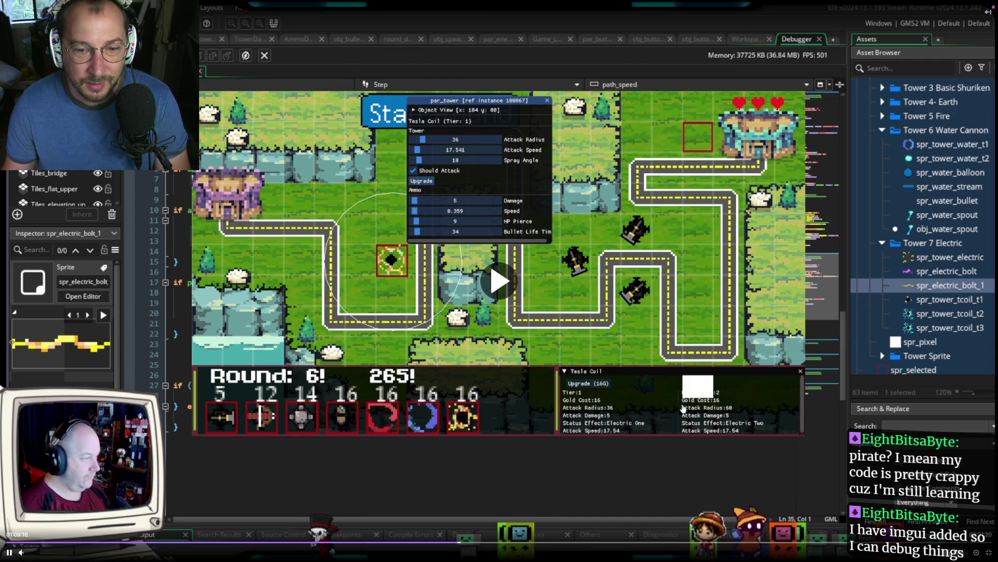
click(677, 543)
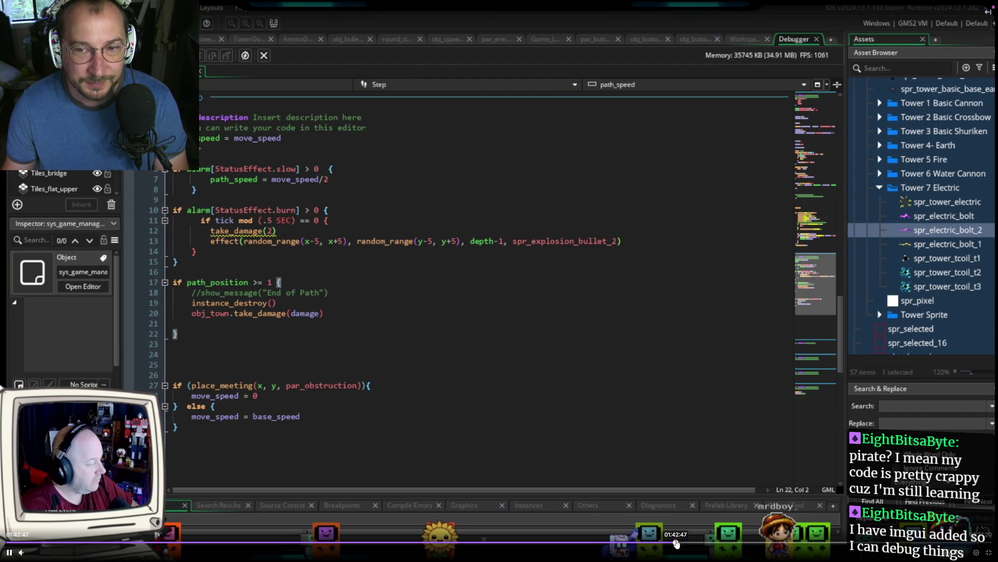
click(776, 391)
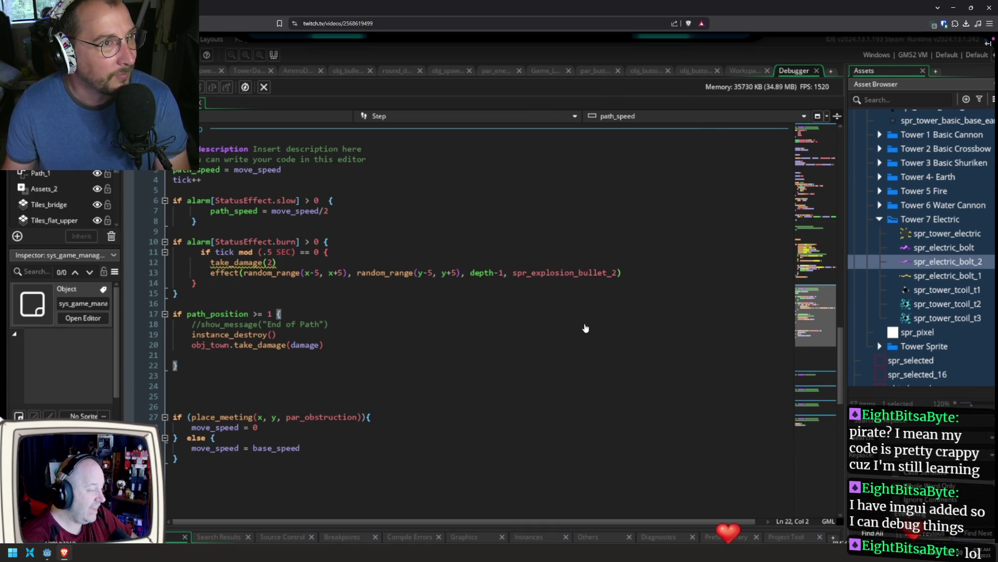
key(Escape)
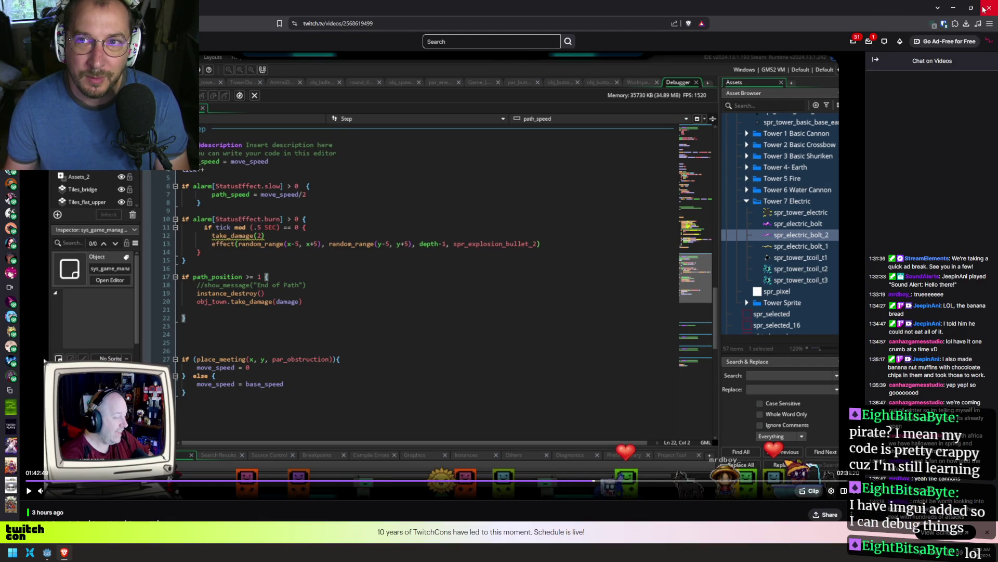
click(985, 9)
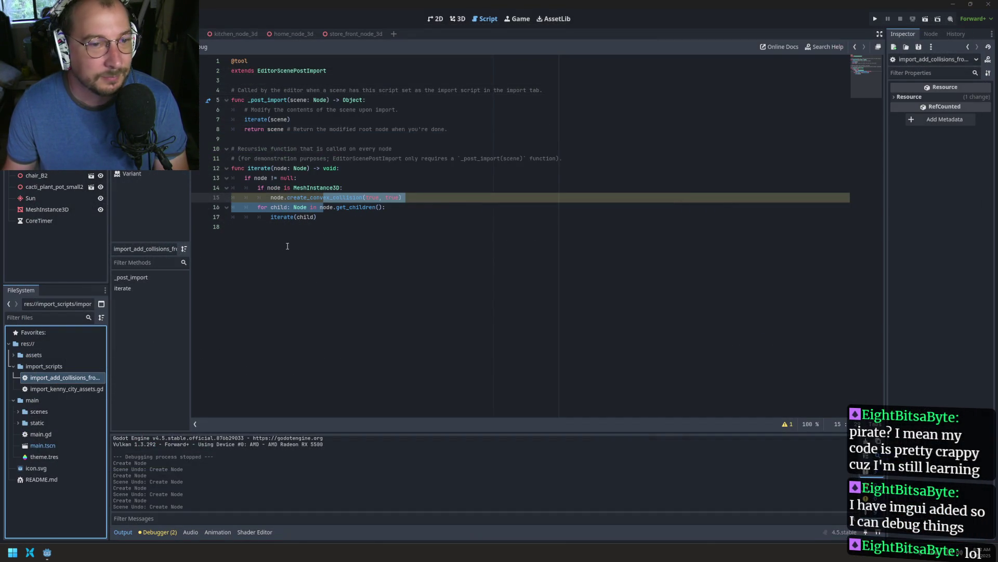
- Open import_kenny_city_assets.gd, comparing it briefly with the add-collisions import script
click(351, 249)
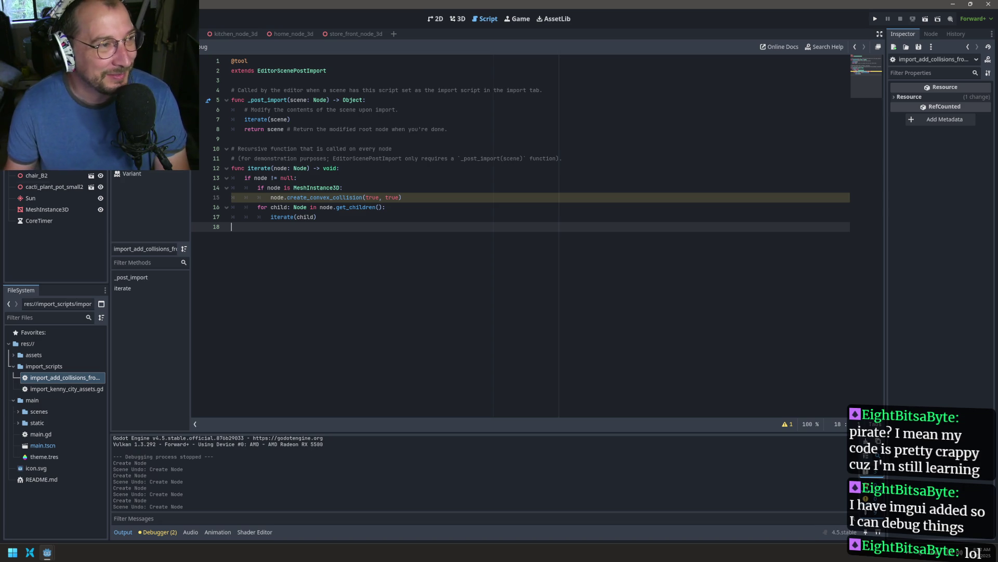
double_click(52, 390)
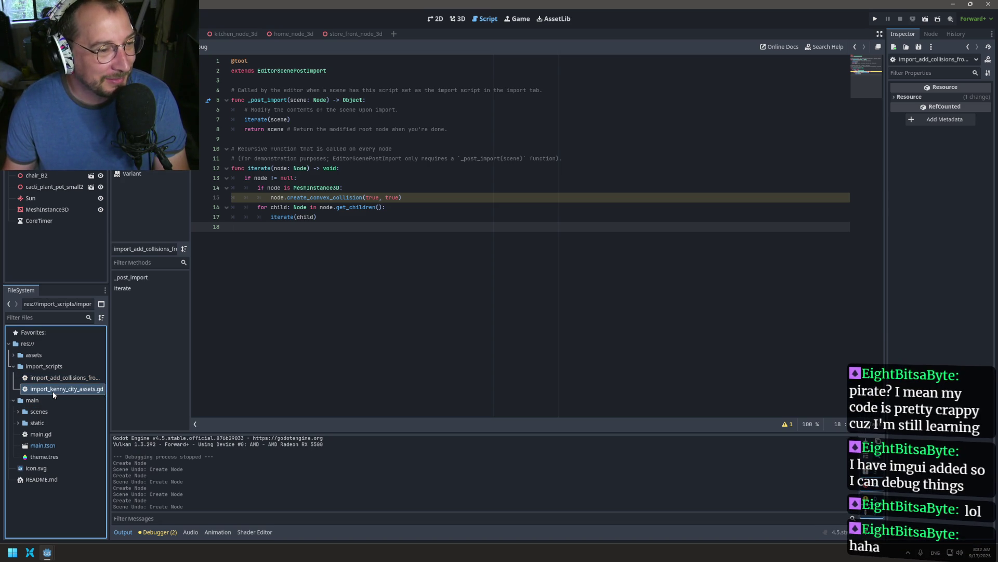
click(326, 286)
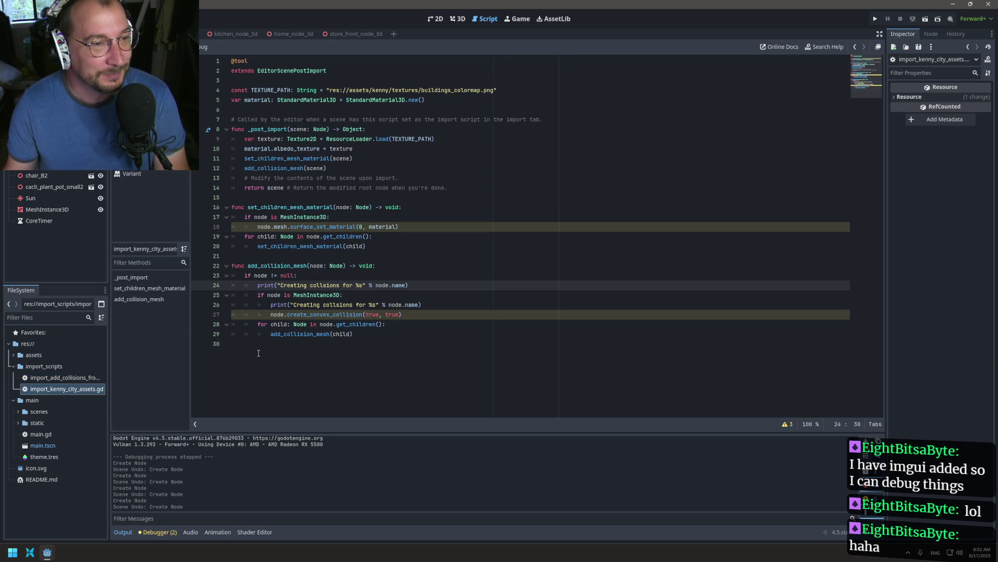
double_click(63, 377)
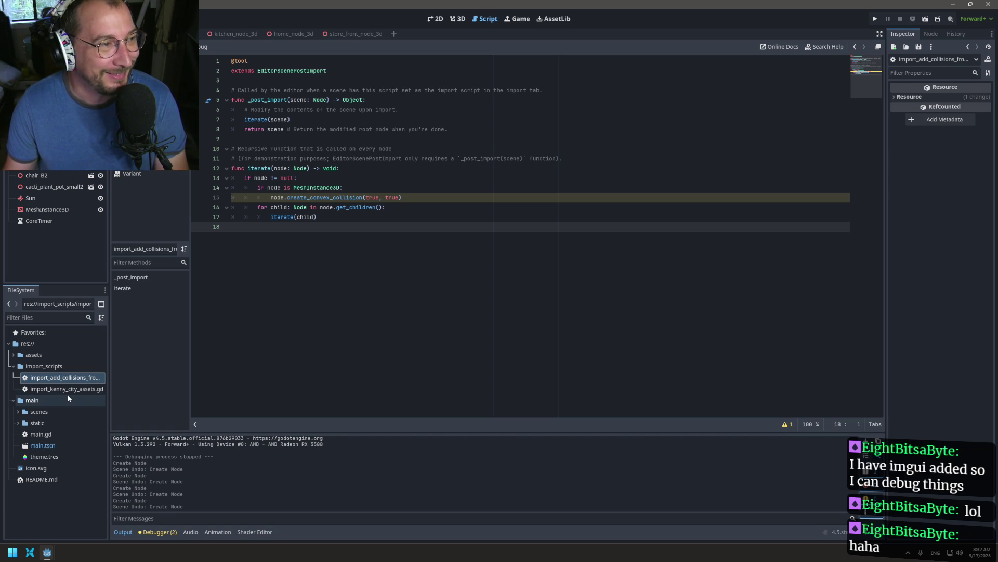
double_click(67, 388)
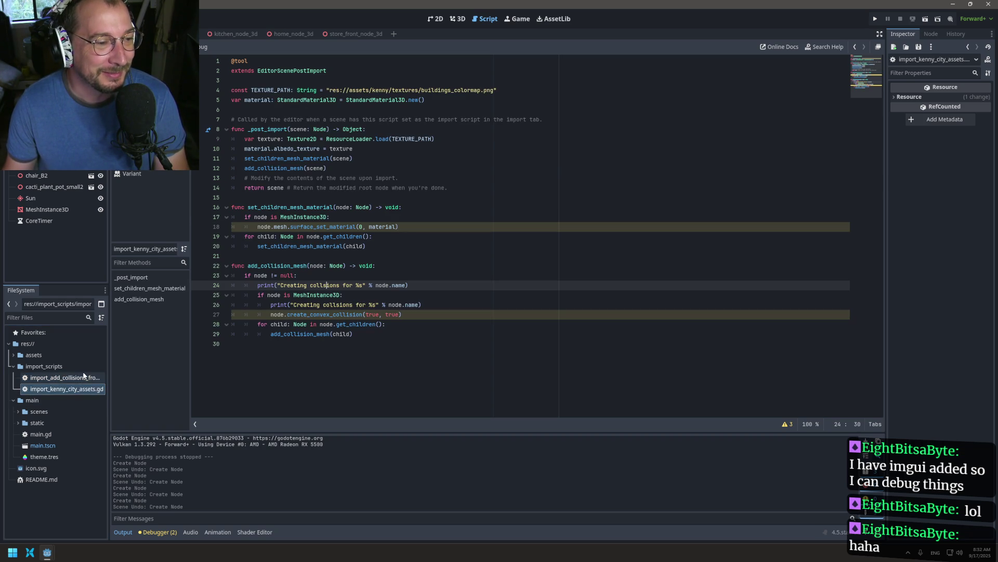
double_click(68, 389)
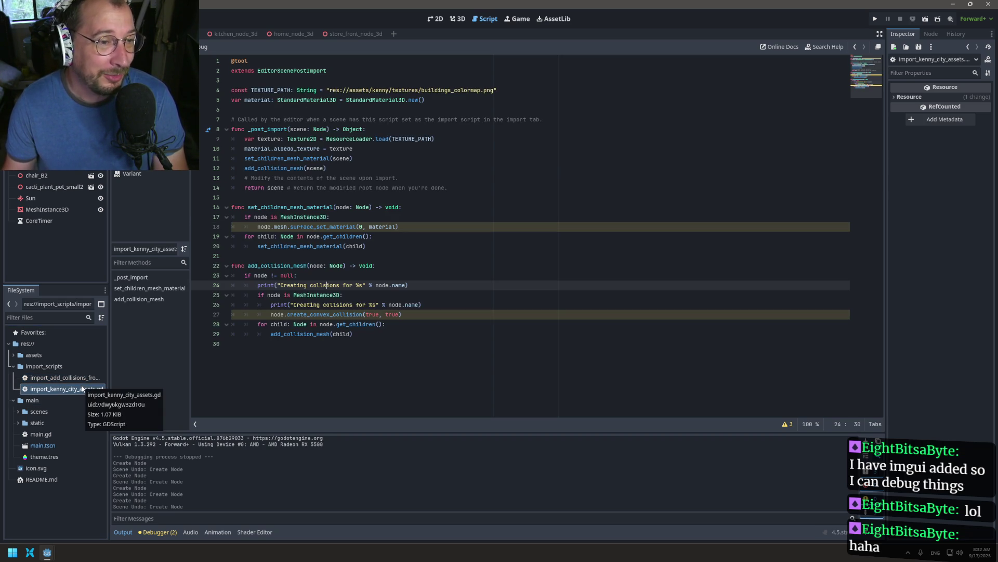
- Delete both misspelled "Creating collsions" print lines, starting at line 24
double_click(323, 285)
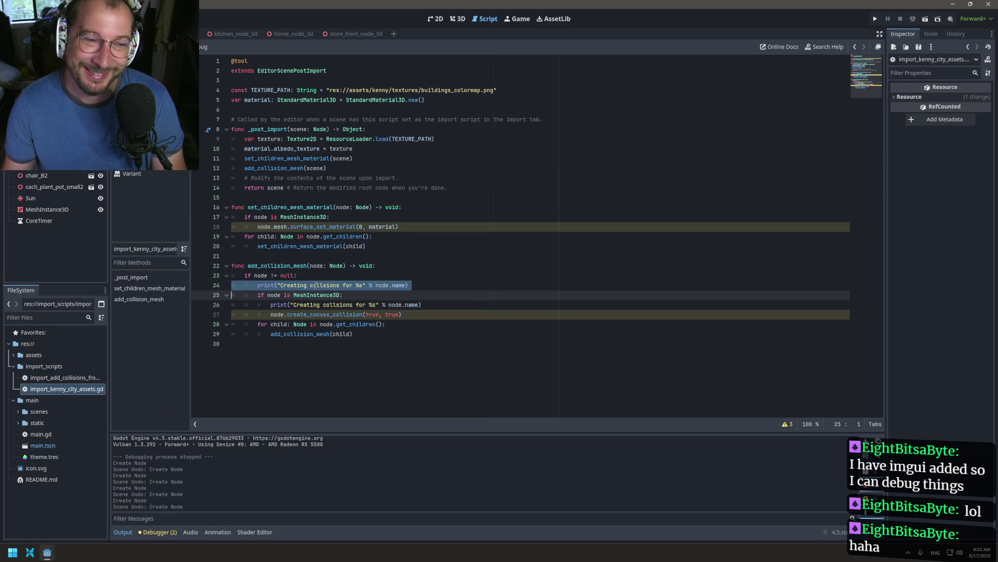
triple_click(316, 285)
key(BackSpace)
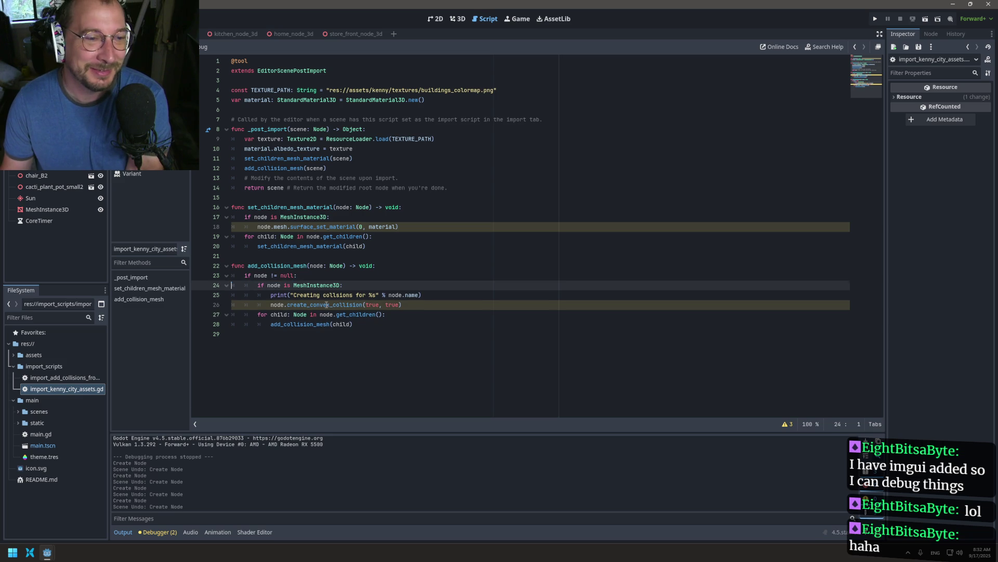
triple_click(322, 295)
key(BackSpace)
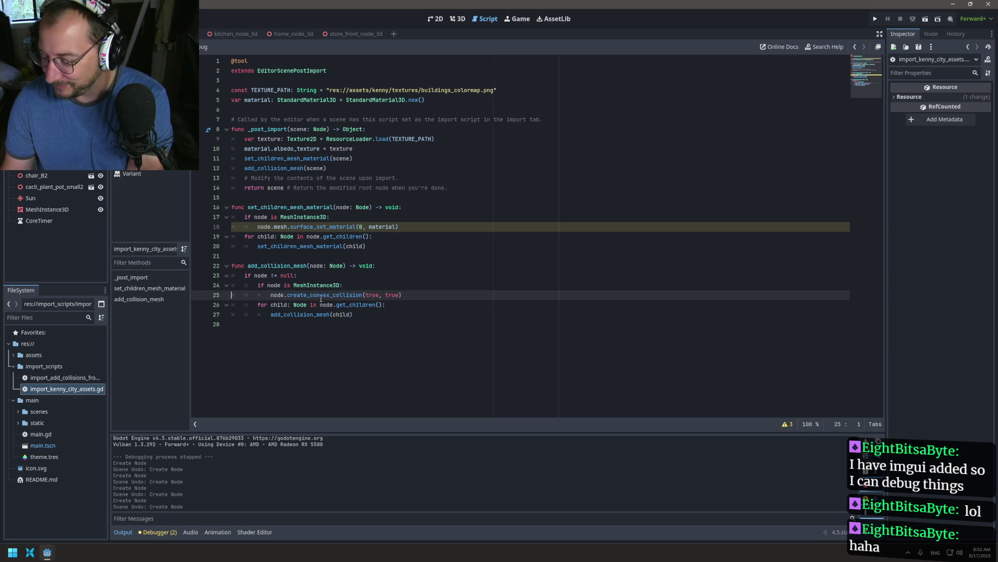
click(321, 294)
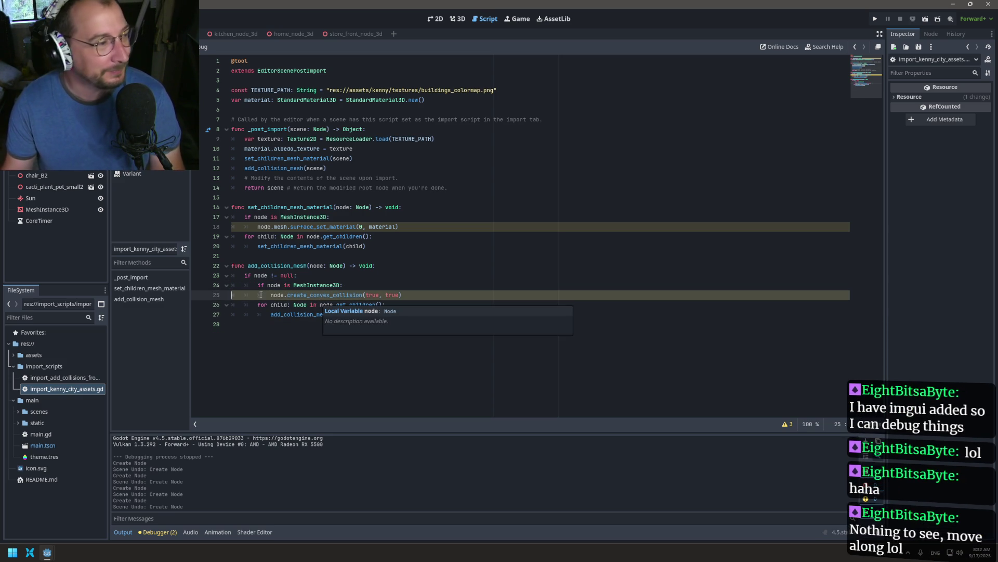
click(336, 165)
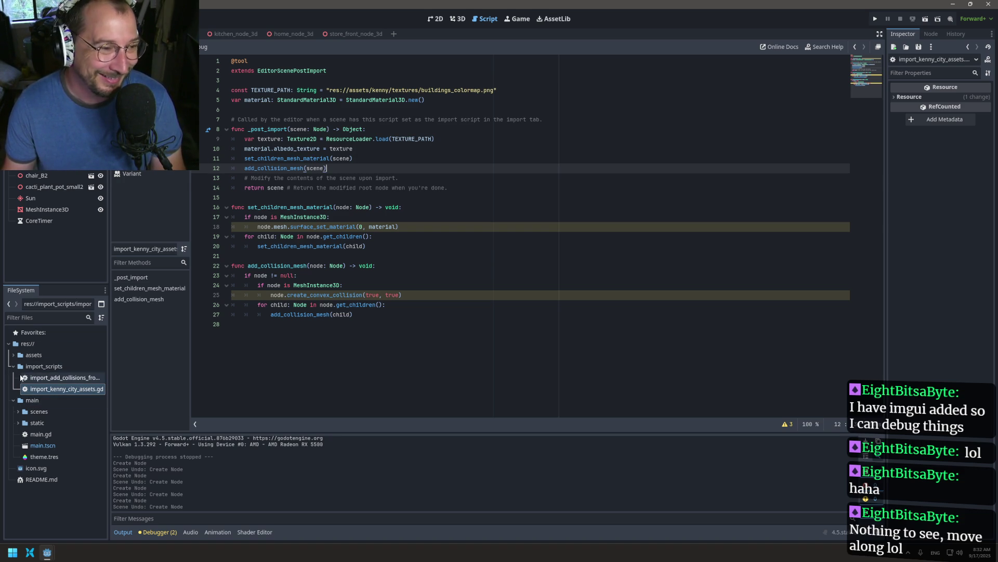
- Collapse the baked_goods folder and bring up the context menu for res://
click(13, 356)
click(18, 367)
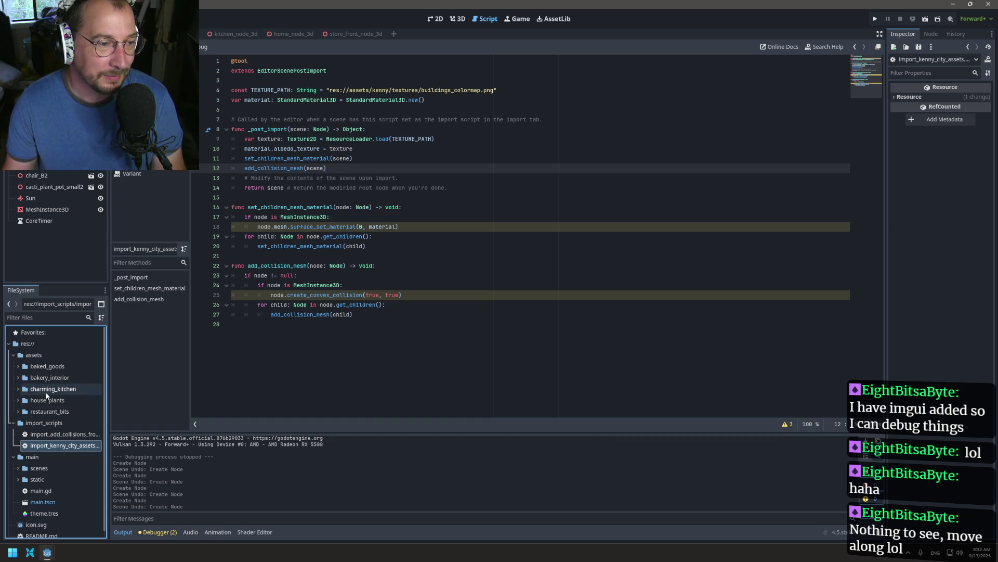
click(26, 344)
right_click(19, 347)
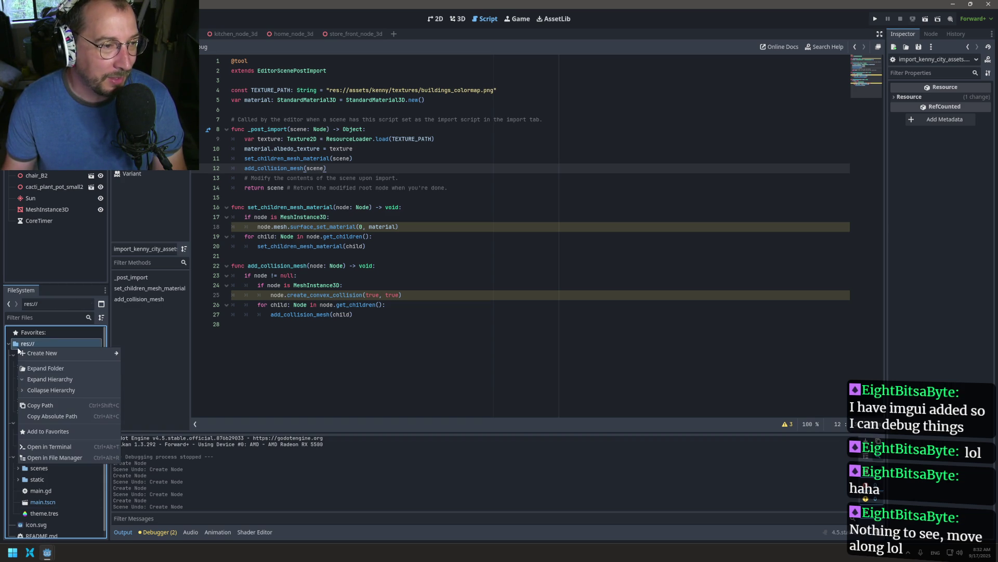
- Open the project's assets folder in File Explorer and maximize the window
click(54, 458)
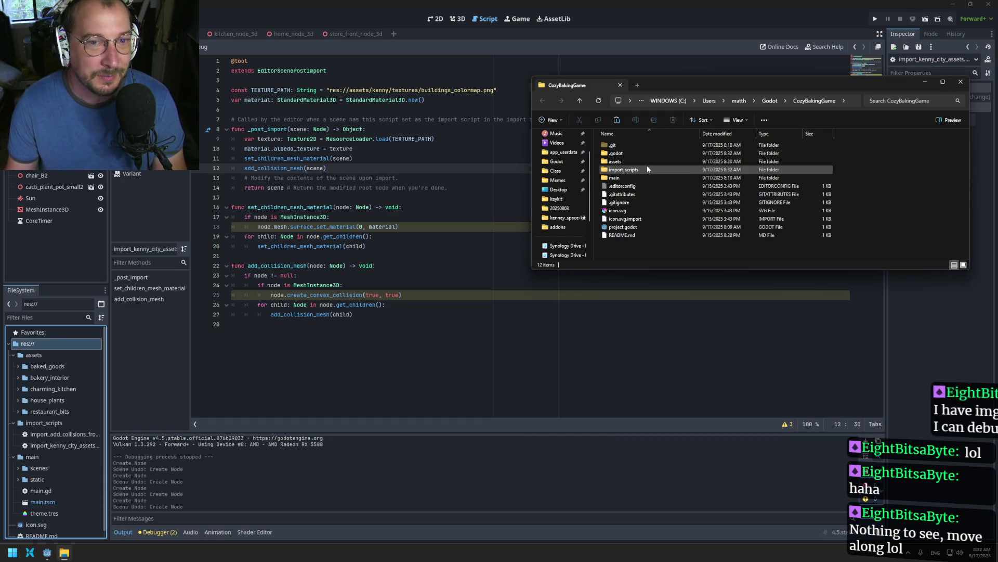
double_click(615, 162)
drag(680, 80, 681, 85)
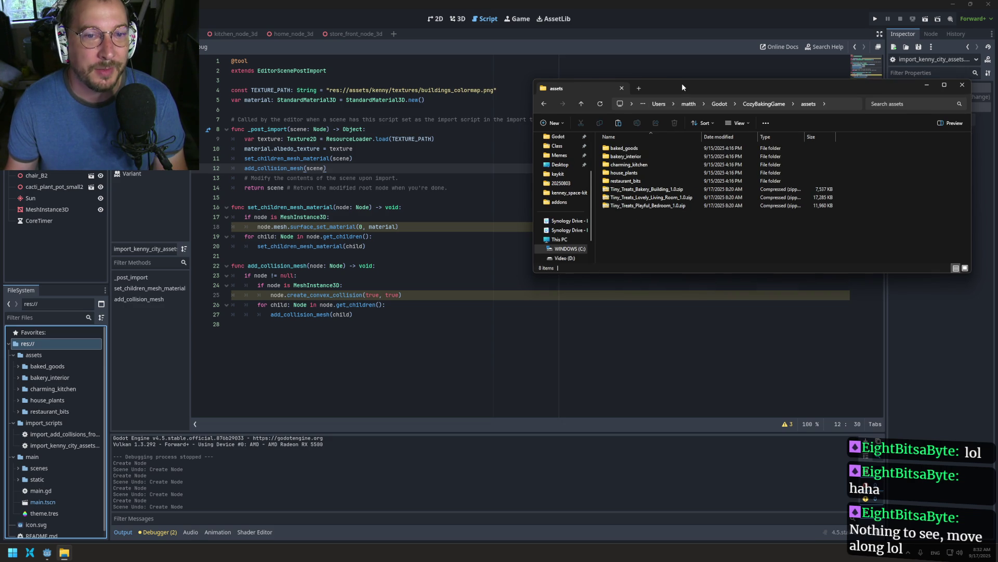
double_click(680, 87)
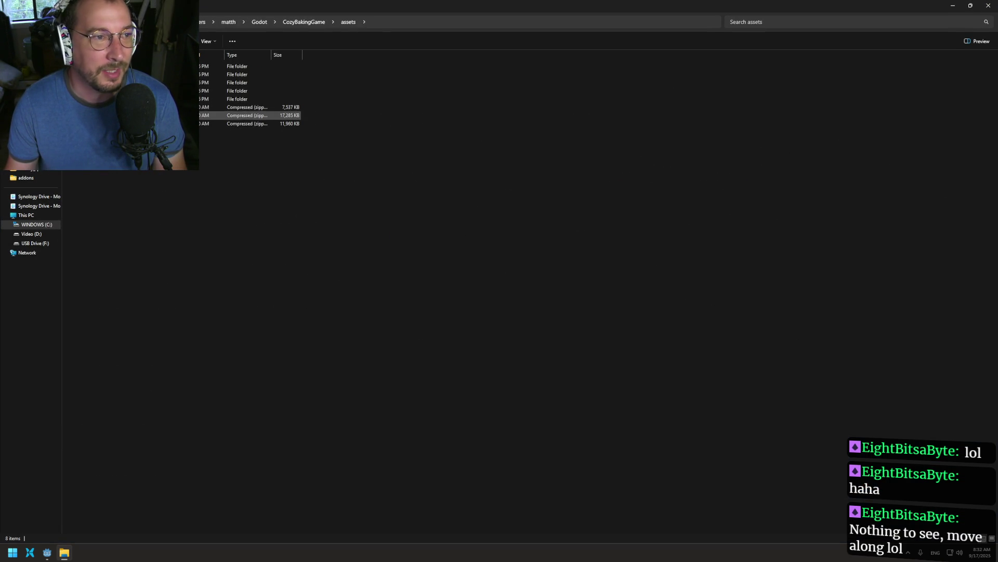
- Extract the Bakery Building, Living Room and Bedroom Tiny Treats zips, then delete the archives
click(177, 108)
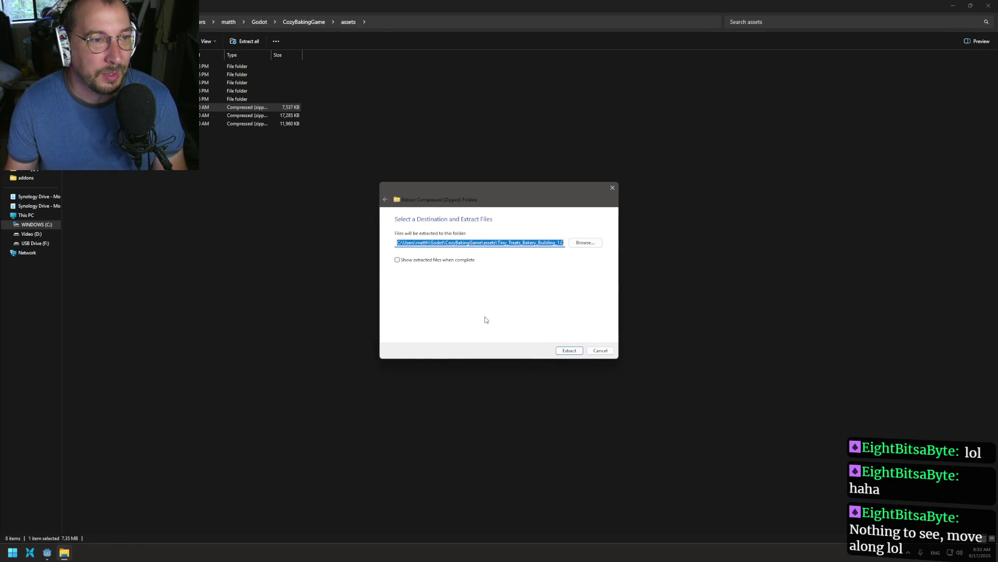
click(570, 353)
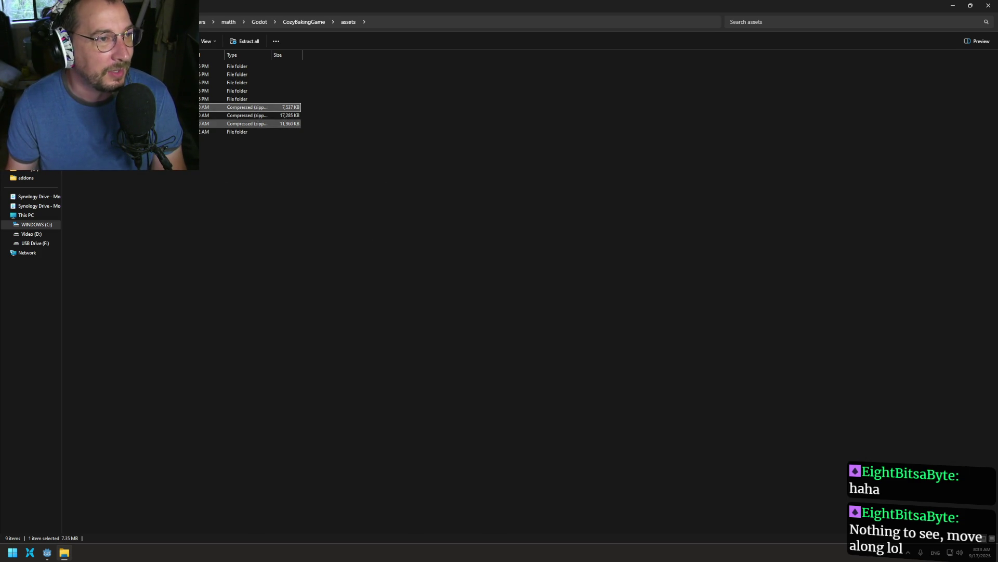
click(156, 115)
click(245, 41)
key(Return)
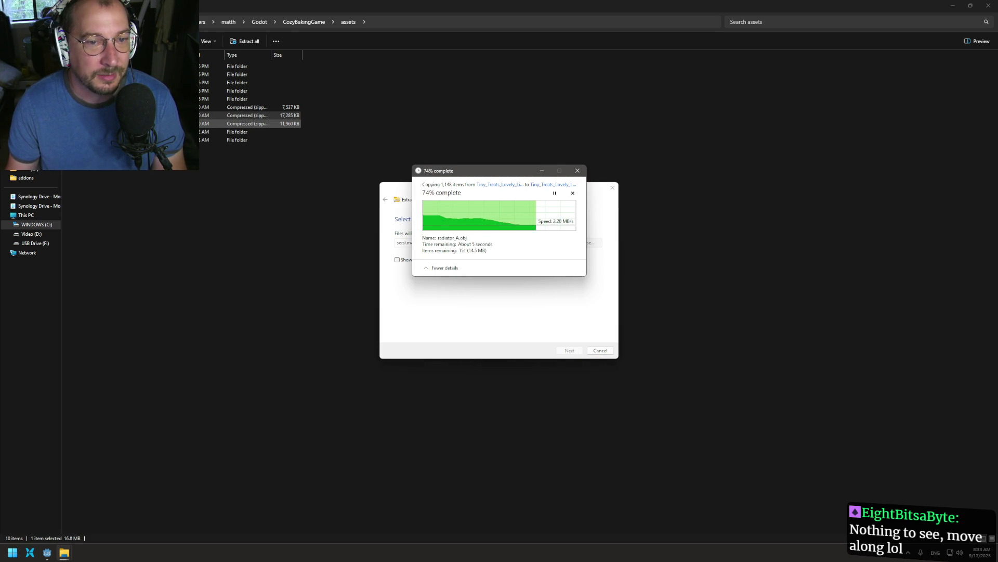
click(260, 123)
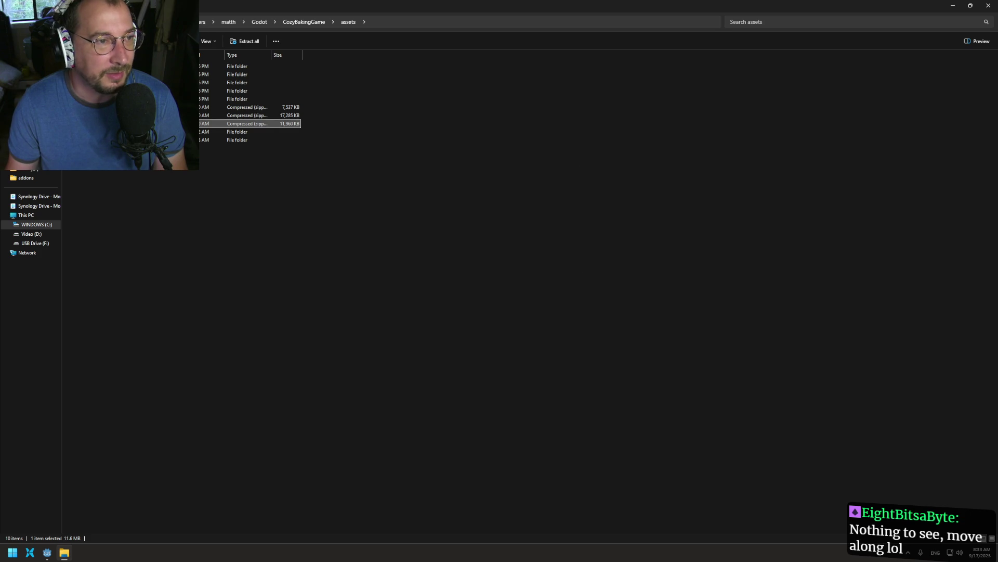
click(249, 41)
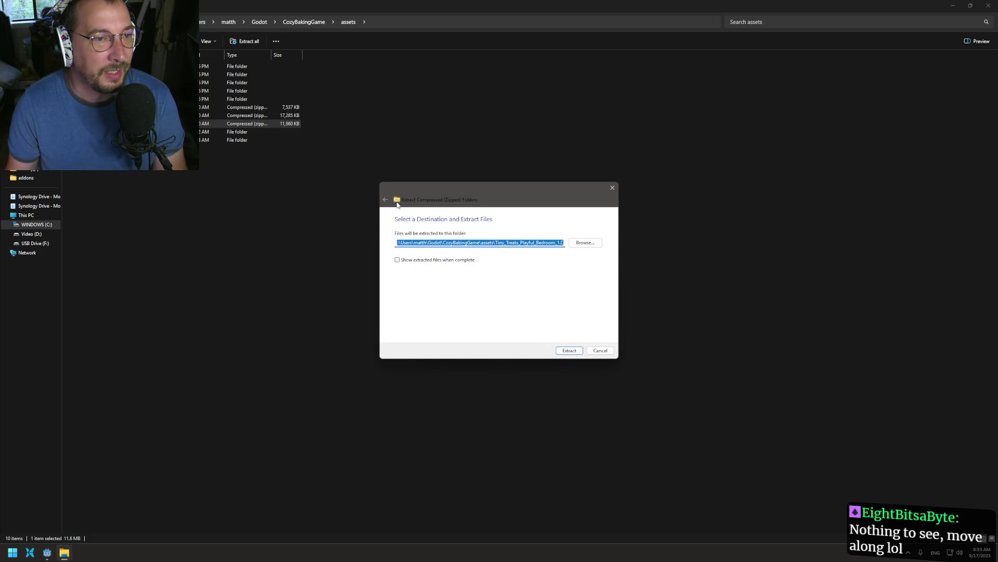
click(574, 350)
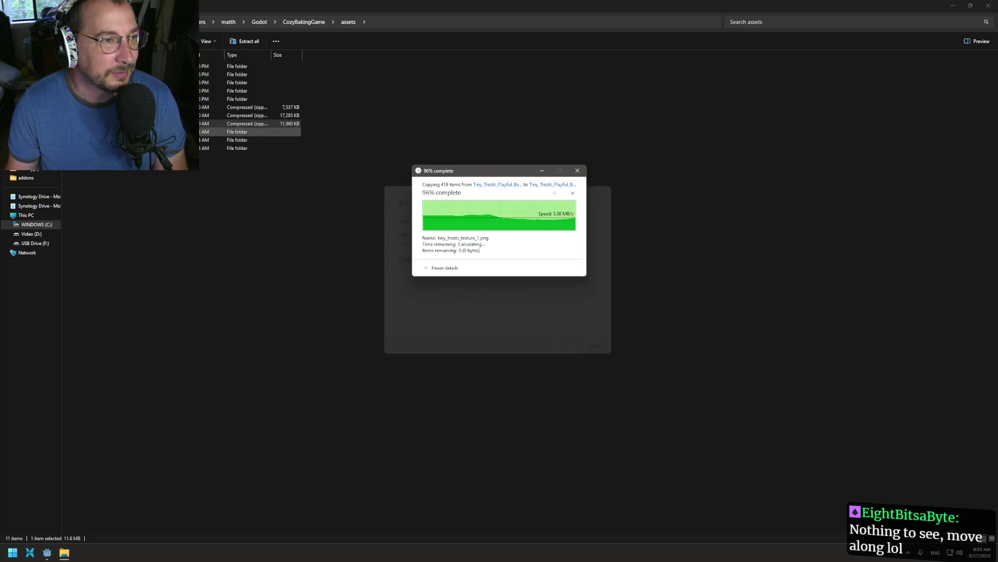
key(shift+Up)
key(shift+Up)
key(Delete)
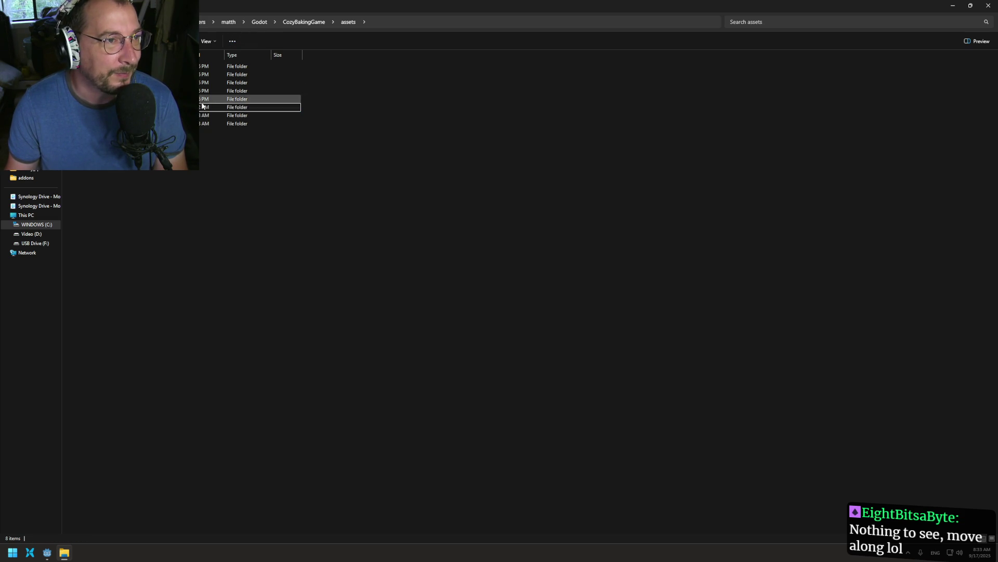
- Move the 102 Bakery Building gltf files into the pack's top folder and delete the nested folder
double_click(205, 107)
key(Return)
key(Return)
click(156, 83)
double_click(156, 82)
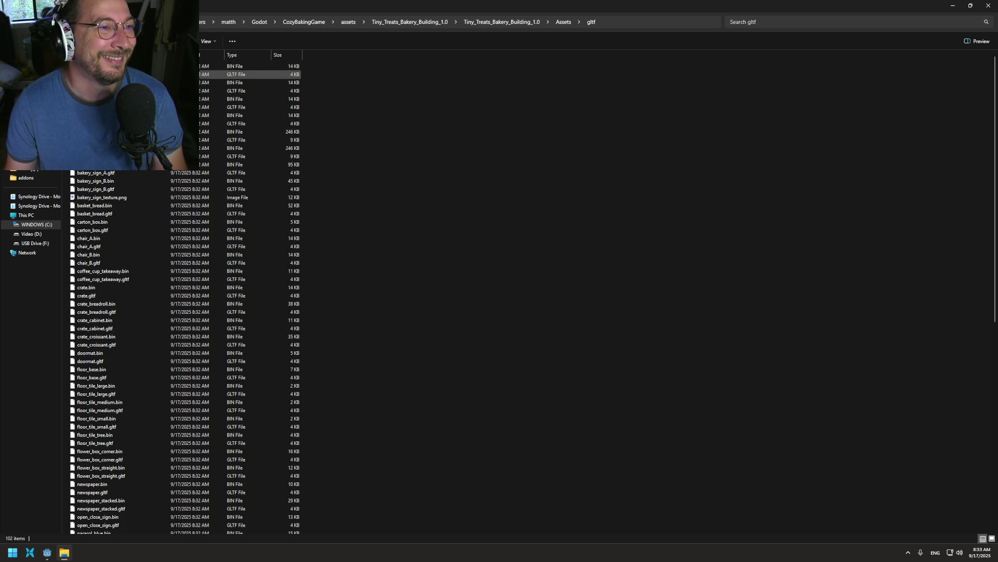
key(ctrl+a)
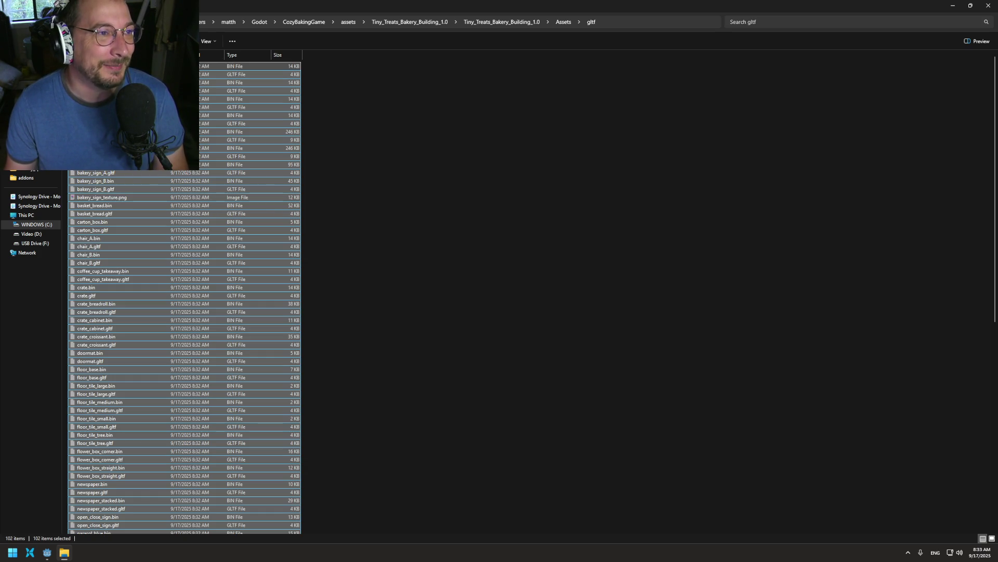
key(alt+Up)
key(alt+Up)
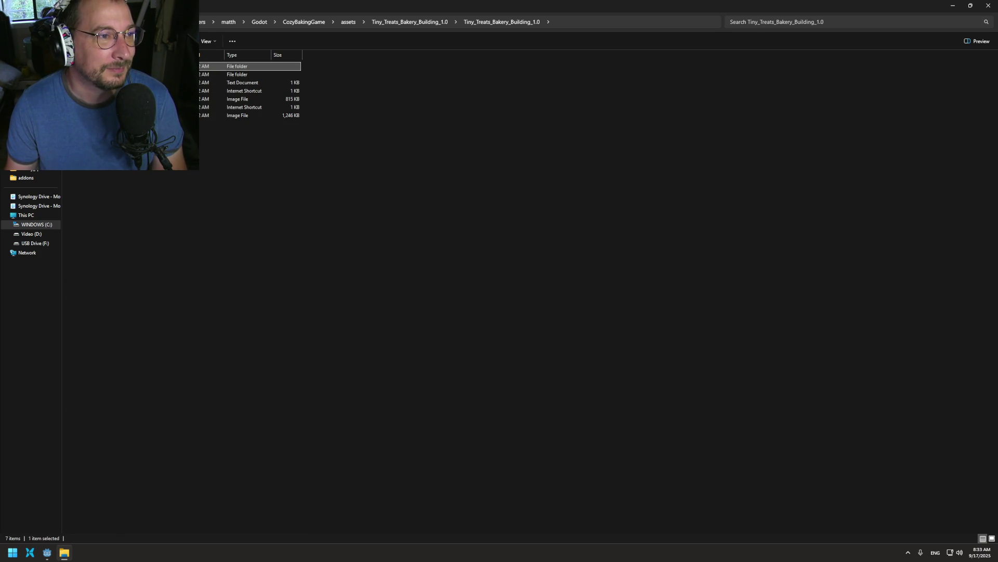
key(alt+Up)
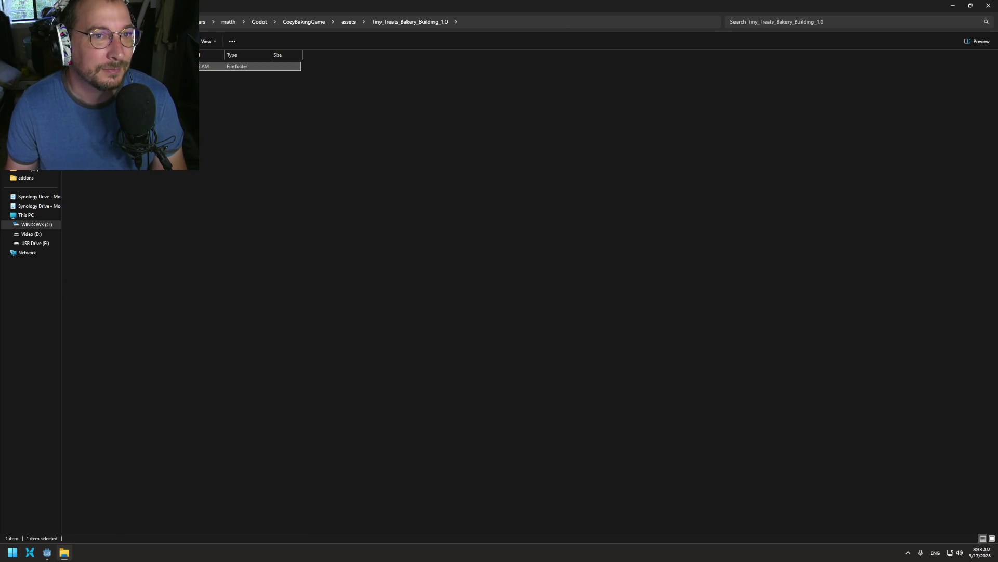
key(Escape)
key(ctrl+v)
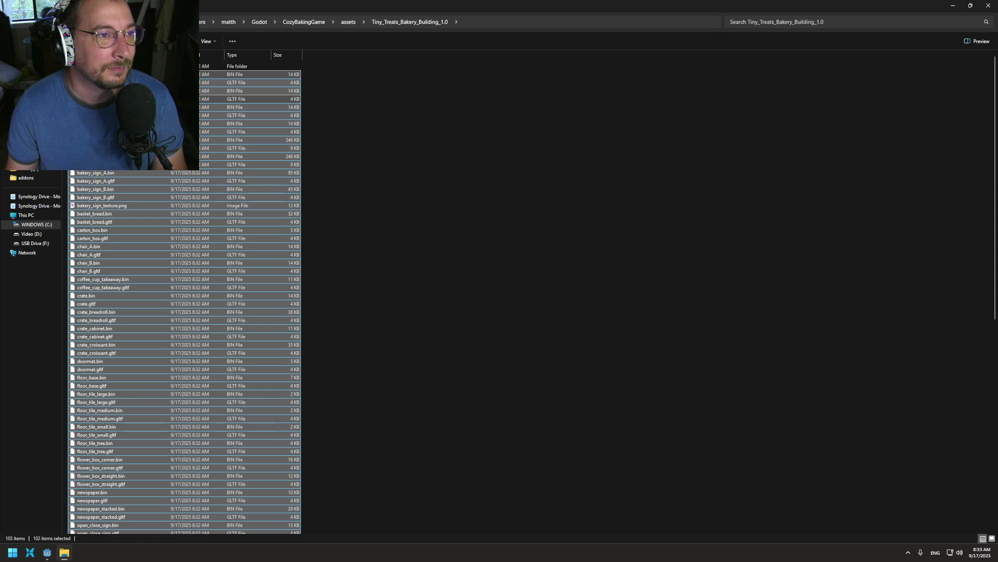
click(130, 66)
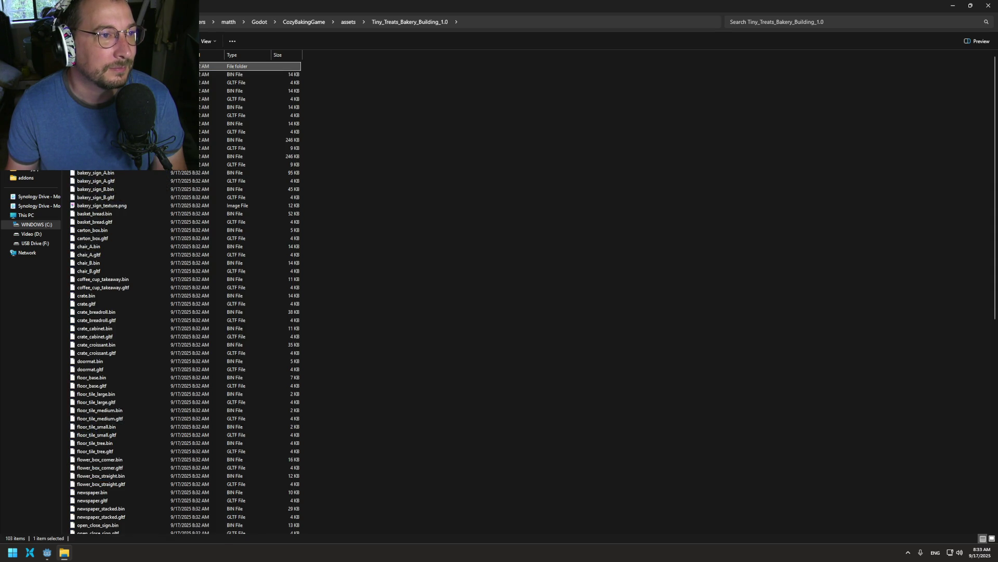
right_click(93, 64)
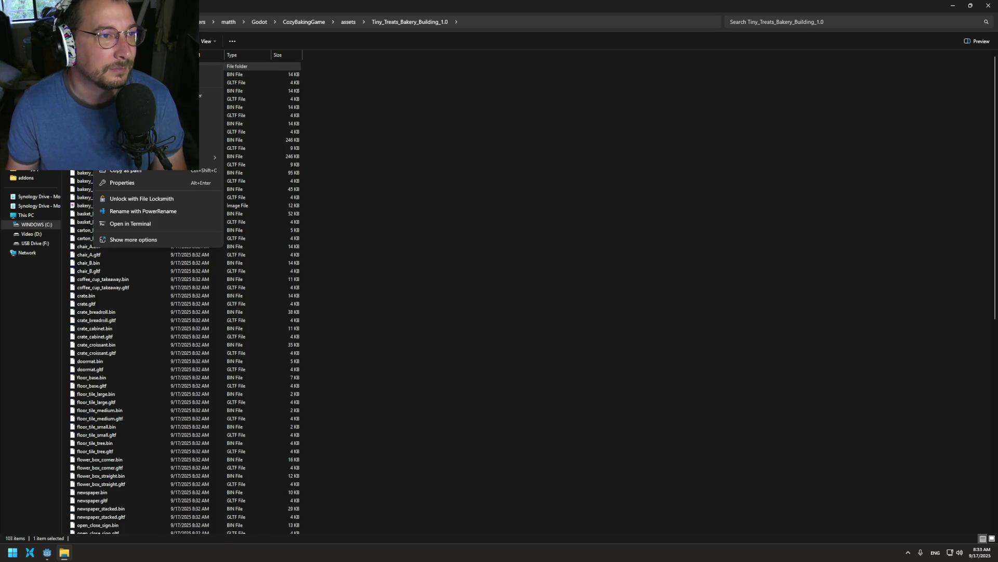
key(Delete)
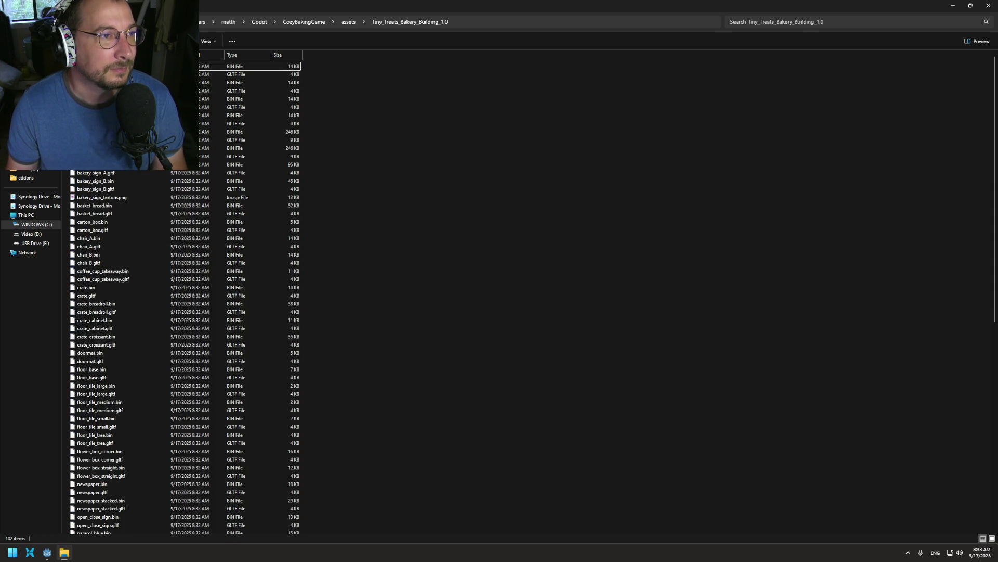
key(alt+Up)
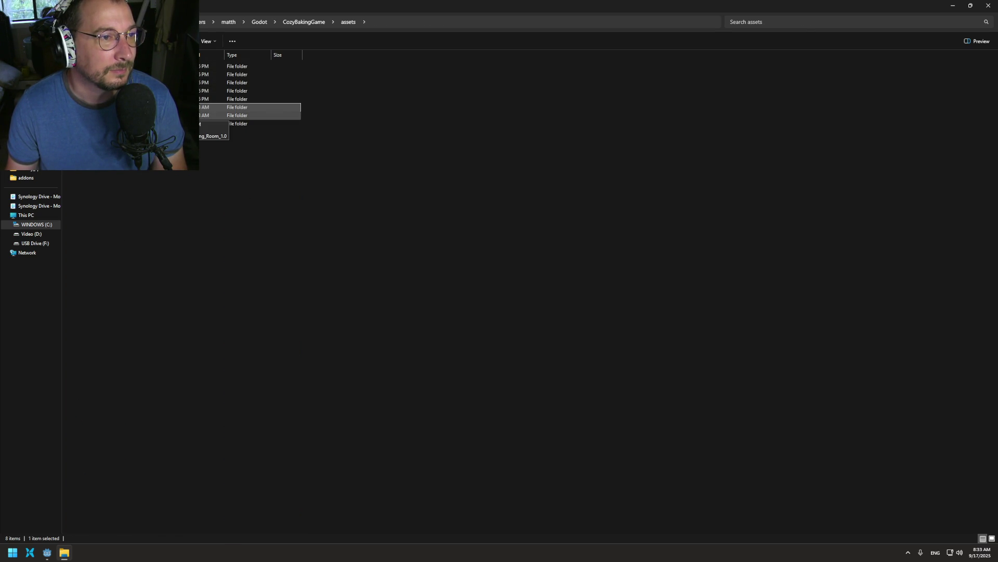
- Move the 375 Lovely Living Room gltf files up and delete its nested folder
double_click(171, 115)
double_click(172, 66)
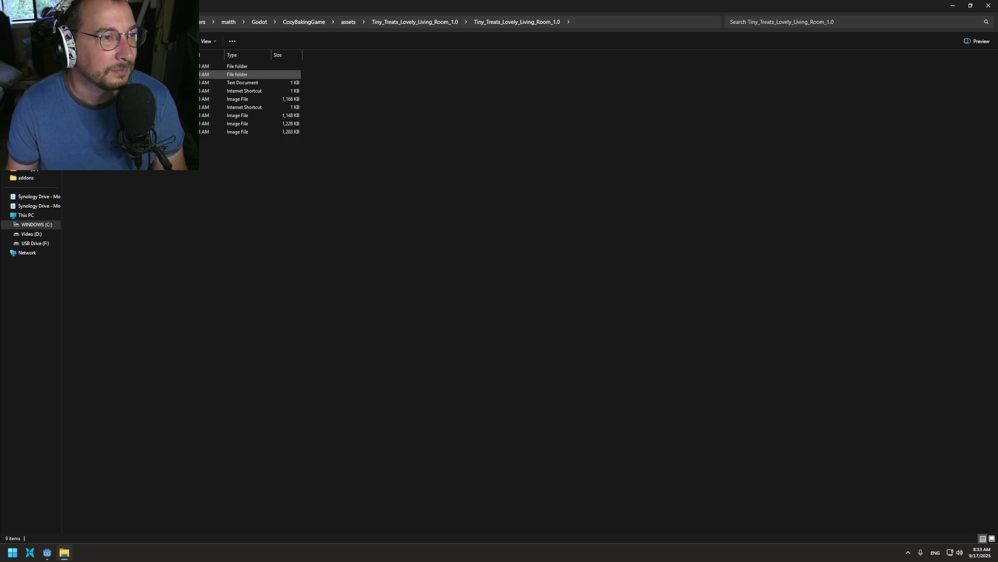
key(Return)
key(Return)
key(ctrl+a)
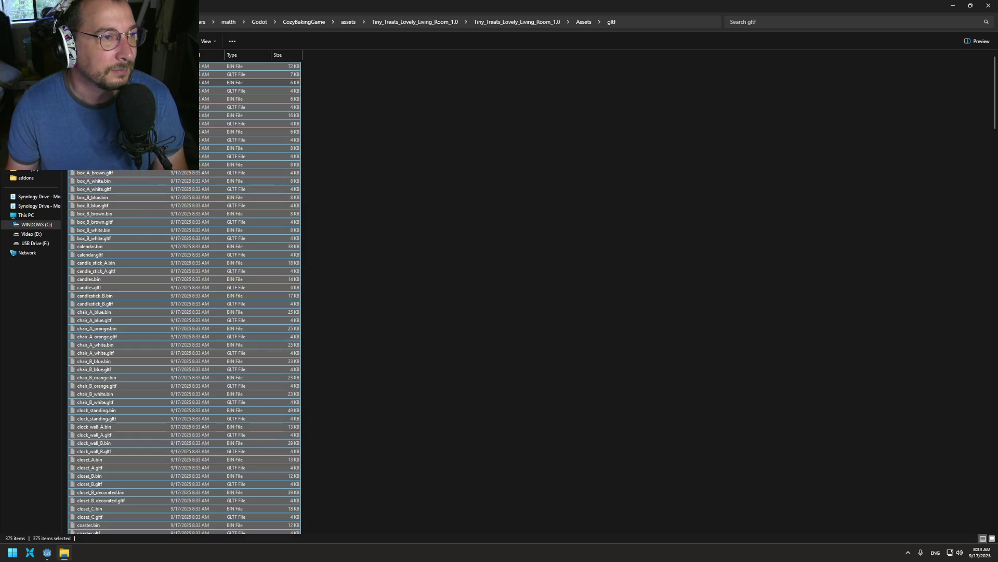
key(alt+Up)
key(alt+Up)
key(alt+Up)
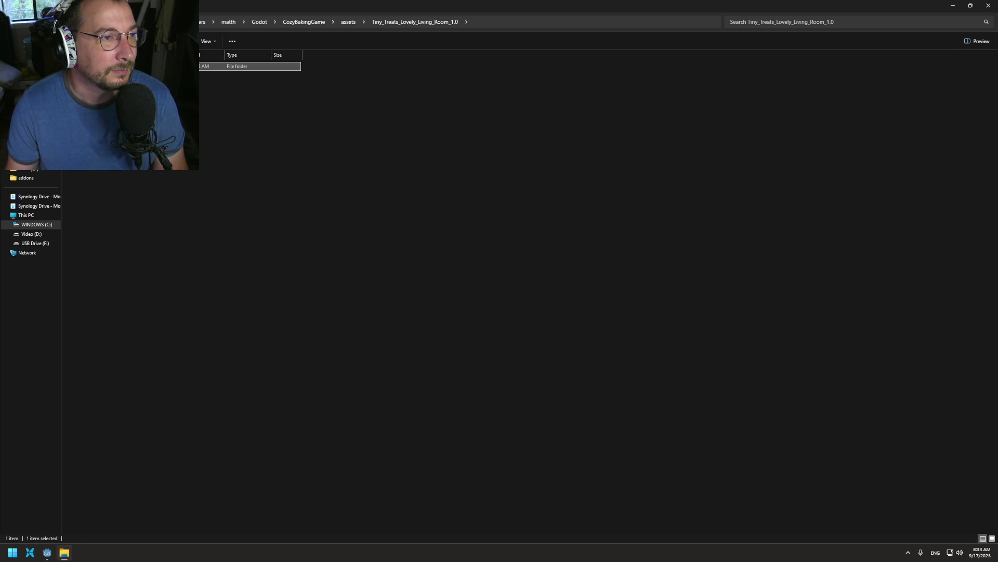
key(ctrl+v)
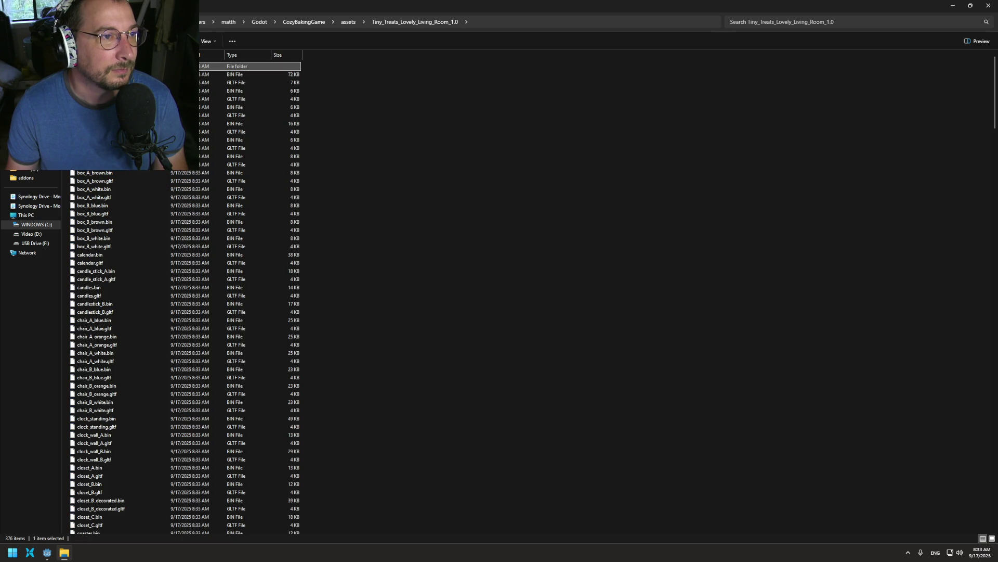
key(Delete)
key(alt+Up)
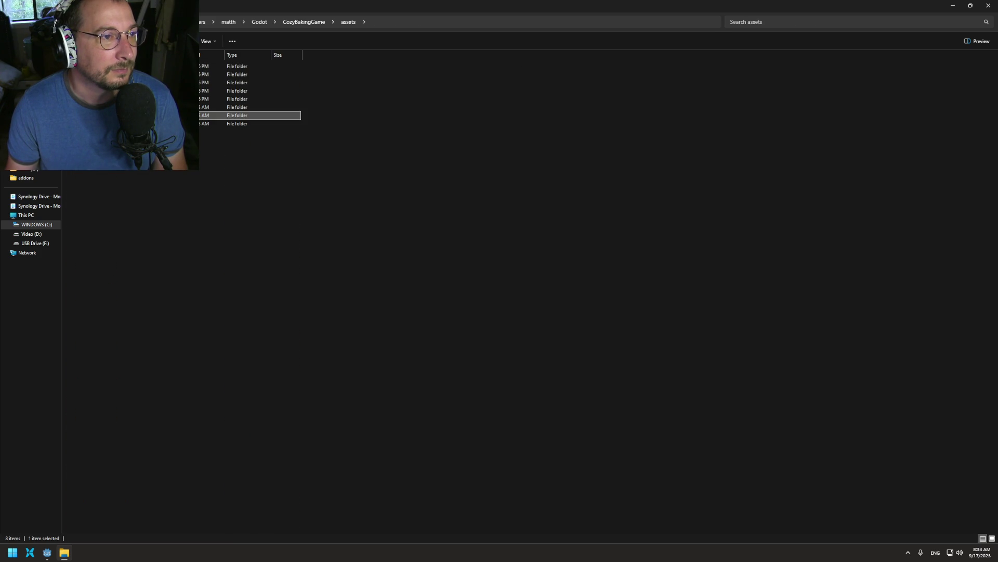
- Move the 127 Playful Bedroom gltf files up and delete its nested folder
key(Down)
key(Return)
key(Down)
key(Return)
key(Down)
key(Return)
key(Down)
key(Down)
key(Down)
key(Up)
key(Return)
key(ctrl+a)
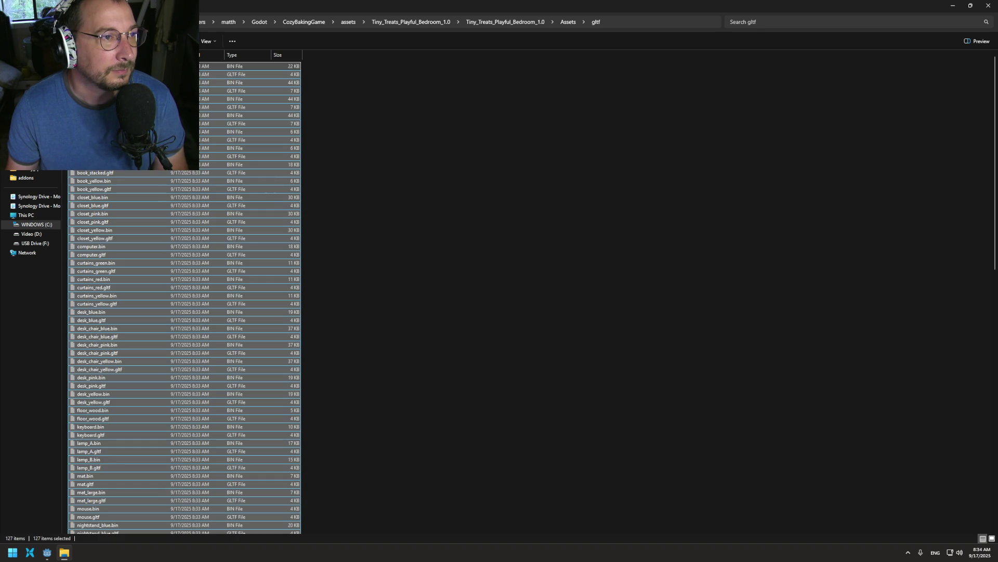
key(alt+Up)
key(alt+Up)
key(alt+Up)
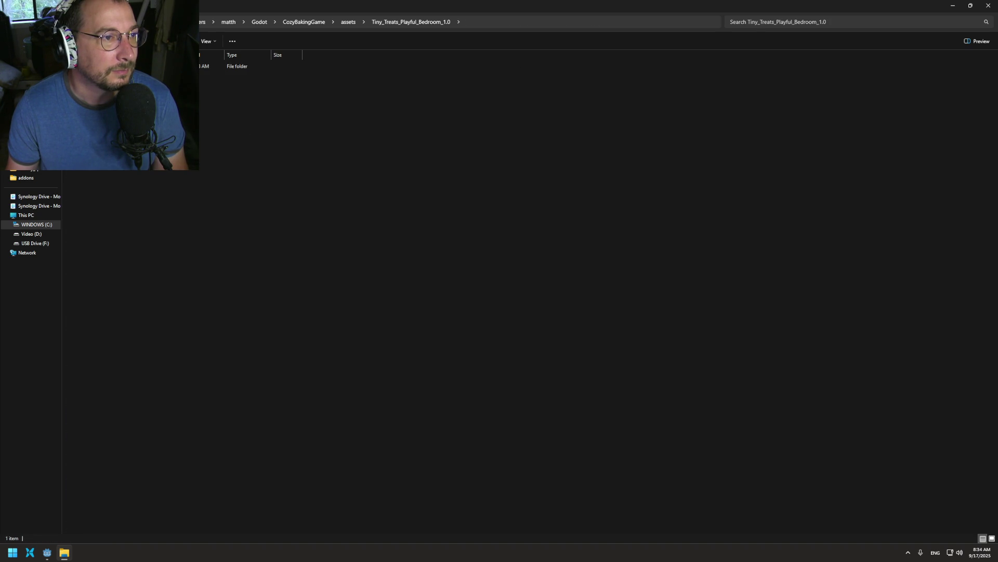
key(ctrl+v)
key(Home)
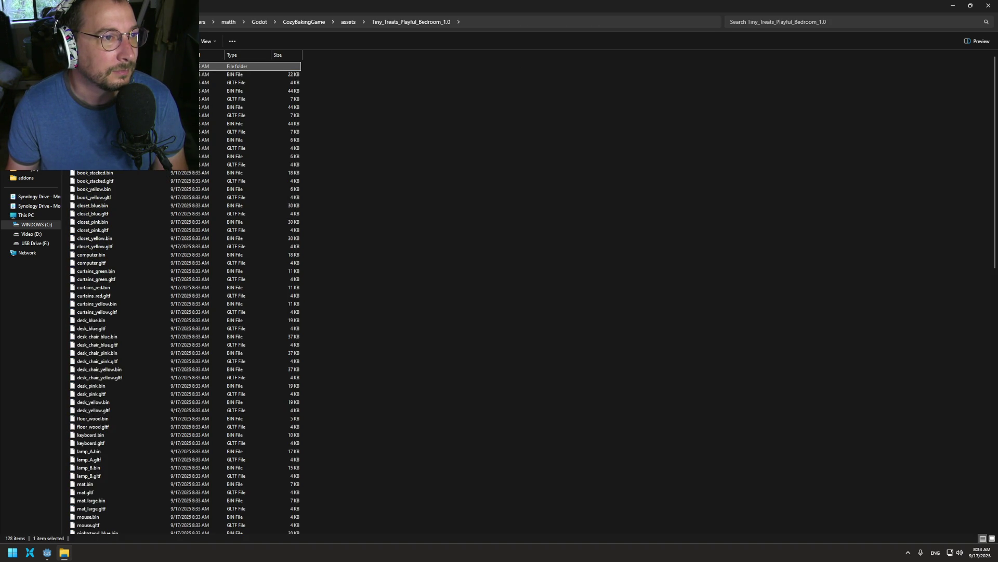
key(Delete)
key(alt+Up)
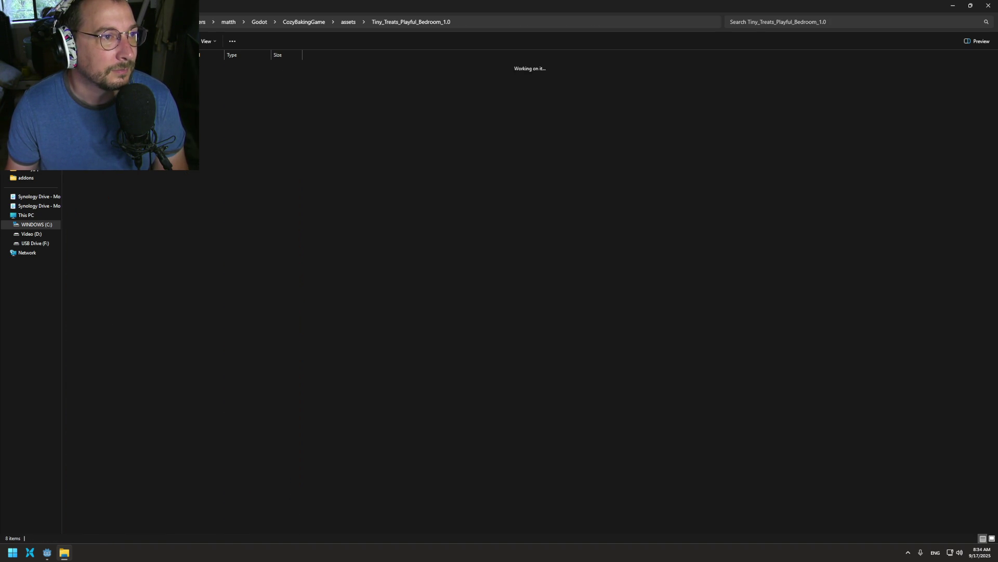
click(237, 107)
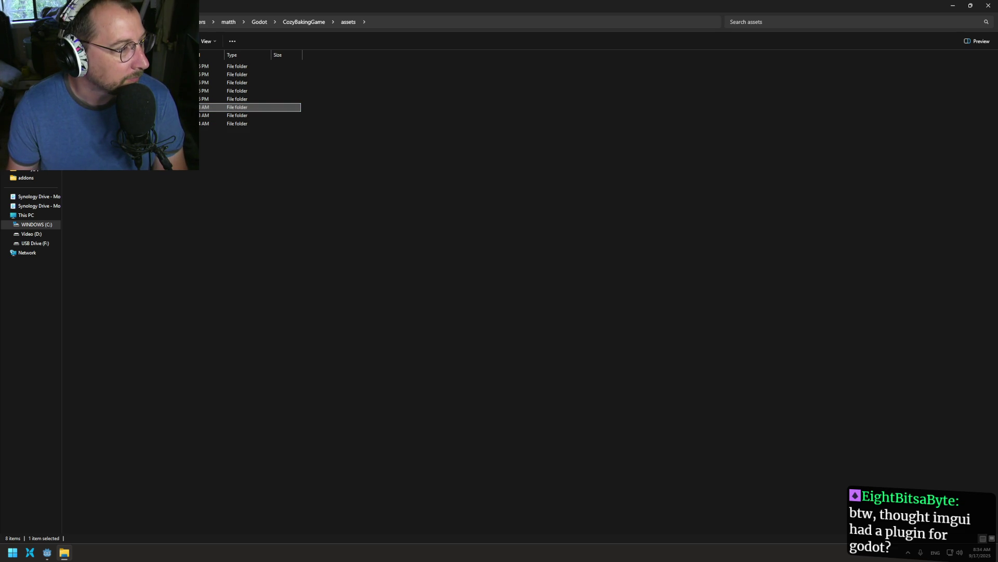
- Look over the pack folders, dismiss a folder menu, and switch back to the Godot editor
click(237, 115)
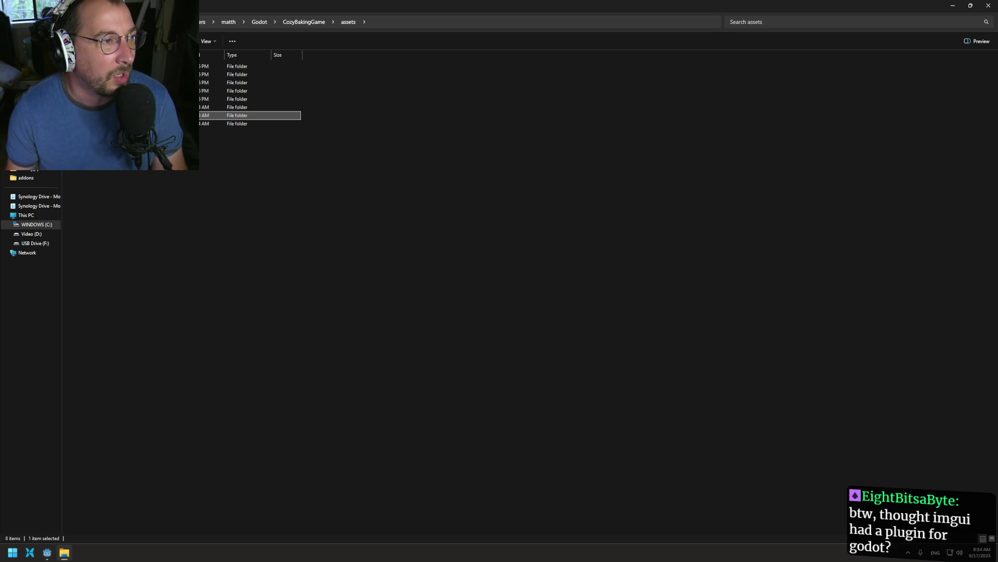
click(237, 123)
key(shift+F10)
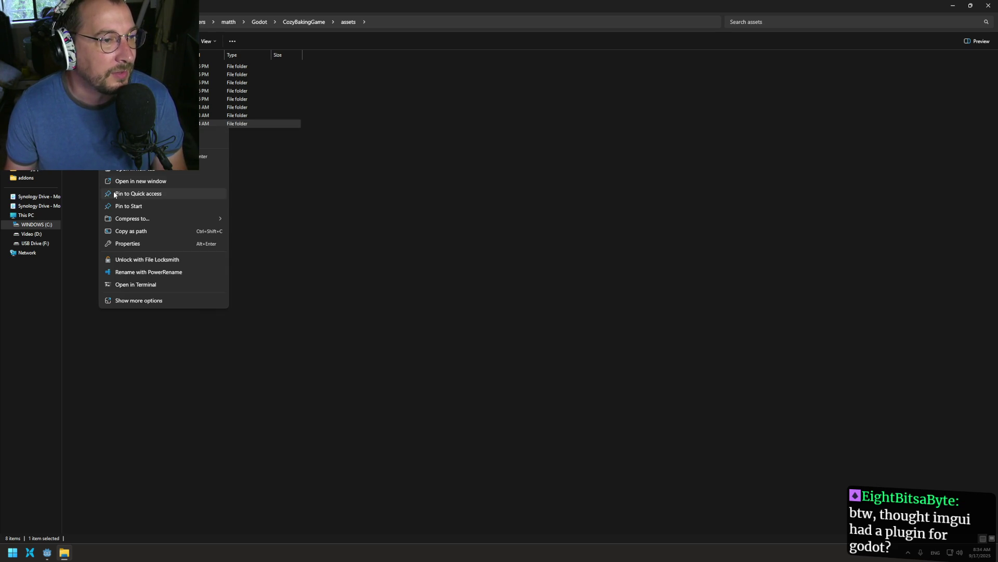
key(Escape)
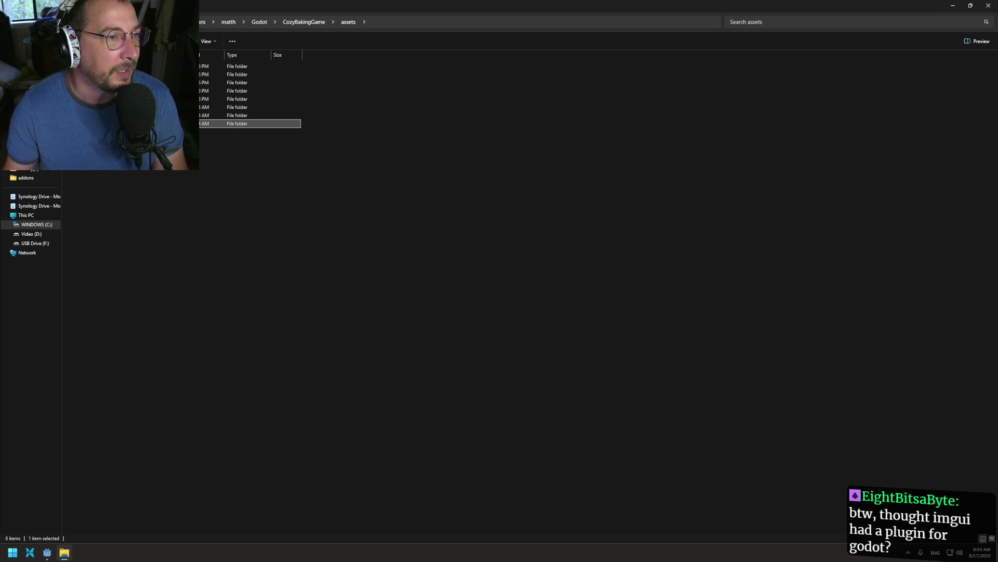
click(156, 146)
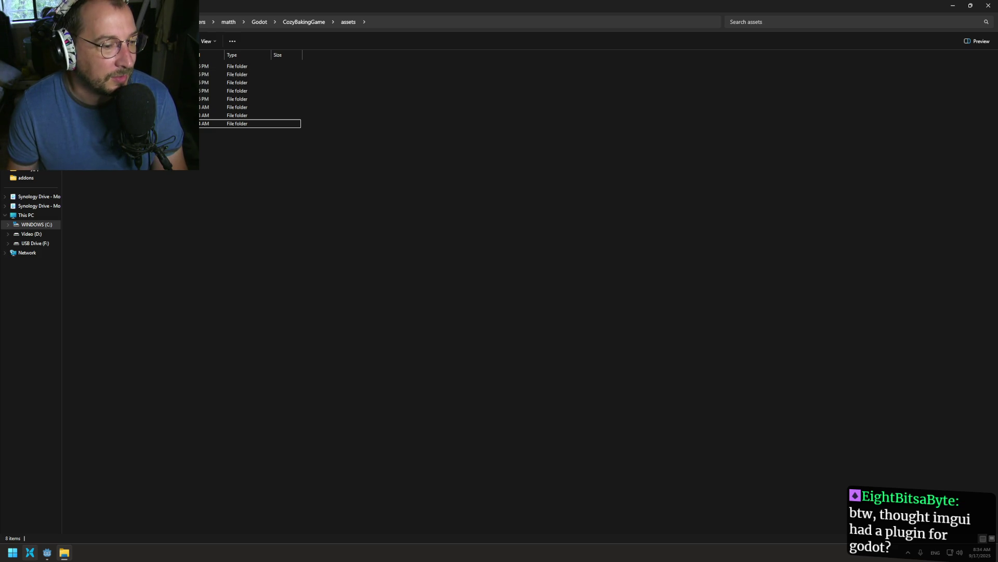
mouse_move(47, 552)
click(63, 497)
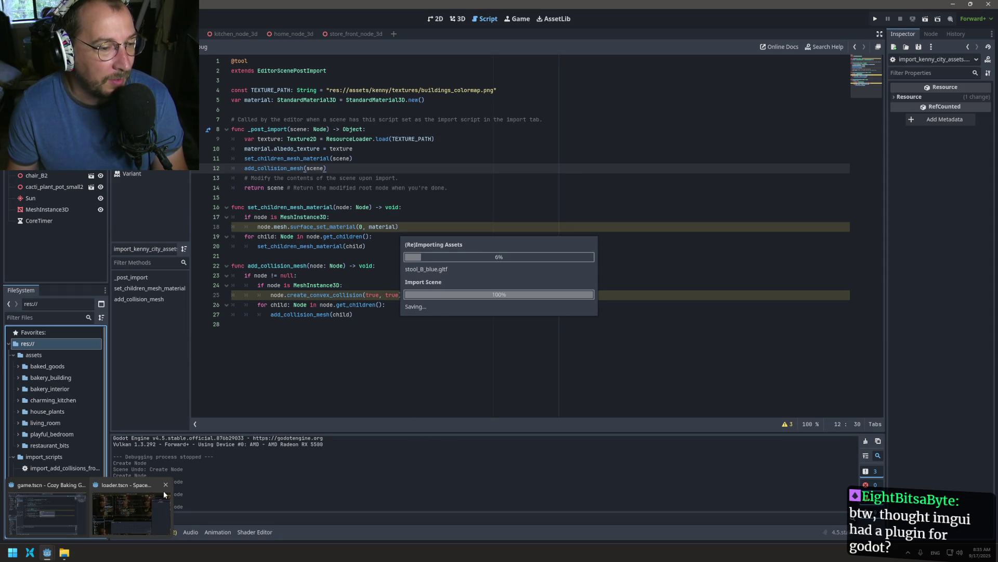
- Let the bakery, living room and bedroom models finish reimporting, then return to script line 24
click(164, 488)
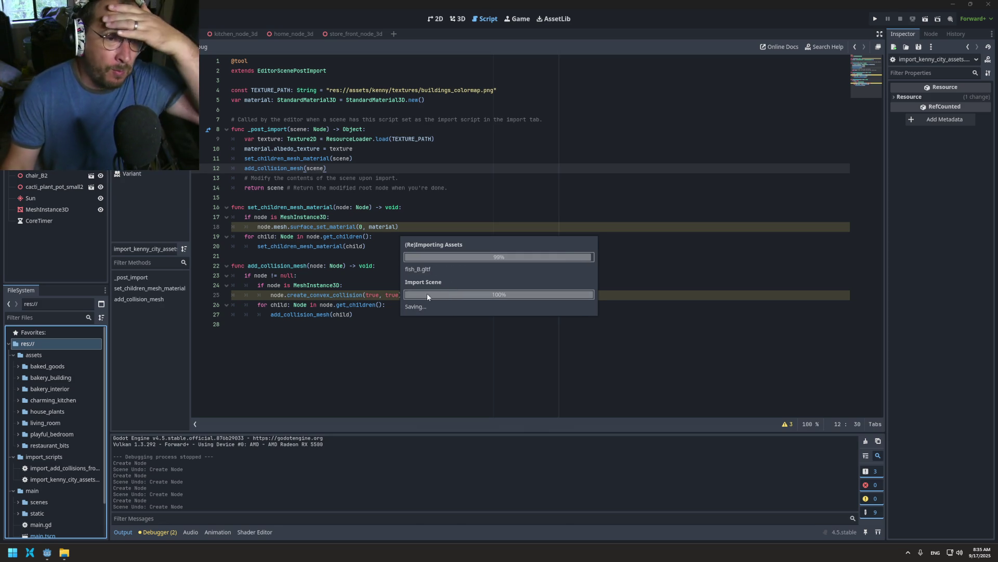
click(410, 285)
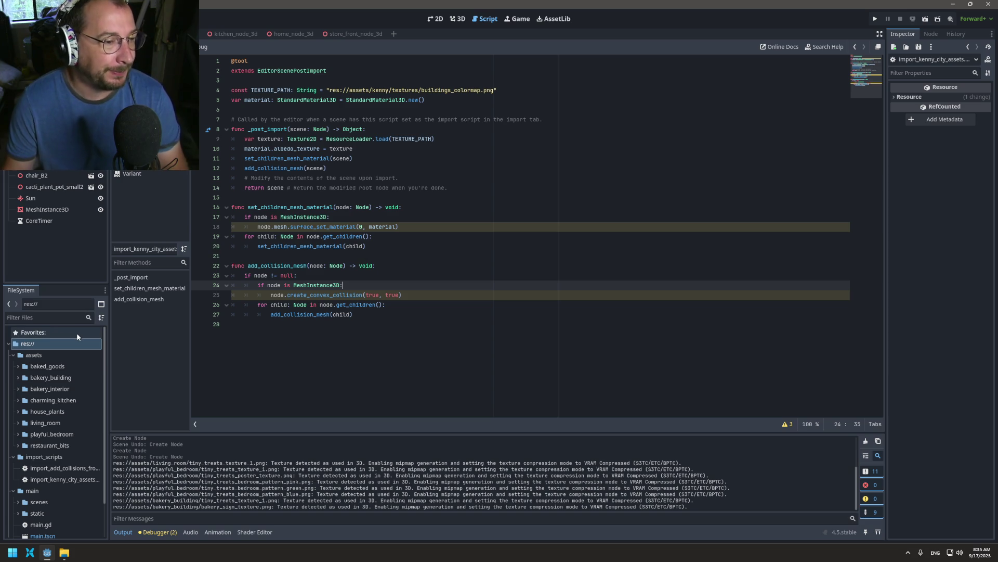
- Look through the asset folders, settle on bakery_building, and bring config.gd up for editing
click(44, 378)
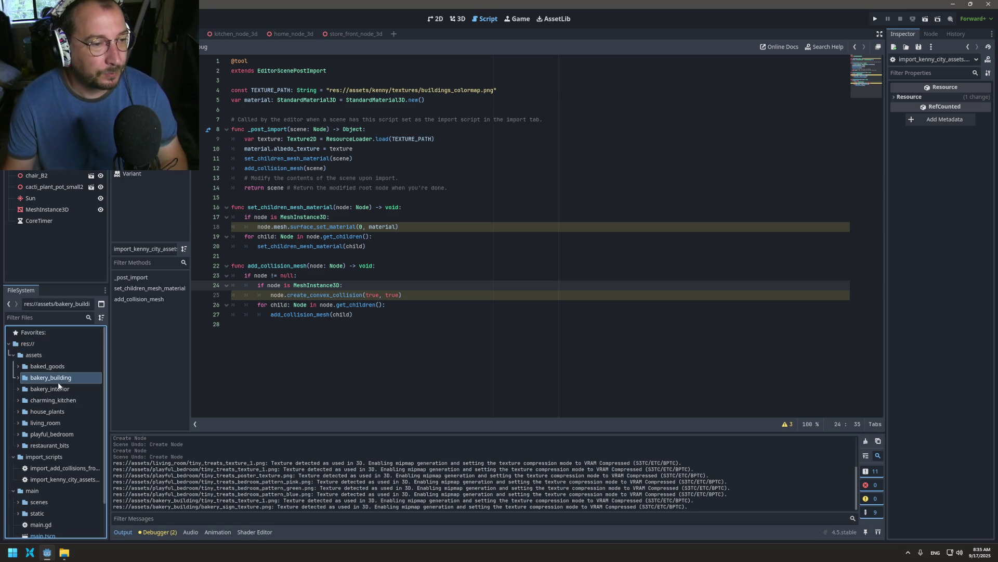
click(19, 379)
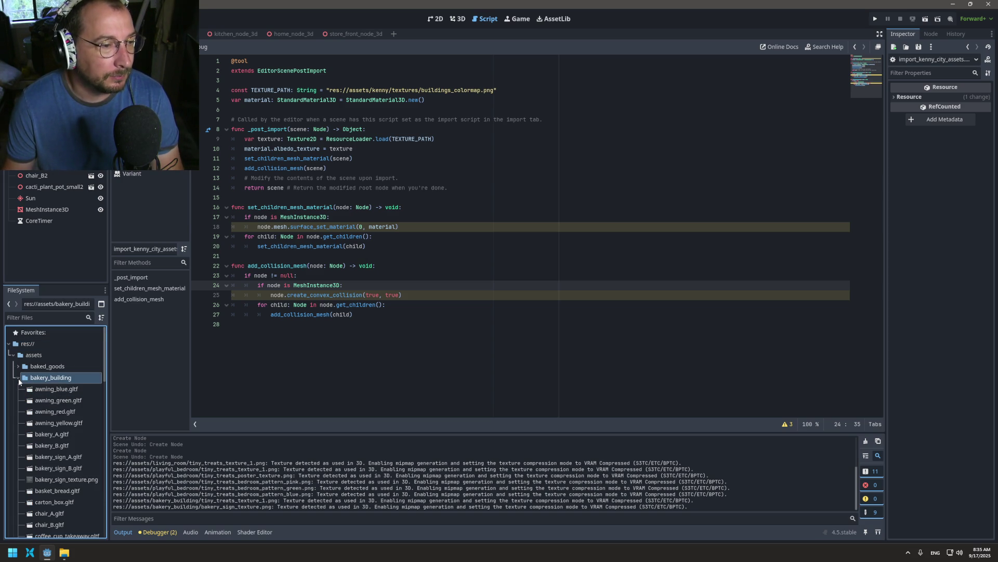
click(19, 378)
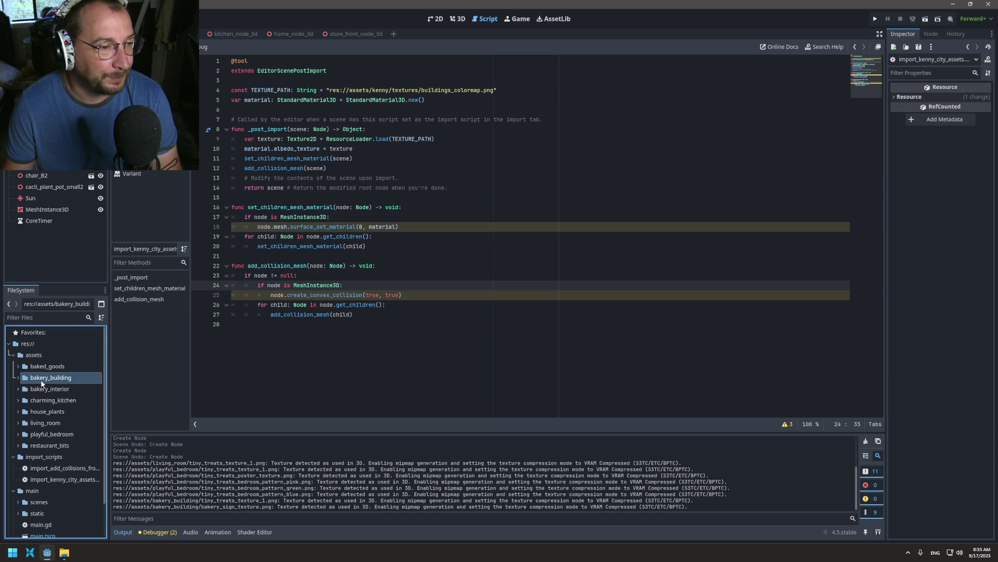
click(28, 389)
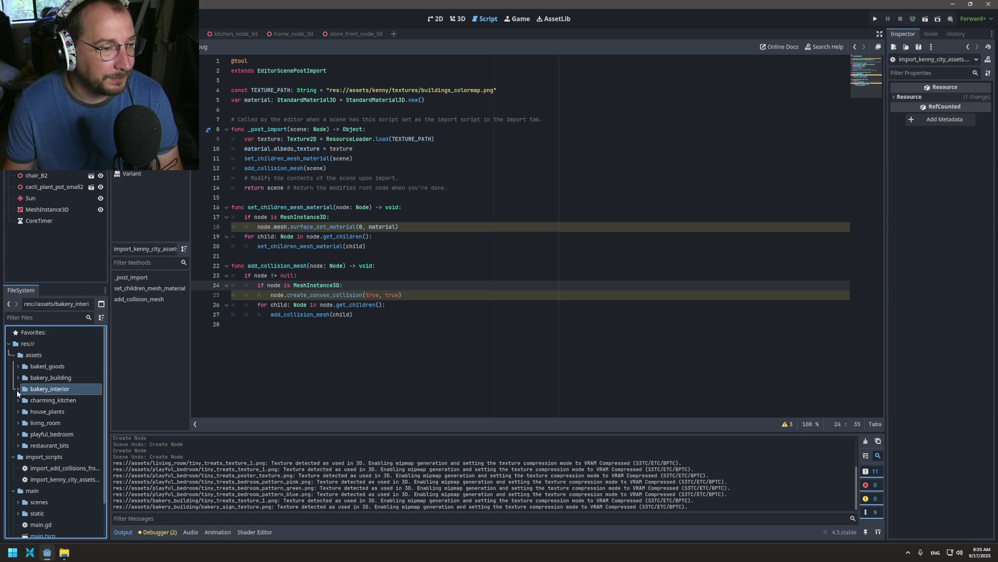
click(27, 400)
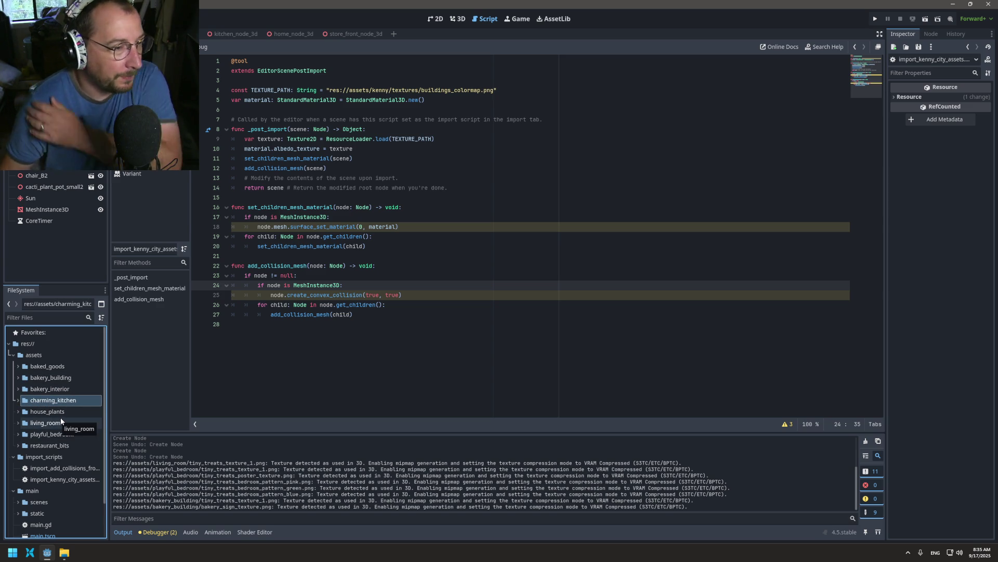
click(68, 434)
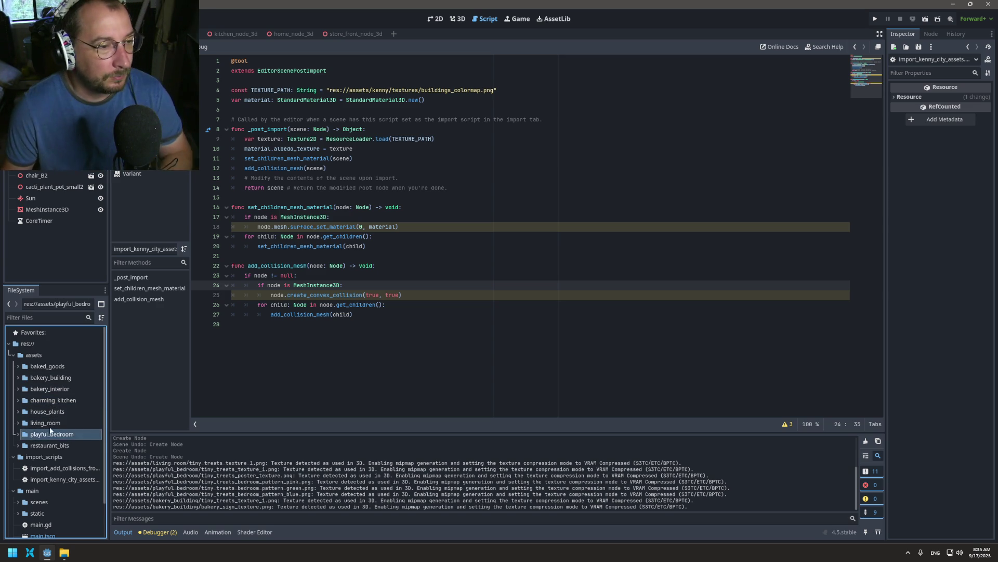
click(19, 422)
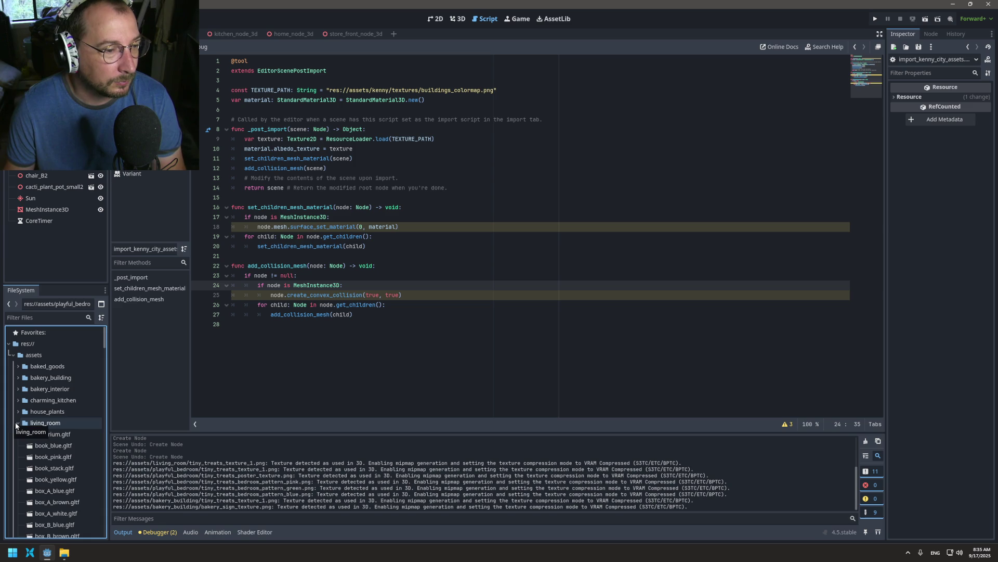
click(44, 422)
click(17, 423)
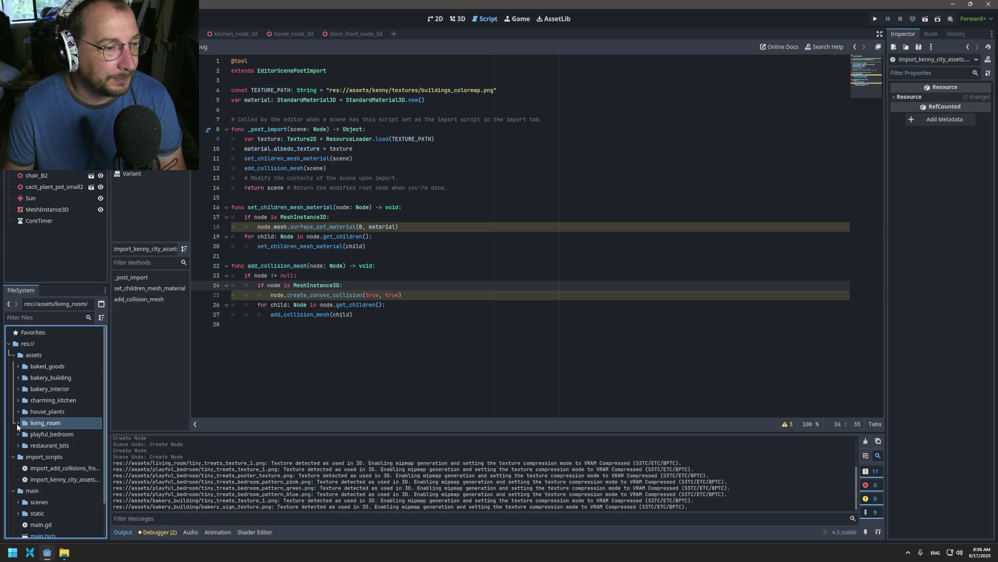
click(64, 382)
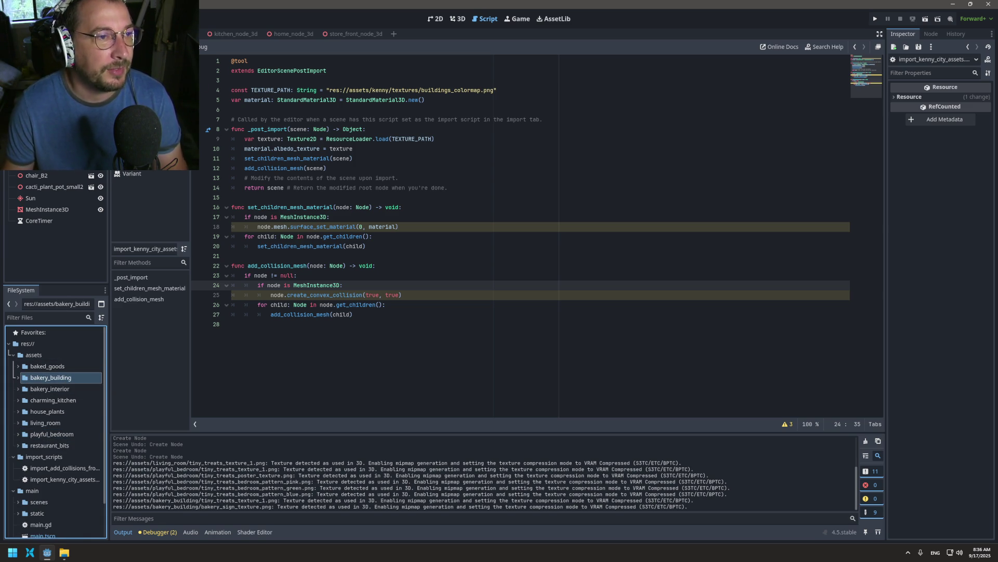
click(141, 145)
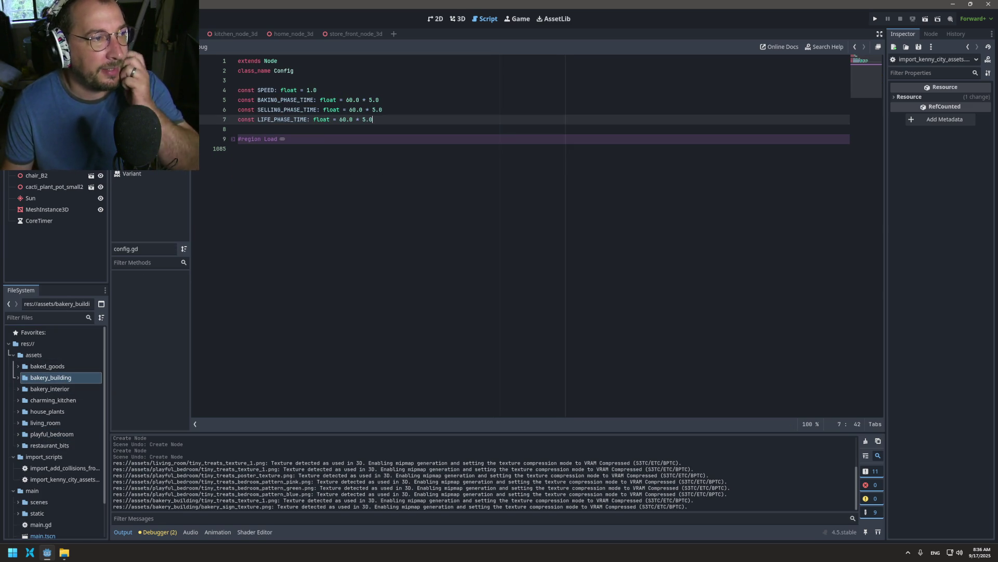
- Unfold the #region Load block and scroll down to line 529, just above scene_resources
click(233, 139)
scroll(410, 269, down, 20)
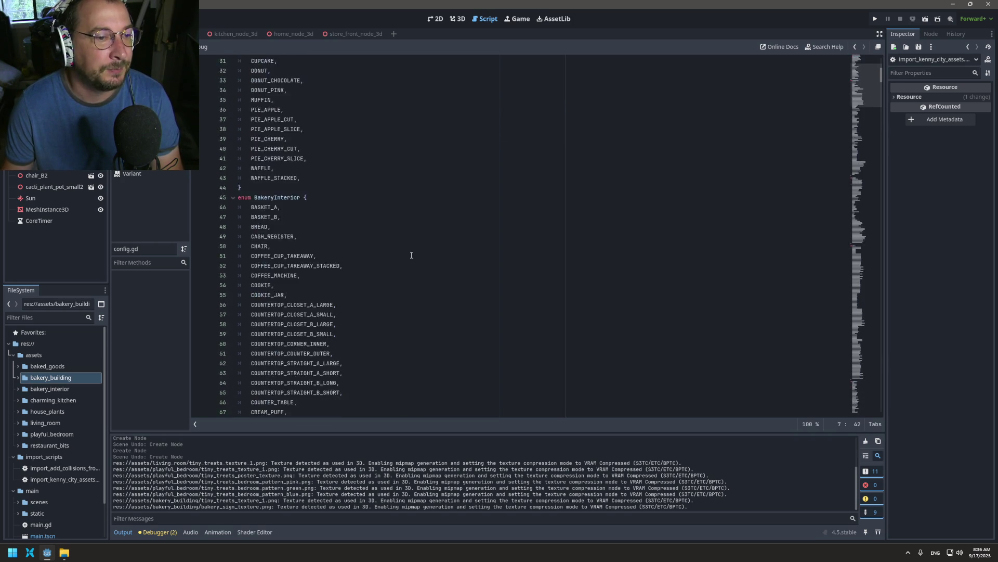
scroll(408, 250, down, 20)
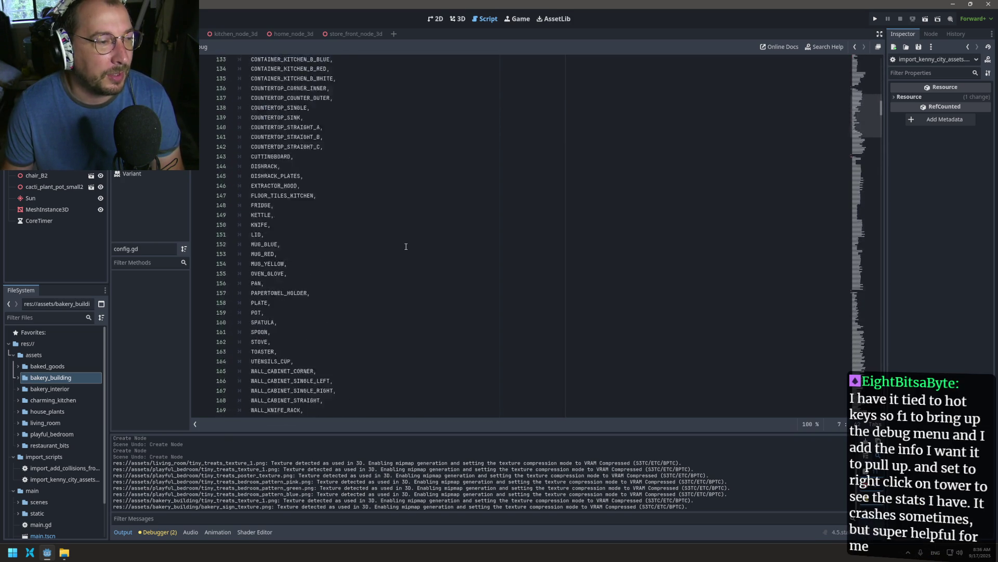
scroll(405, 240, down, 20)
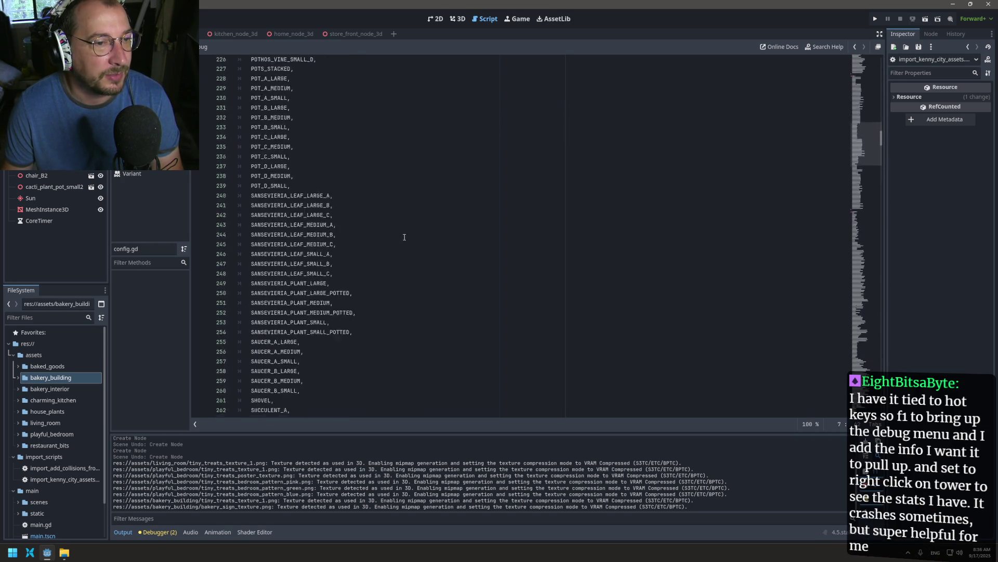
mouse_move(881, 148)
mouse_down()
mouse_move(849, 278)
mouse_move(846, 425)
mouse_move(820, 301)
mouse_move(879, 236)
mouse_move(876, 263)
mouse_move(881, 234)
mouse_up()
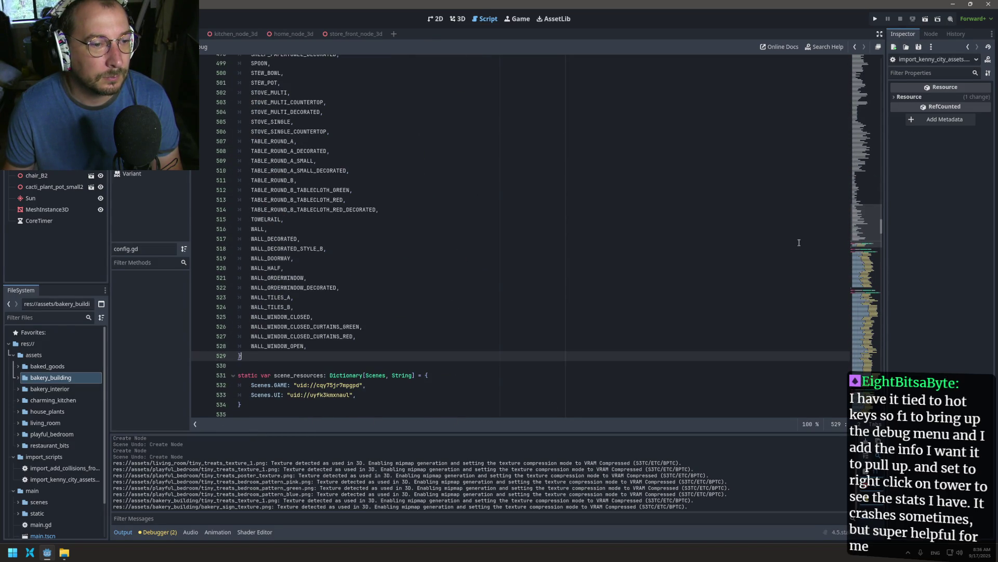
- Add an empty enum BakeryExterior { } after line 529, with its braces on separate lines
key(Return)
key(Return)
text(enum Restaurant {)
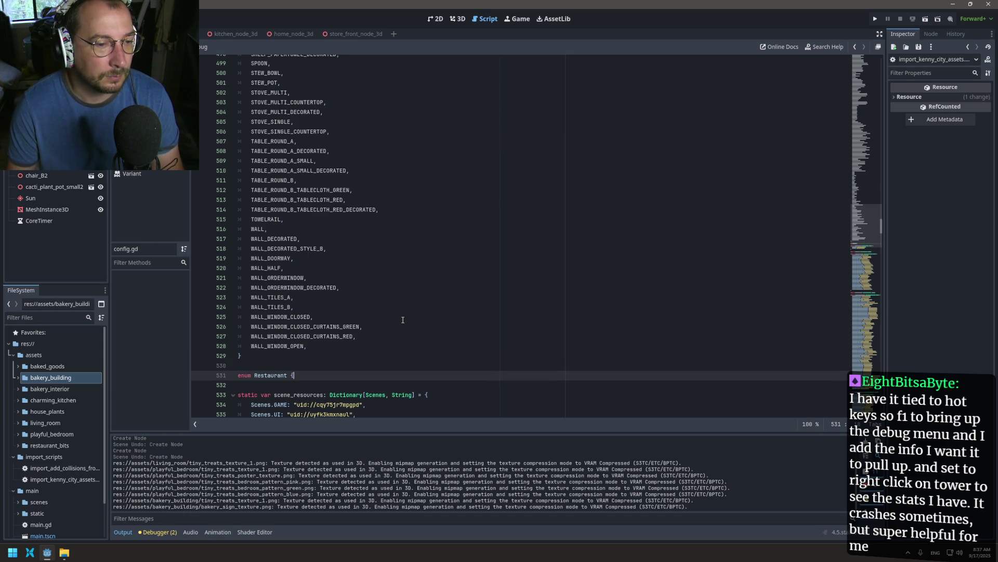
key(Return)
key(Up)
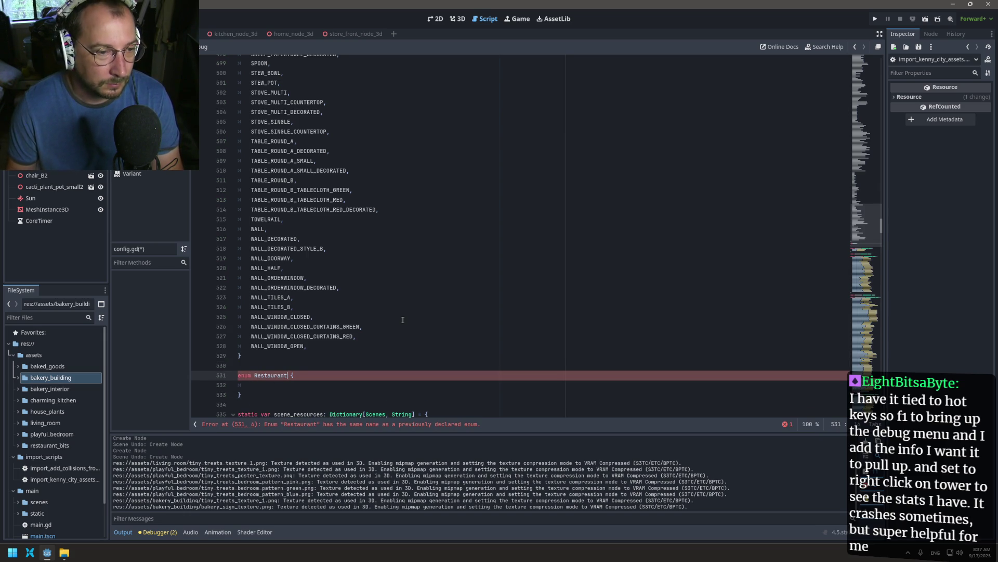
key(BackSpace)
key(BackSpace)
key(BackSpace)
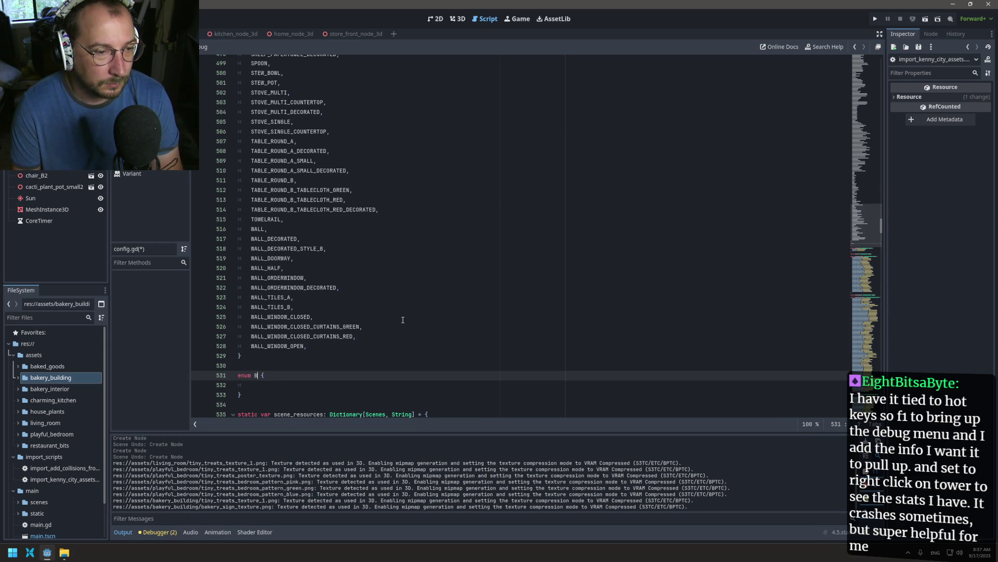
text(akeryExterior)
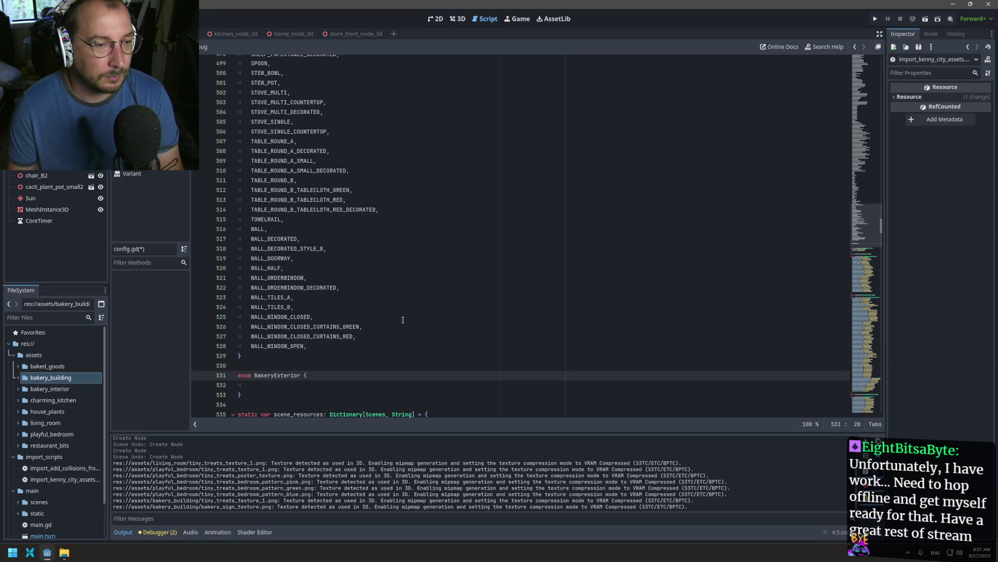
click(341, 359)
click(283, 385)
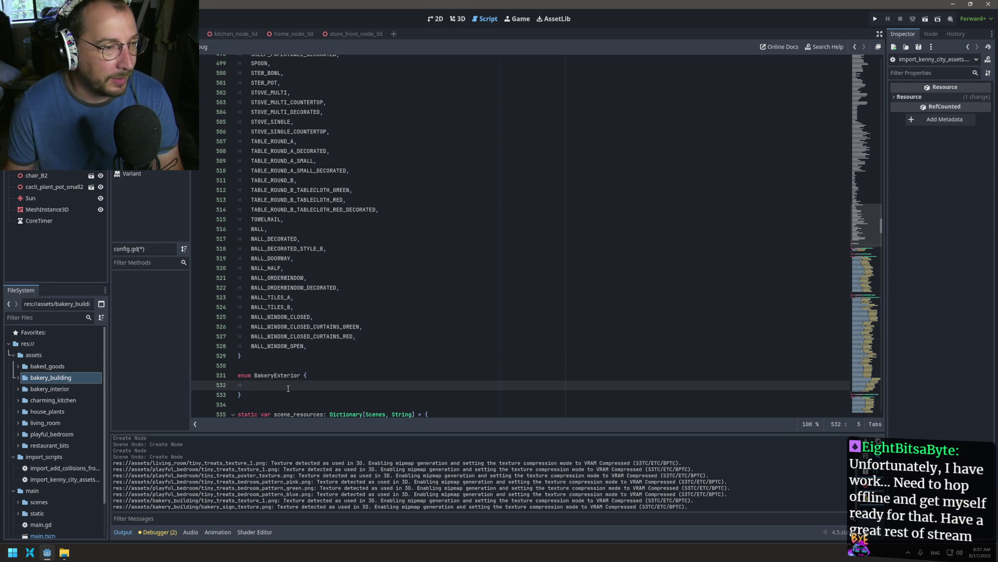
- Expand bakery_building and select all its files, from awning_blue.gltf through wall_lantern.gltf
click(18, 377)
click(52, 388)
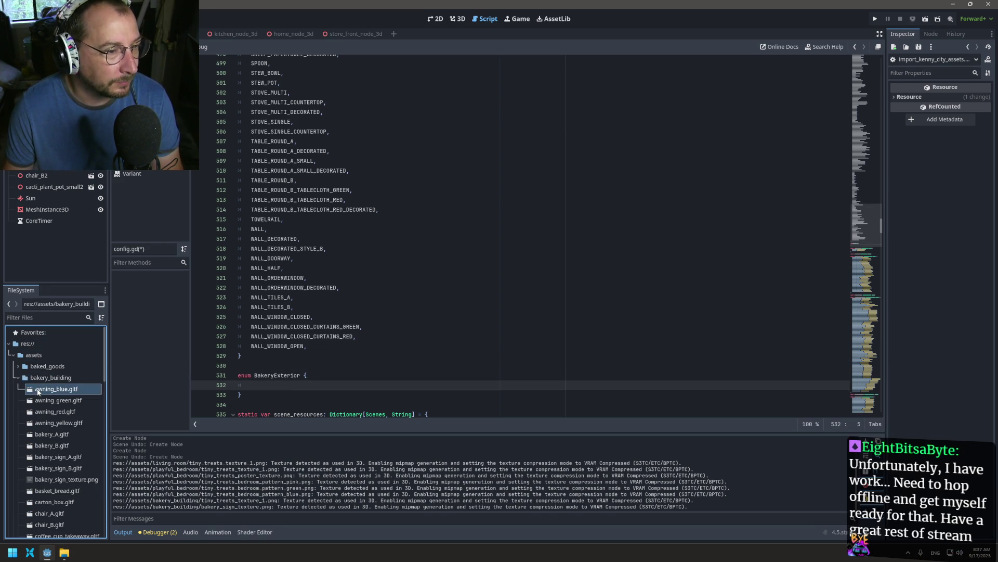
scroll(61, 427, down, 1)
scroll(67, 426, down, 6)
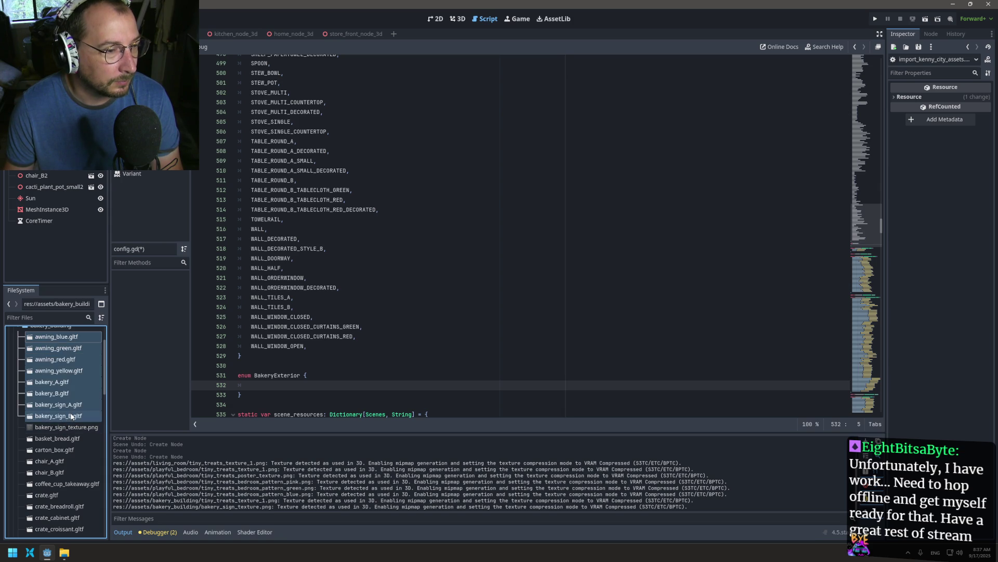
scroll(57, 457, down, 5)
shift+click(53, 462)
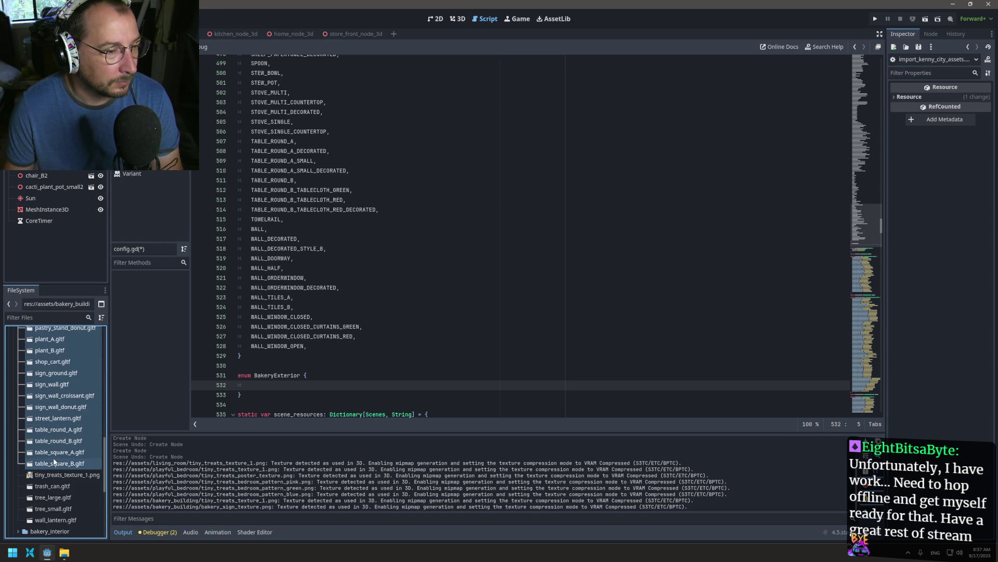
shift+click(45, 497)
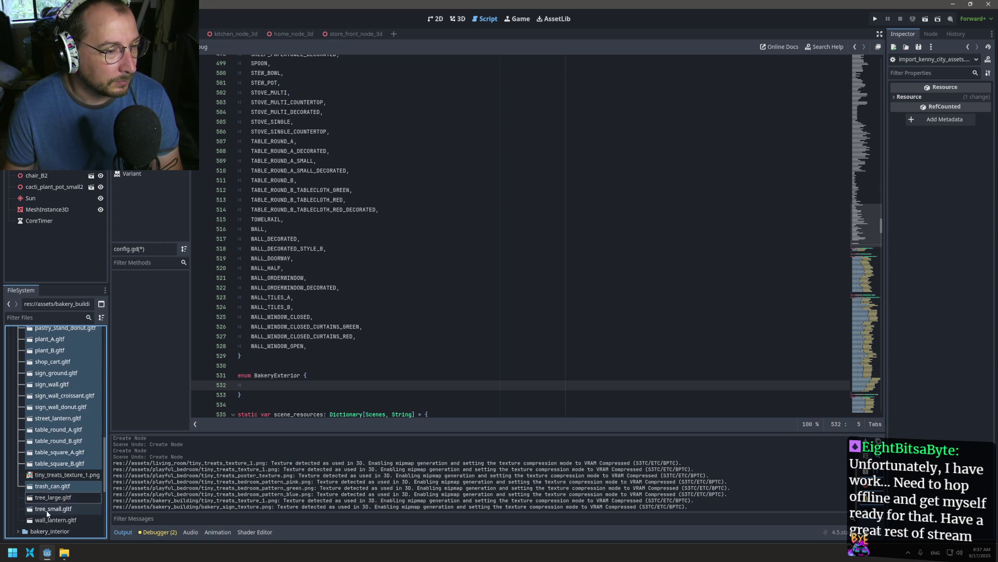
shift+click(71, 520)
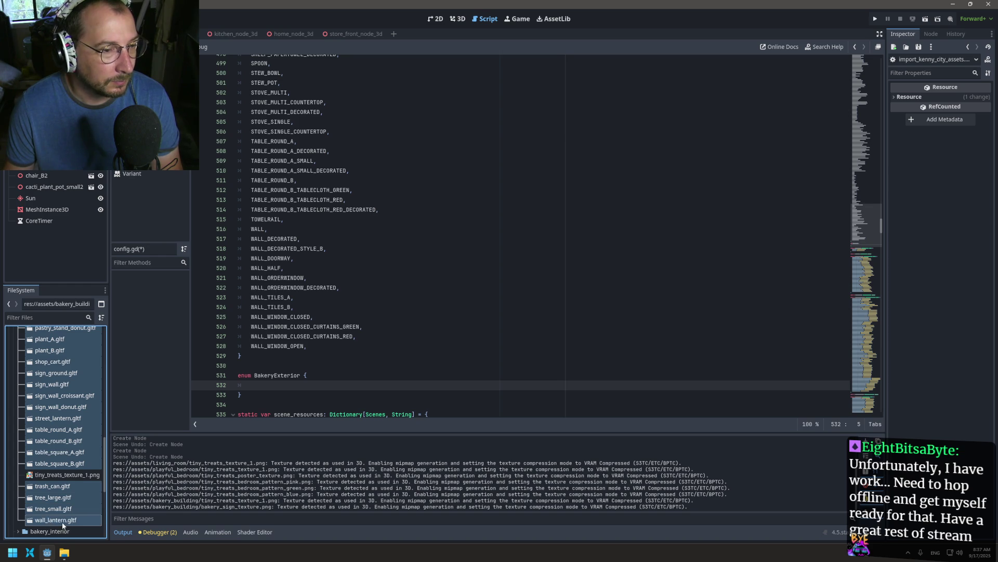
- Drop the selected bakery_building files into the BakeryExterior enum as preload constants, removing the extra blank line
mouse_move(61, 524)
mouse_down()
mouse_move(229, 431)
mouse_move(252, 377)
mouse_move(240, 385)
mouse_move(250, 388)
mouse_up()
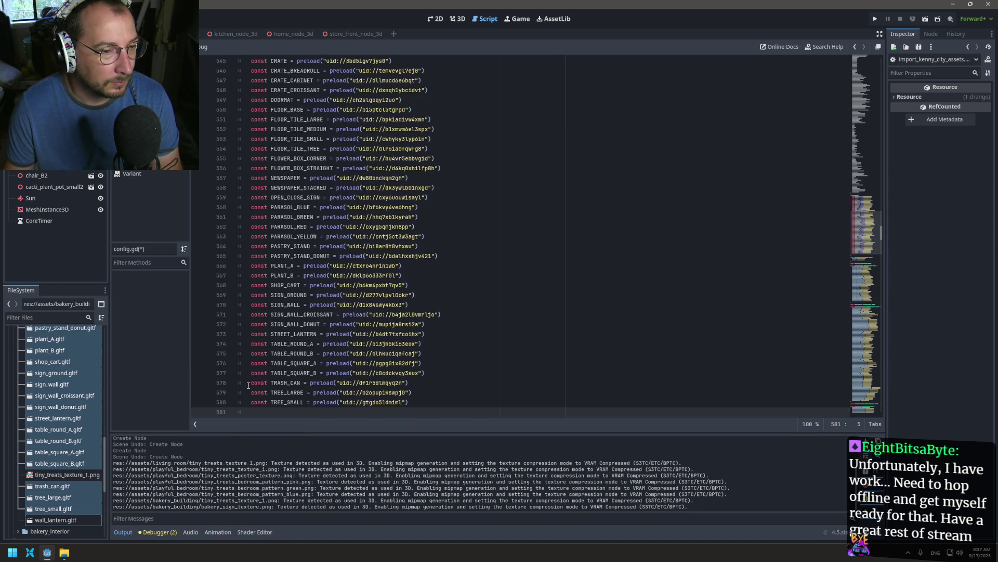
key(BackSpace)
key(BackSpace)
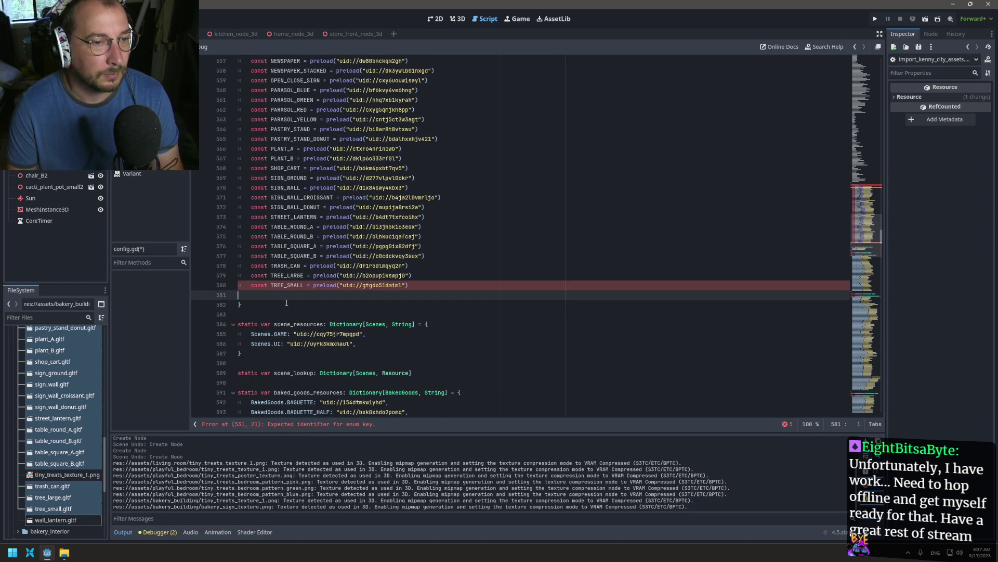
mouse_move(413, 285)
mouse_down()
mouse_move(364, 276)
mouse_move(291, 52)
mouse_move(264, 432)
mouse_move(231, 300)
mouse_up()
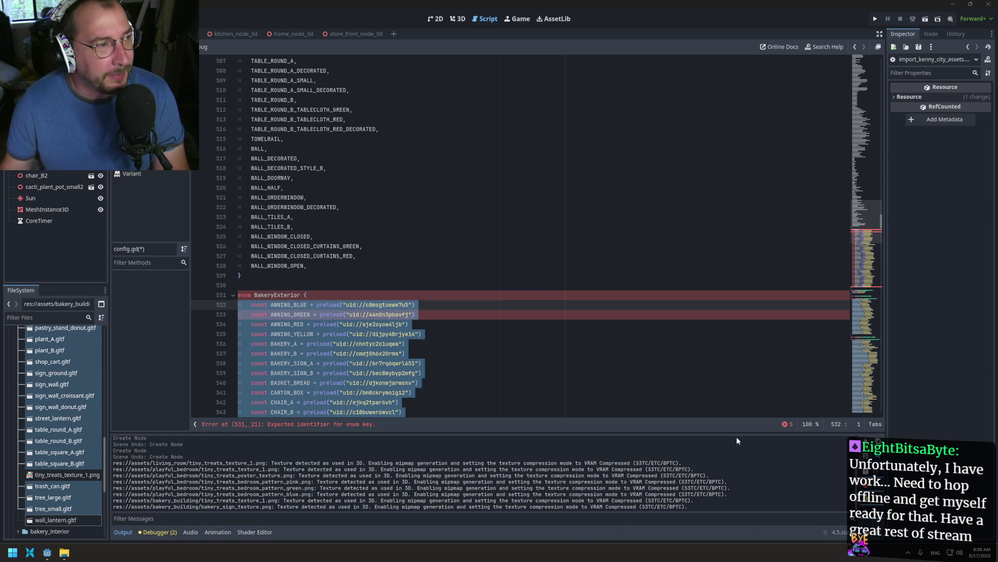
- Scroll to the end of config.gd and place the cursor after the restaurant_lookup declaration
click(326, 294)
scroll(312, 294, down, 20)
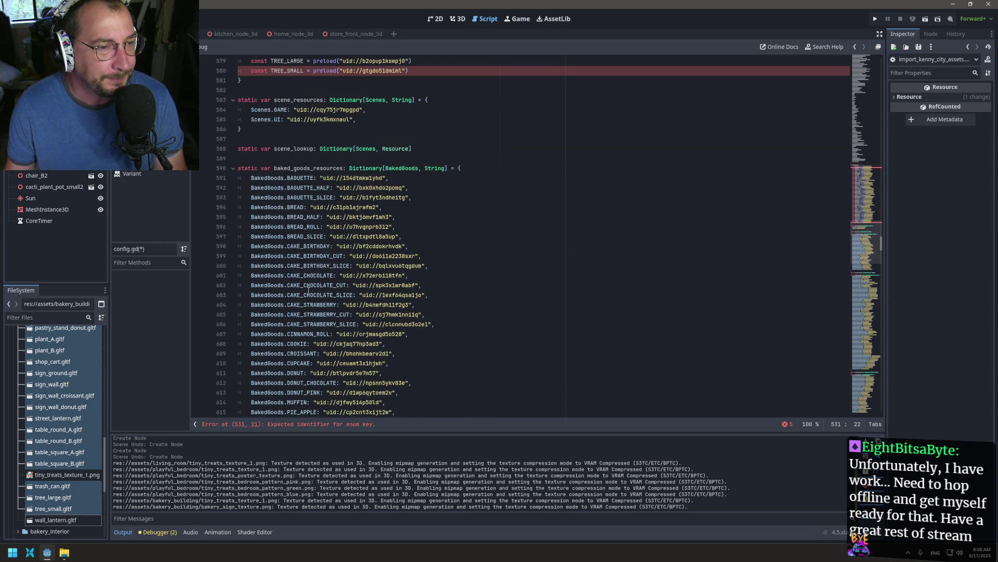
scroll(301, 151, down, 20)
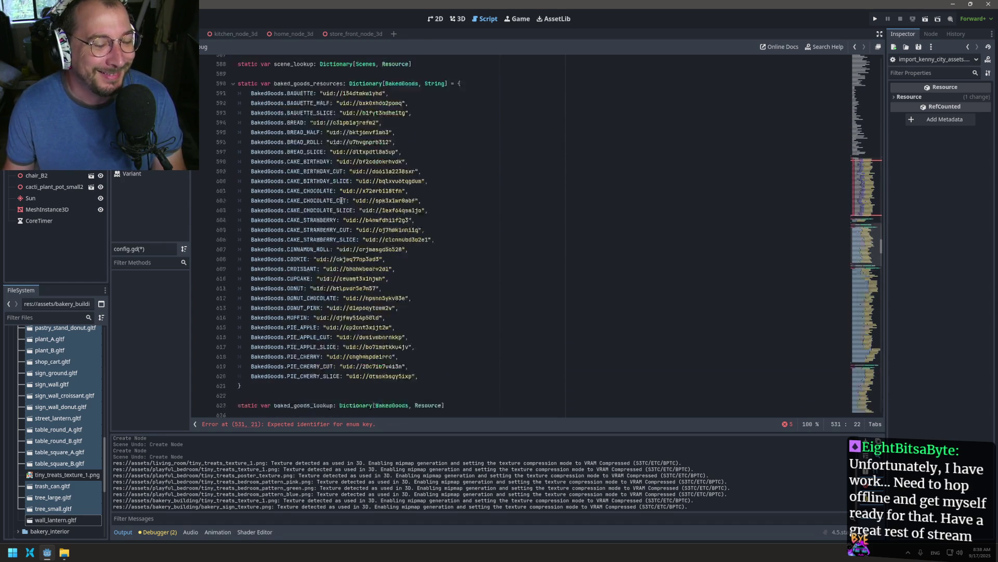
scroll(398, 239, down, 20)
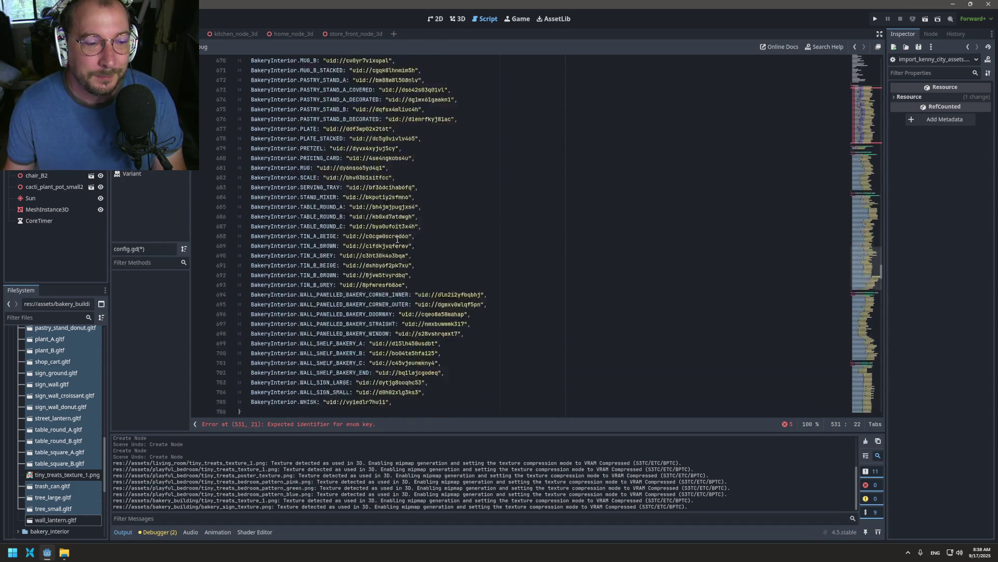
scroll(398, 239, down, 20)
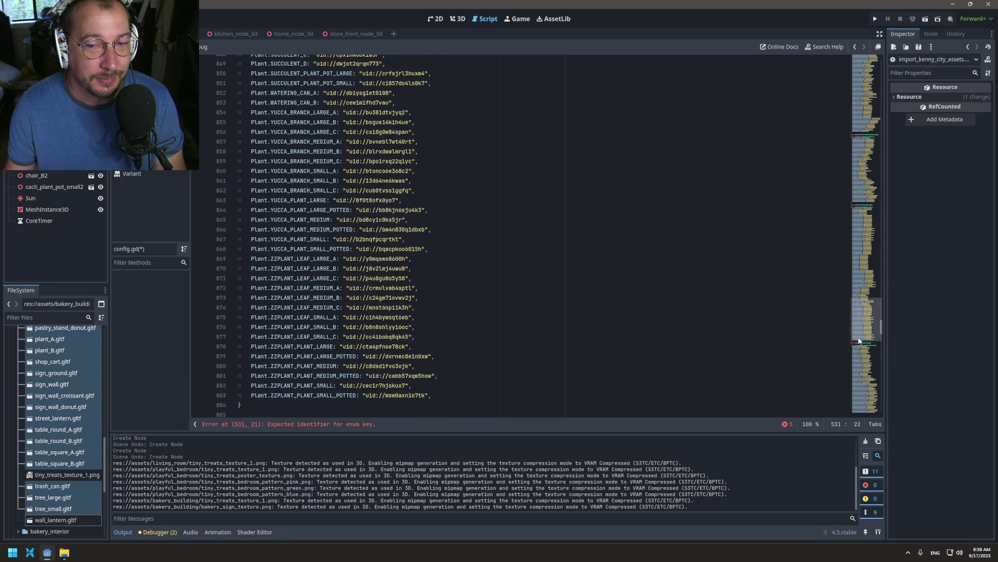
scroll(470, 325, down, 20)
scroll(469, 325, down, 20)
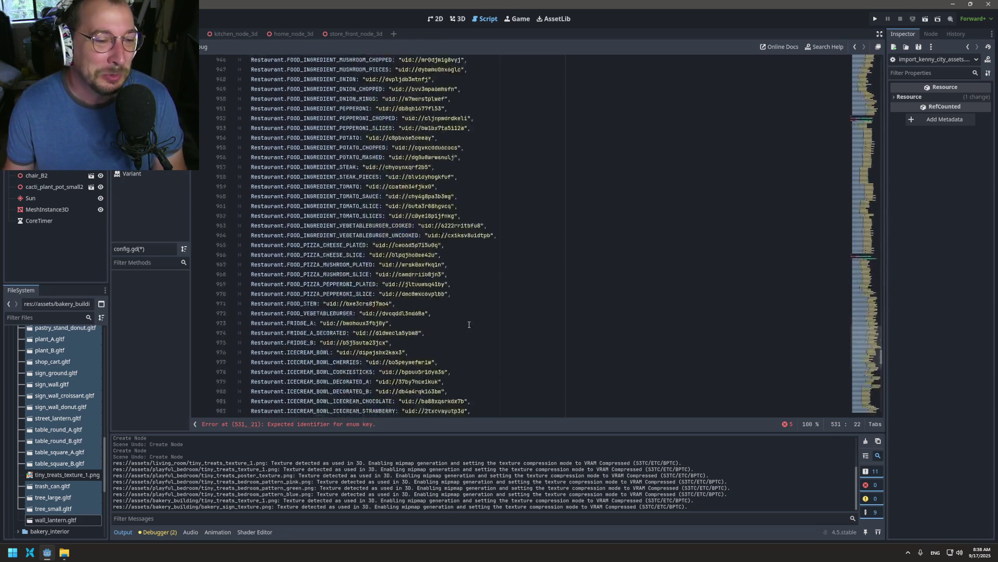
scroll(471, 304, down, 20)
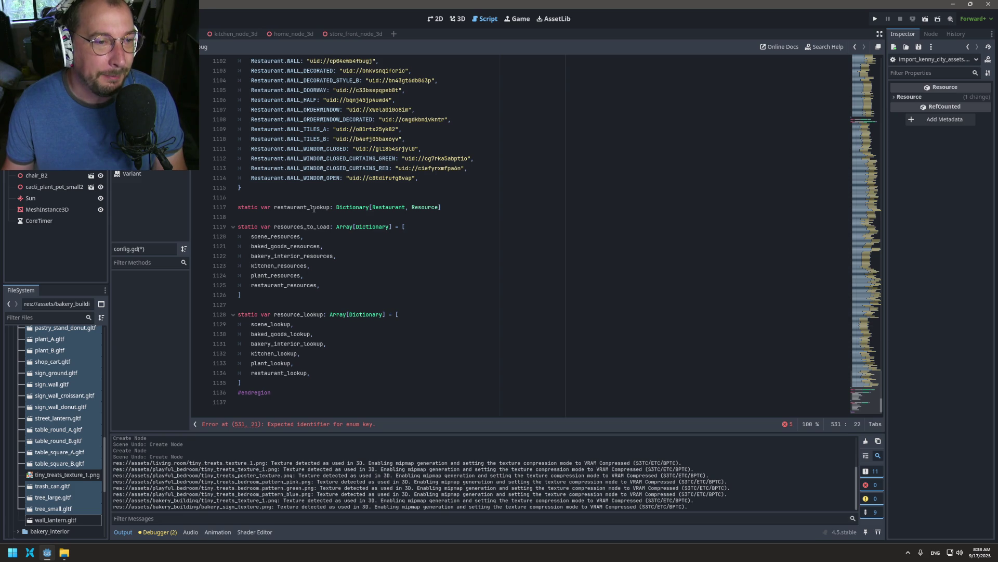
click(457, 208)
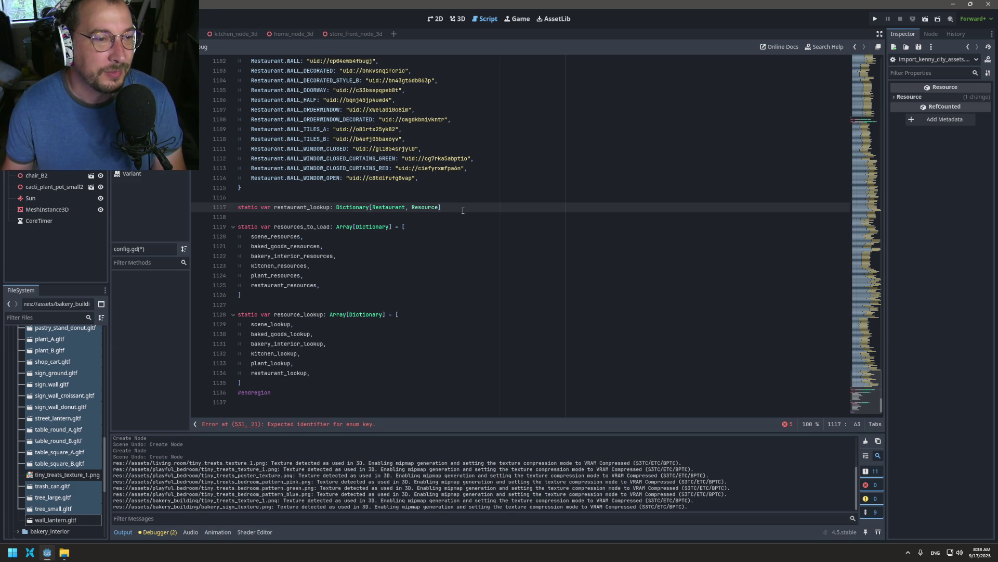
- Declare static var bakery_exterior: Dictionary[BakeryExterior, String] = { and paste the exterior preload lines inside
key(Return)
key(Return)
text(star)
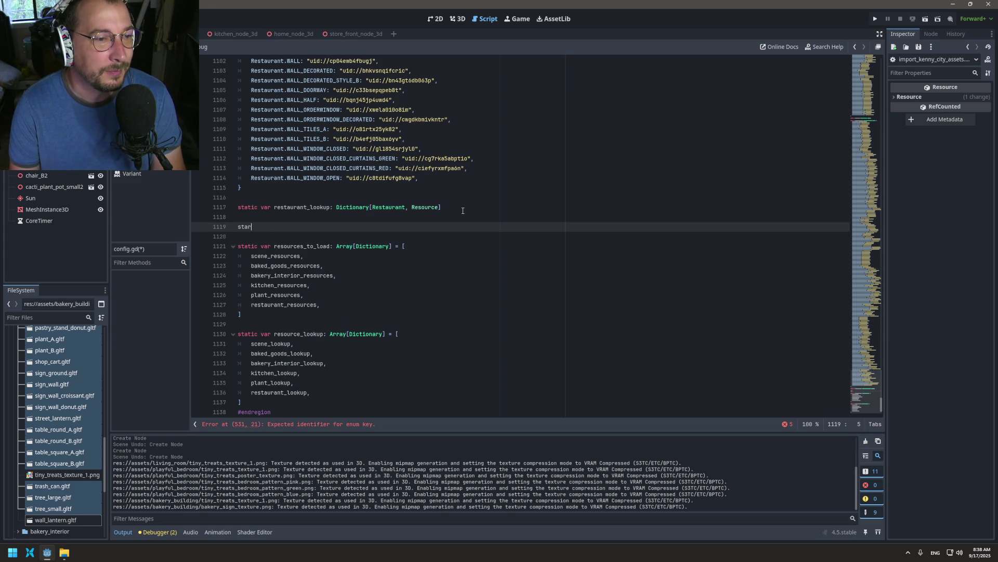
scroll(463, 211, up, 20)
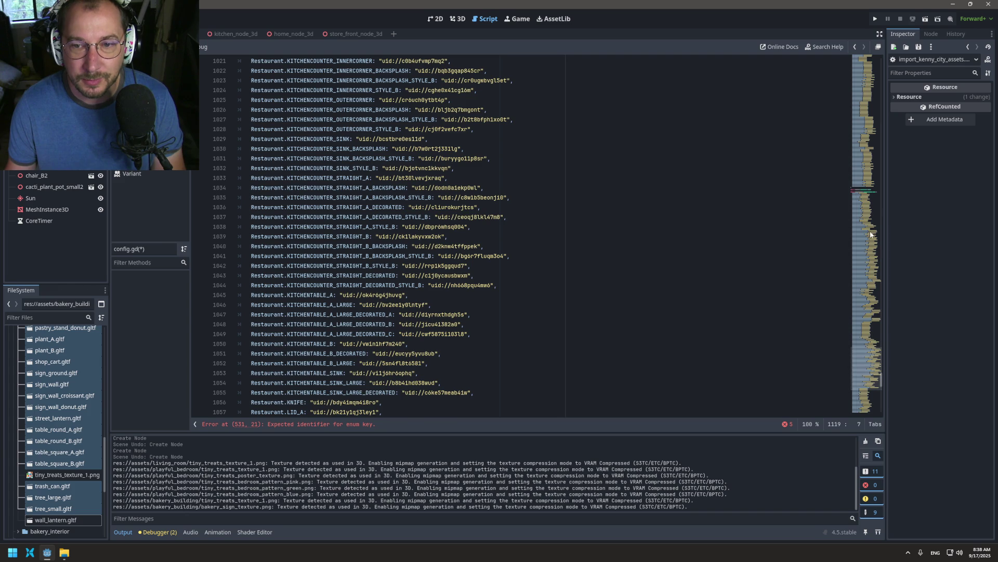
click(873, 182)
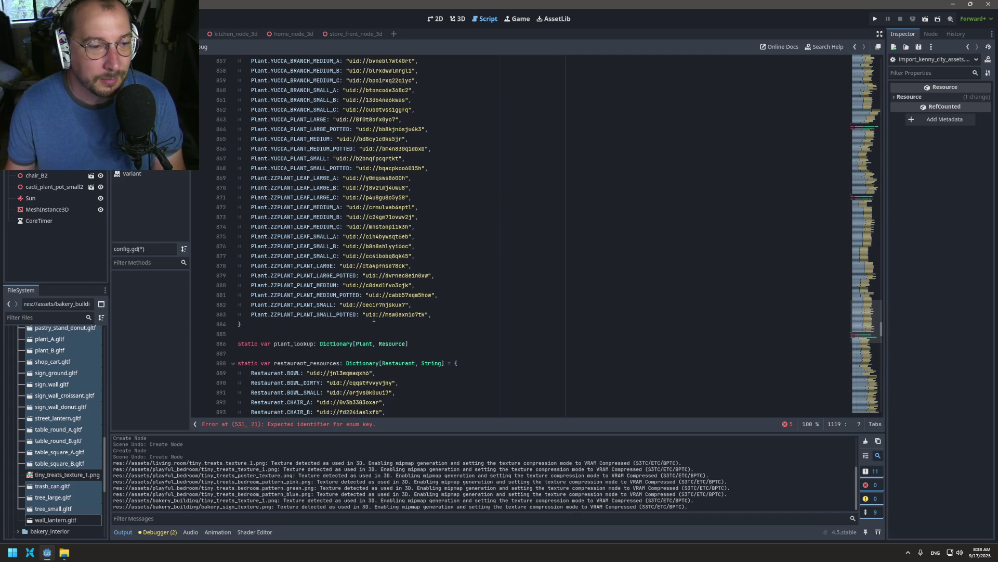
scroll(483, 366, down, 13)
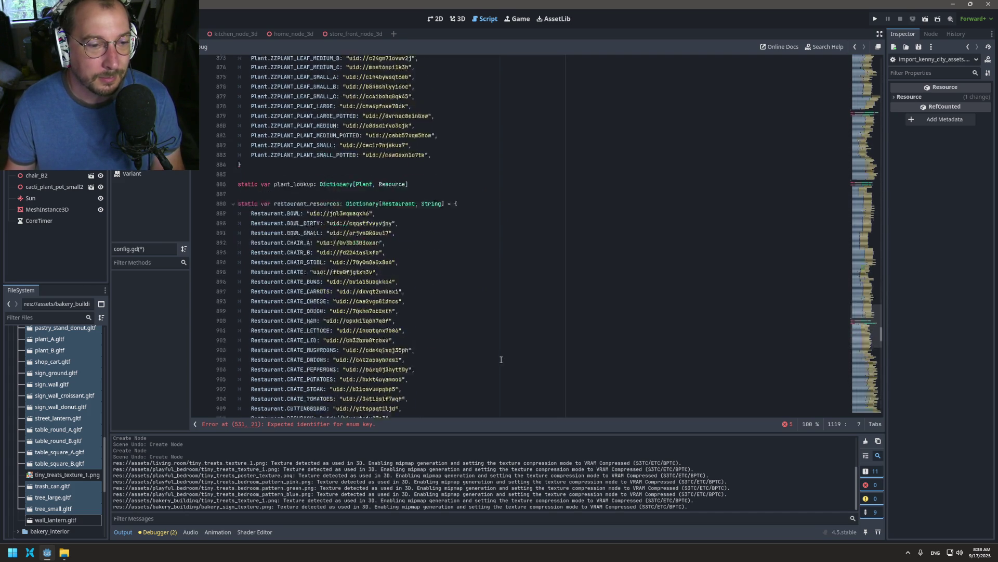
scroll(501, 357, down, 20)
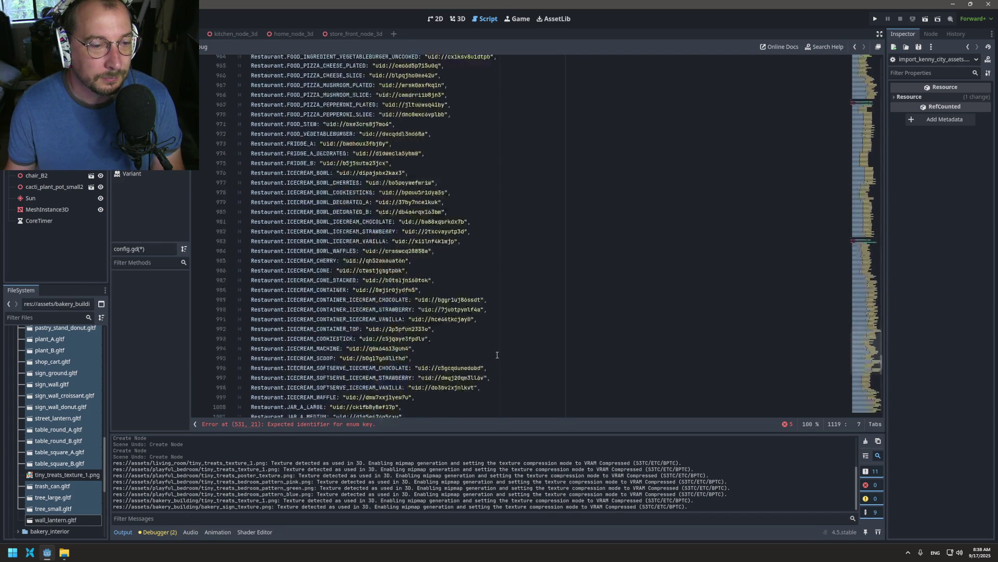
scroll(497, 354, down, 9)
scroll(865, 395, down, 20)
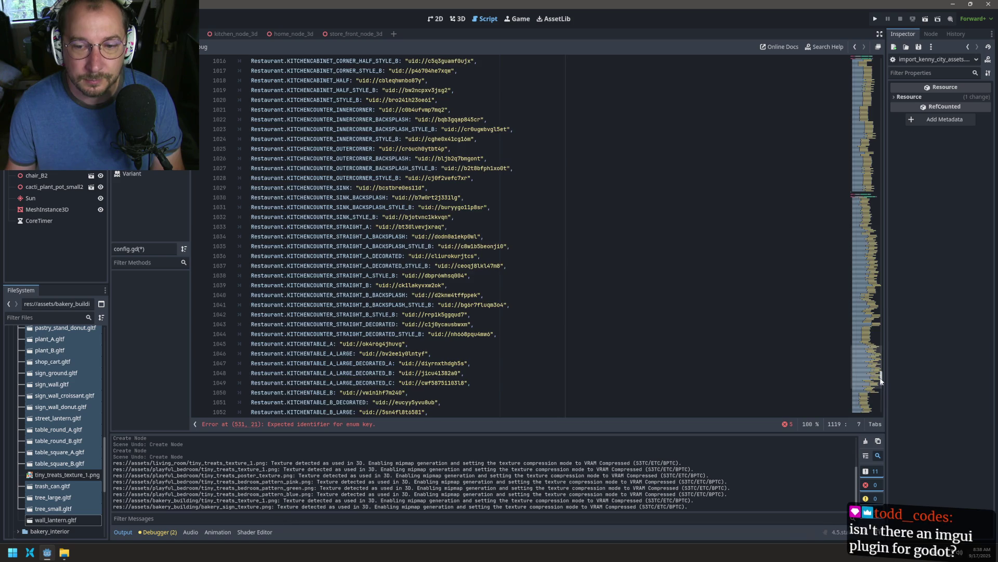
text(var )
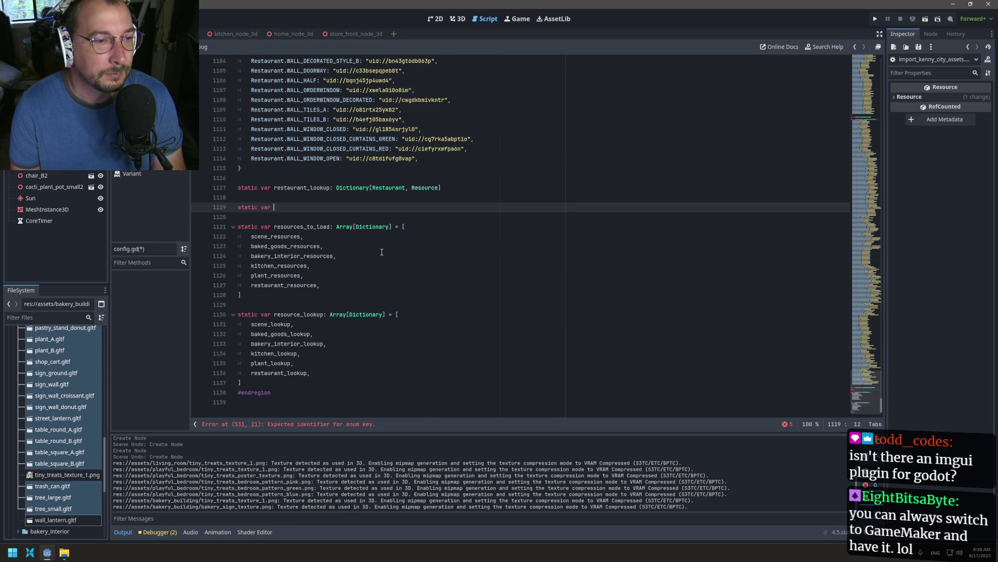
text(bakery_exterior: Dictio)
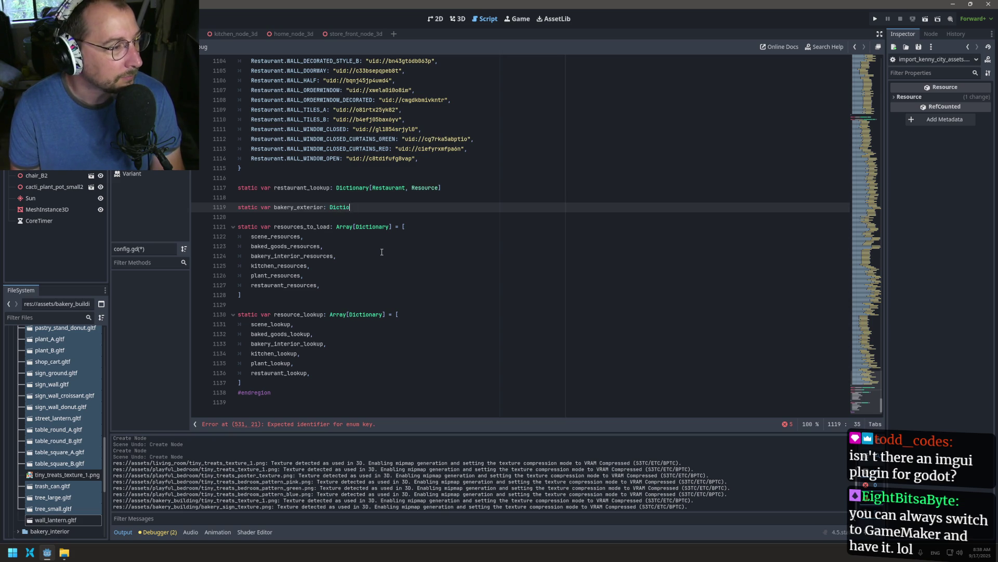
text([)
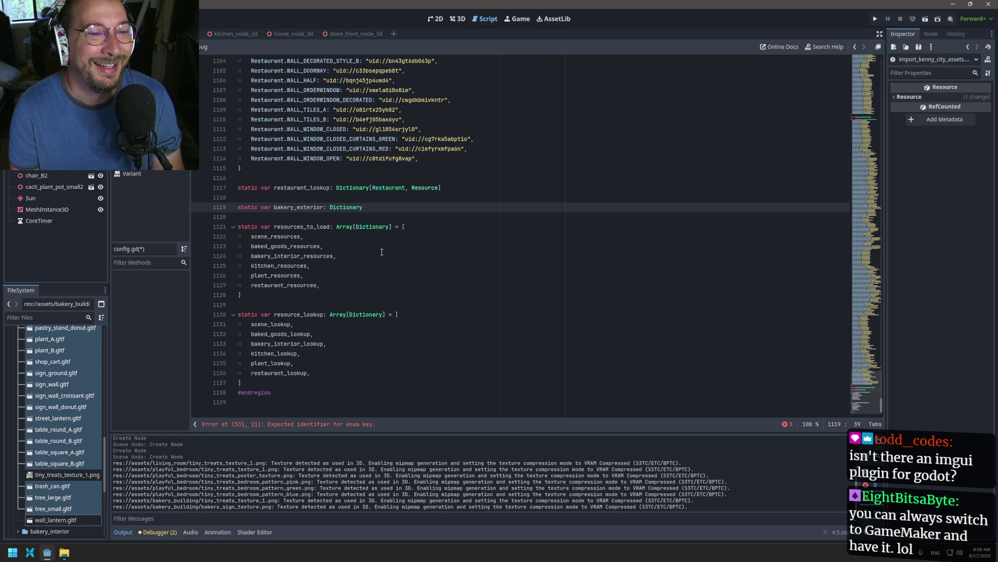
text(R)
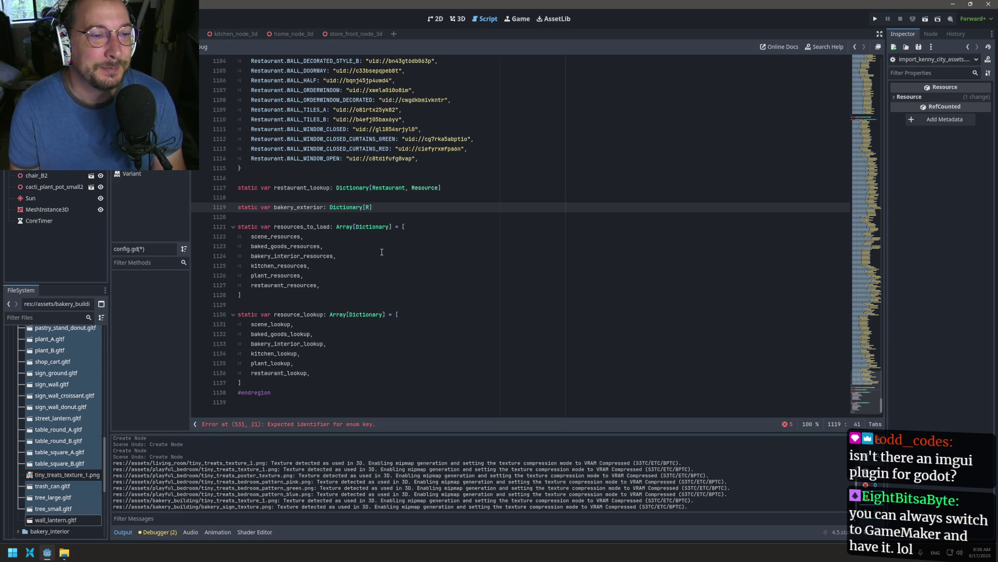
text(akeryExterior, String)
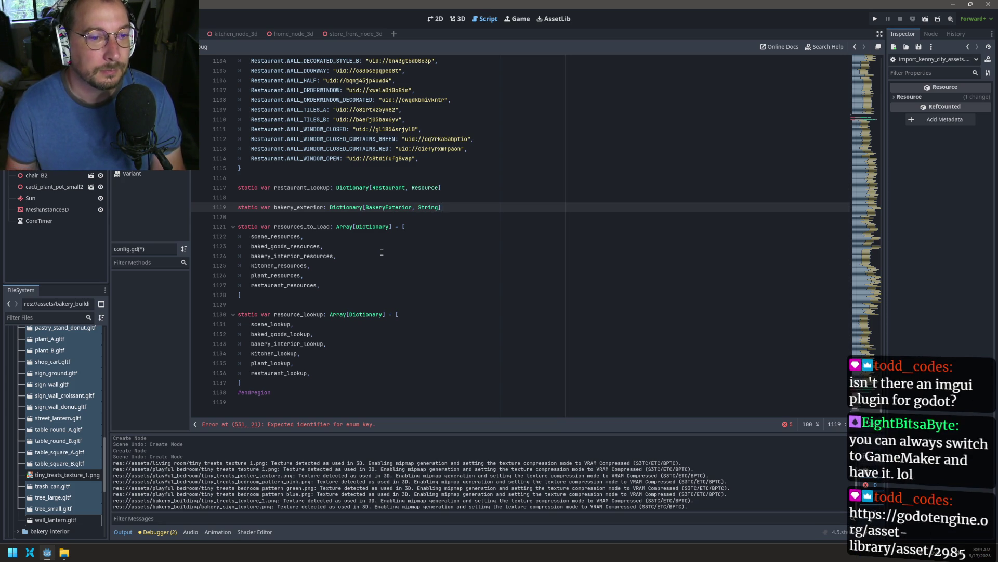
text(= {)
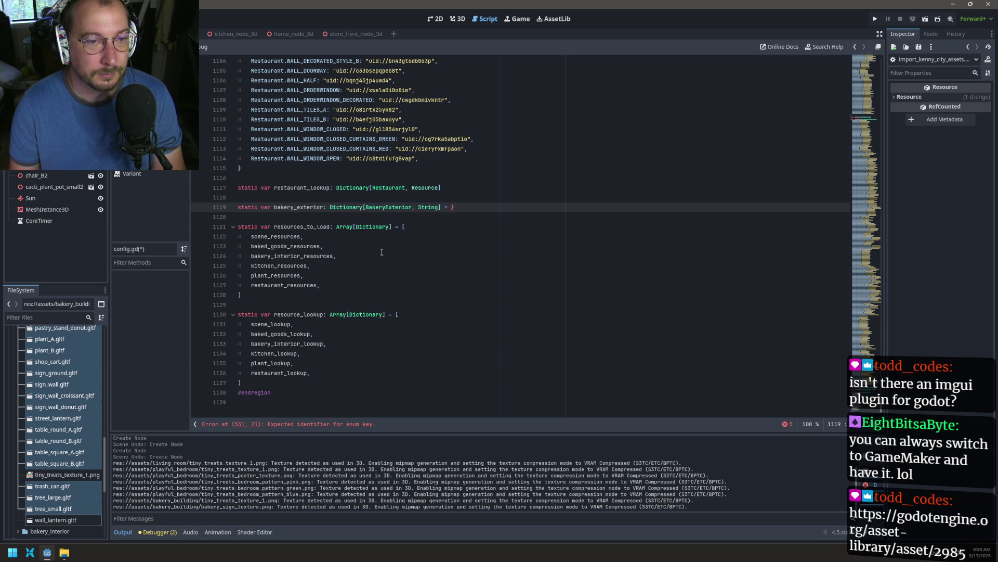
key(ctrl+v)
- Copy the restaurant_lookup declaration and paste it below the bakery_exterior dictionary
scroll(280, 246, down, 6)
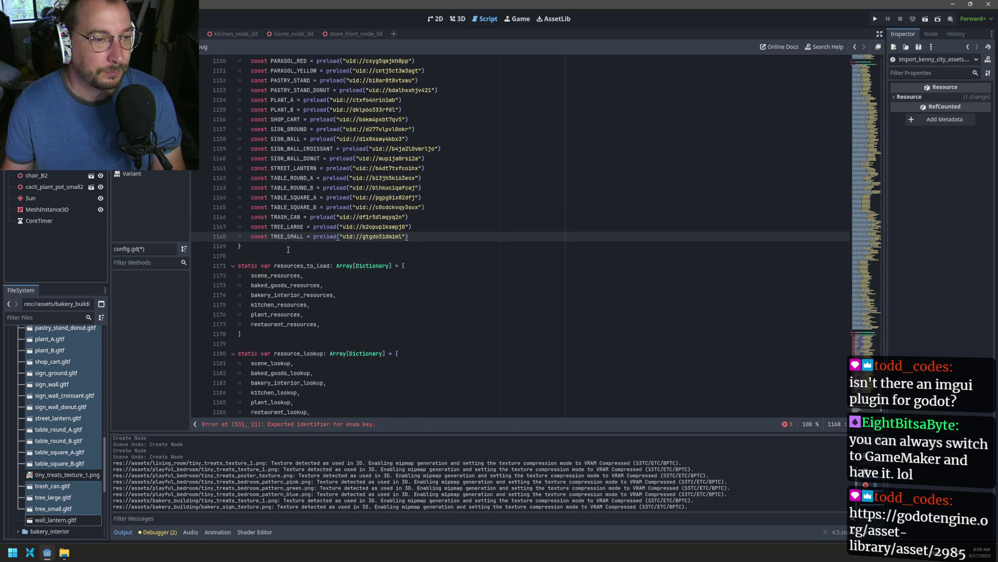
scroll(289, 250, down, 2)
click(286, 211)
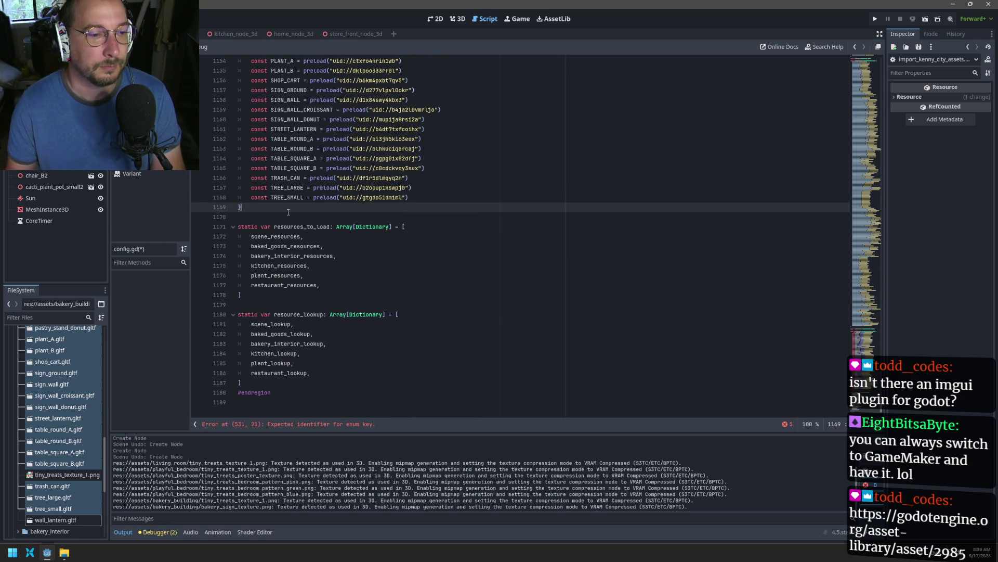
click(245, 223)
scroll(244, 223, up, 16)
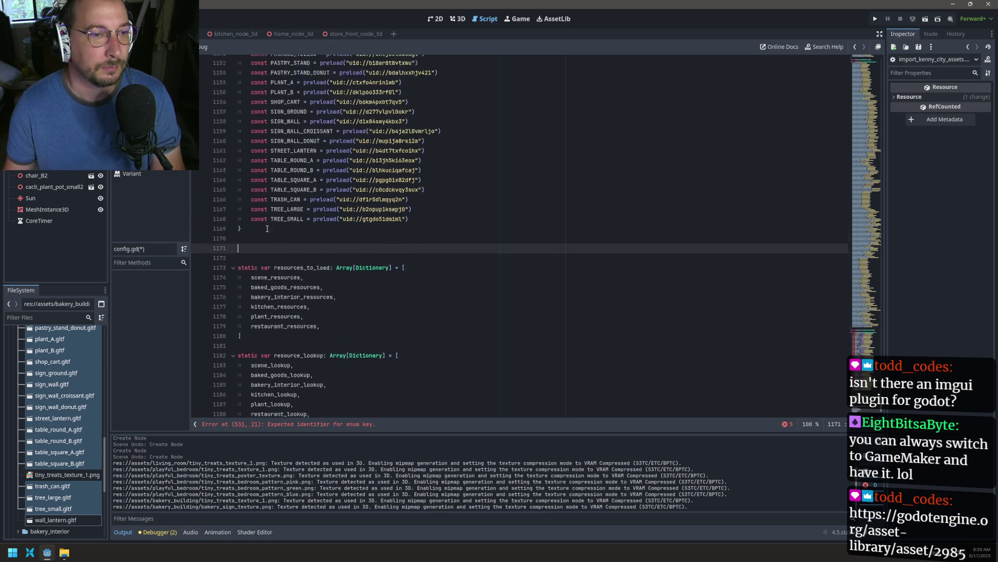
scroll(245, 224, up, 4)
triple_click(304, 285)
key(ctrl+c)
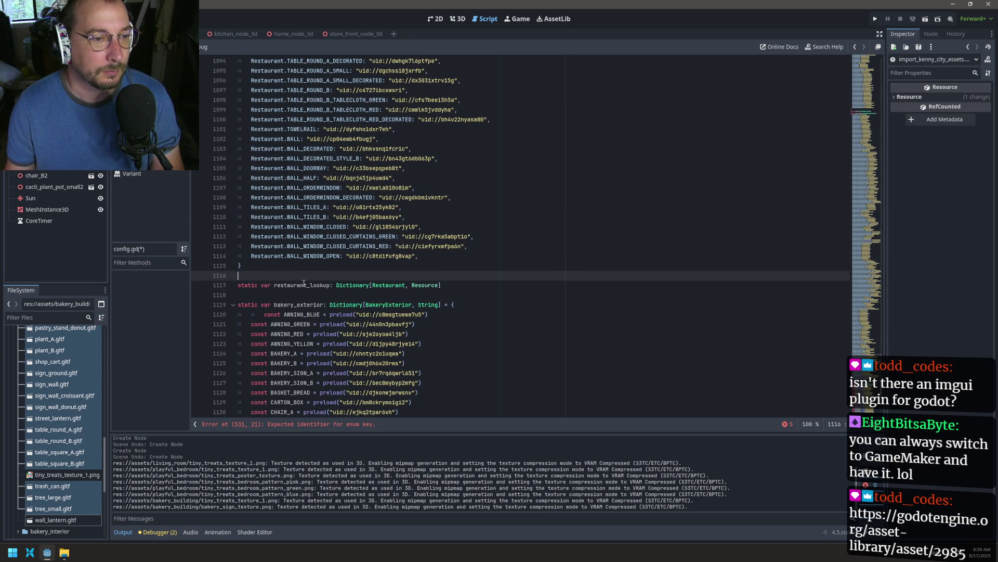
scroll(305, 285, down, 20)
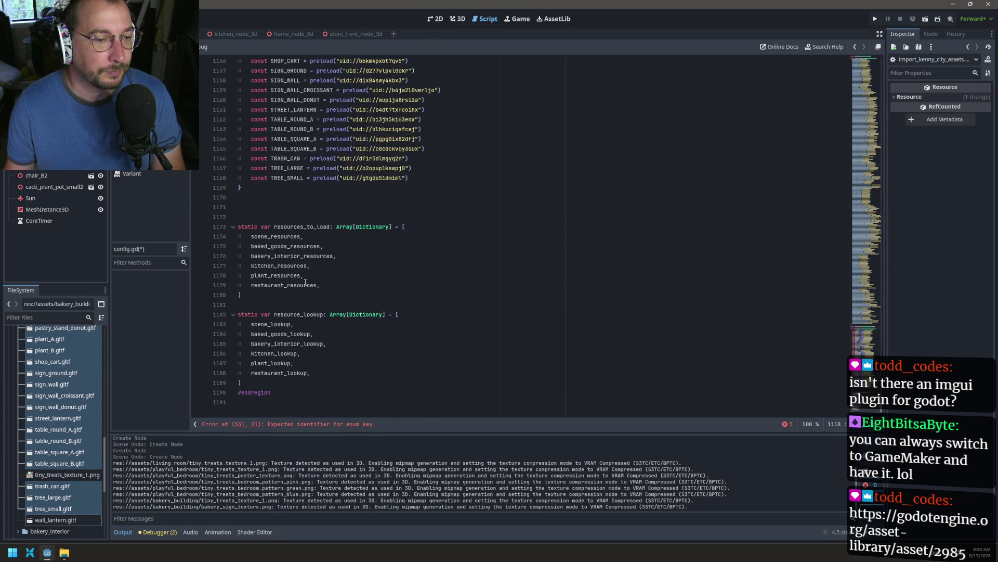
click(258, 205)
key(ctrl+v)
key(BackSpace)
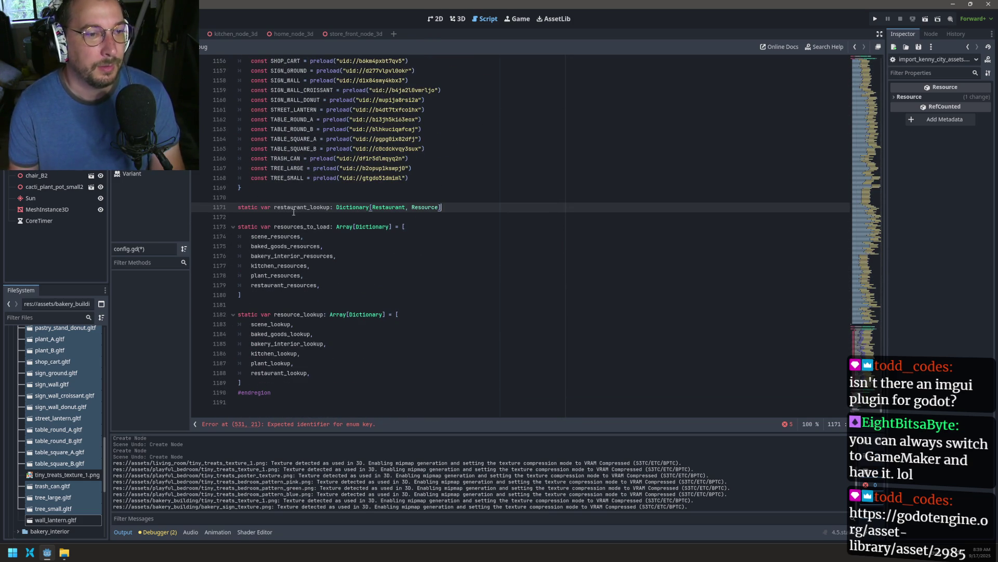
- Rename the copy to bakery_exterior_lookup with BakeryExterior as key type, and save config.gd
key(BackSpace)
key(BackSpace)
key(BackSpace)
text(bakery_ext)
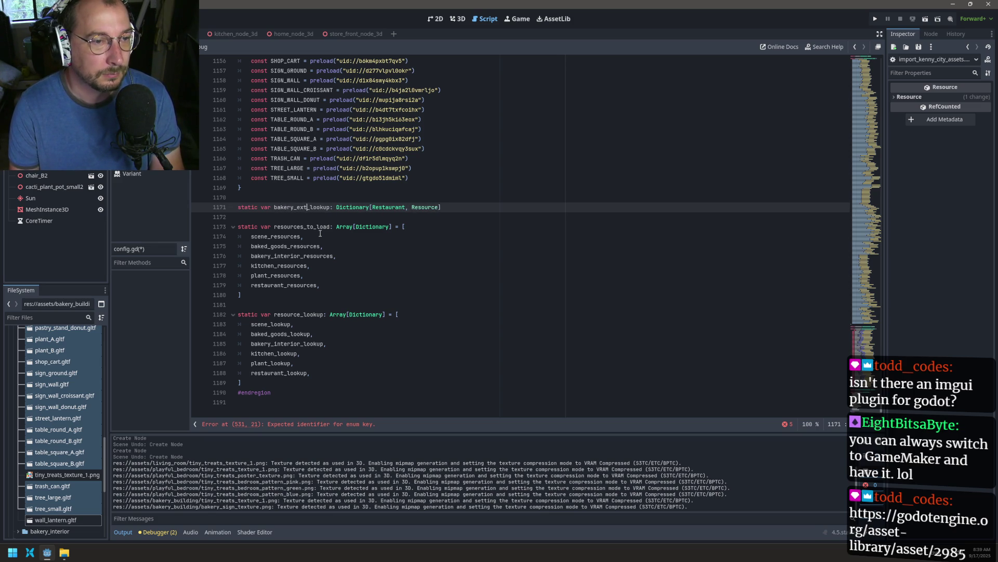
text(erior)
key(BackSpace)
key(BackSpace)
key(BackSpace)
text(or)
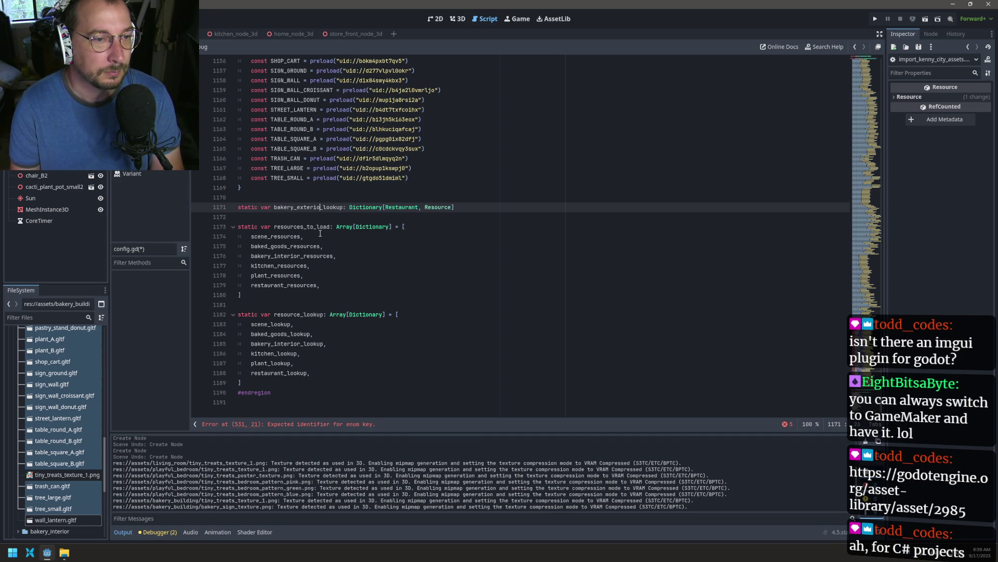
double_click(403, 208)
text(BakeryEx)
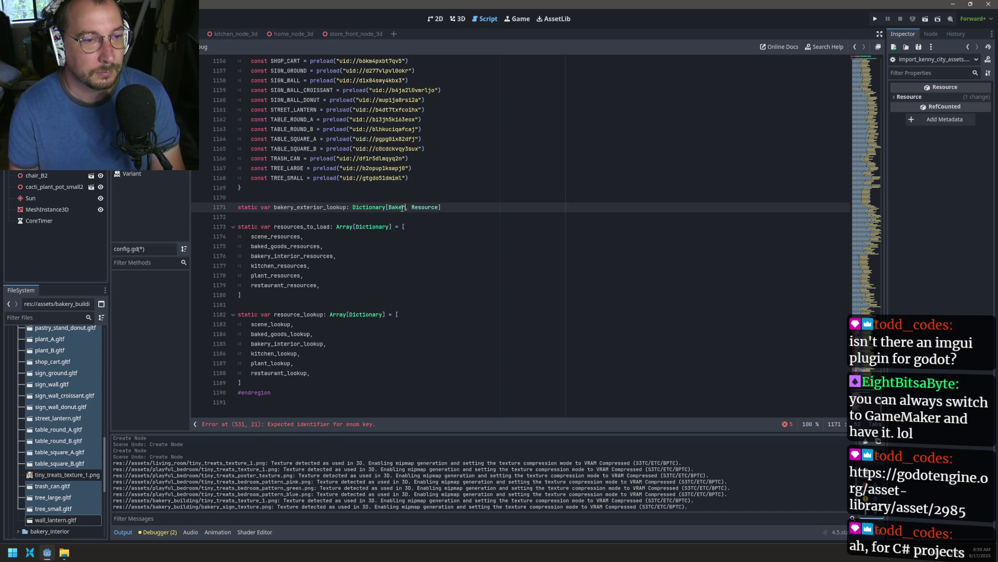
text(terir)
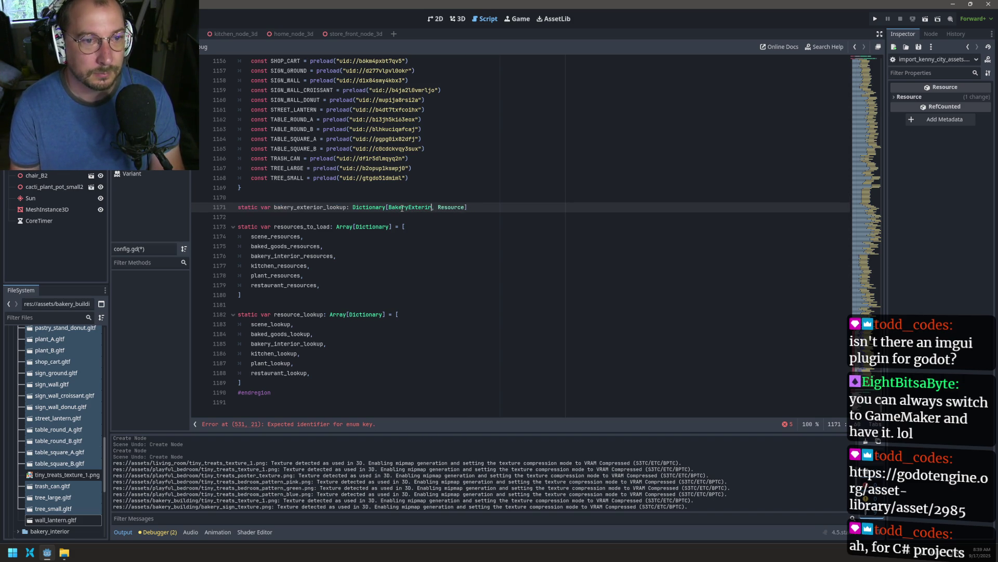
text(r)
key(ctrl+s)
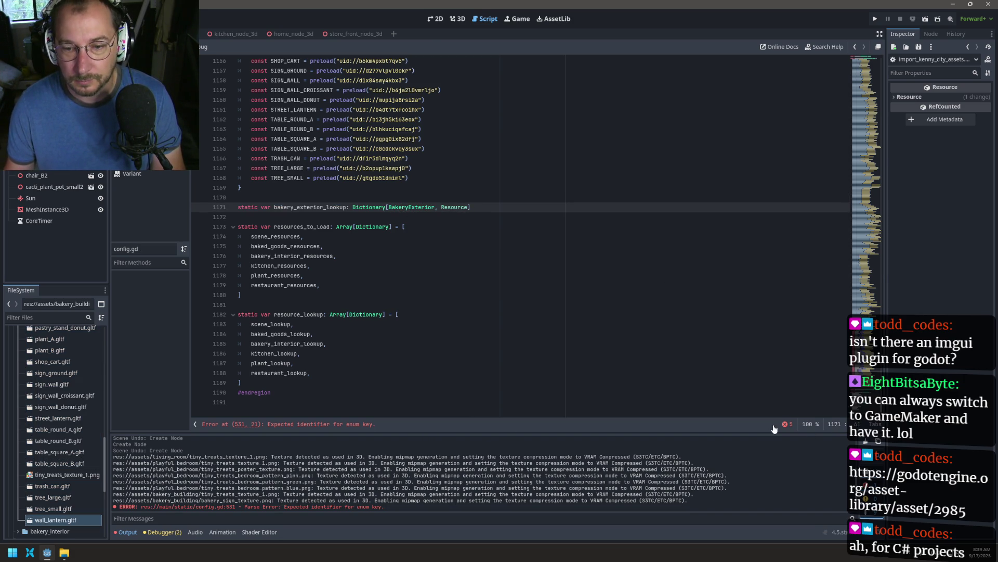
- Show the script's parse errors and jump to the BakeryExterior enum error at line 531
click(781, 423)
click(358, 275)
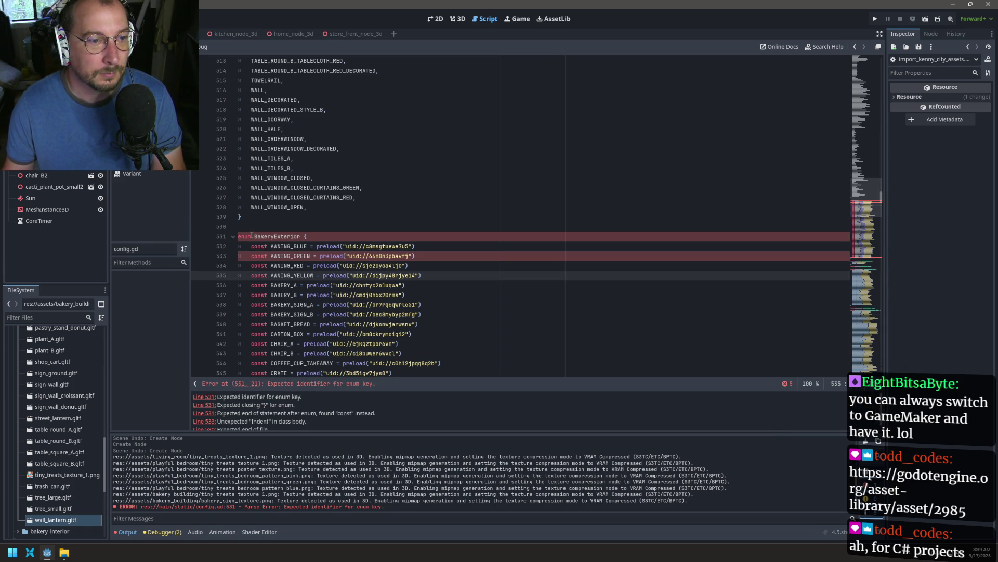
click(241, 247)
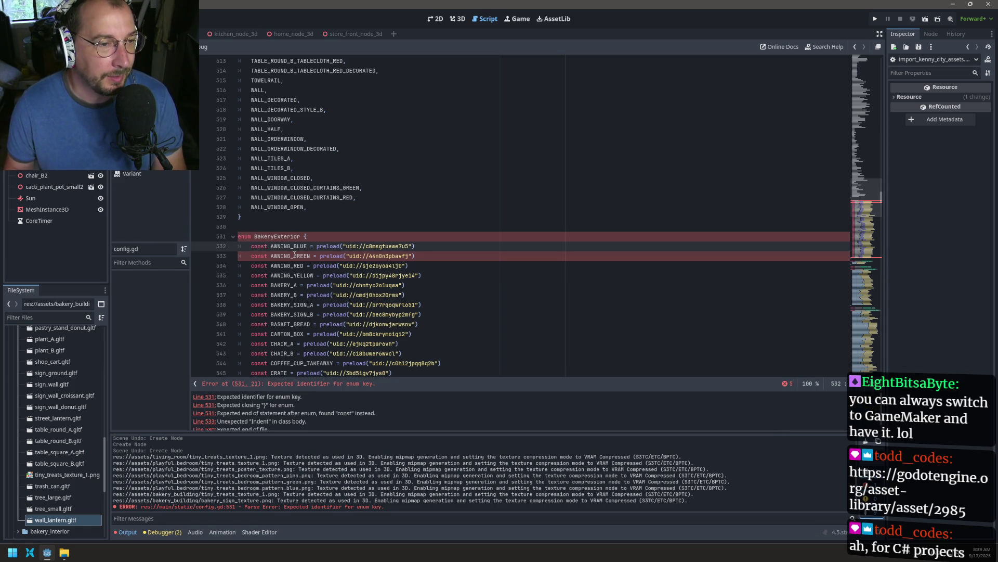
key(Right)
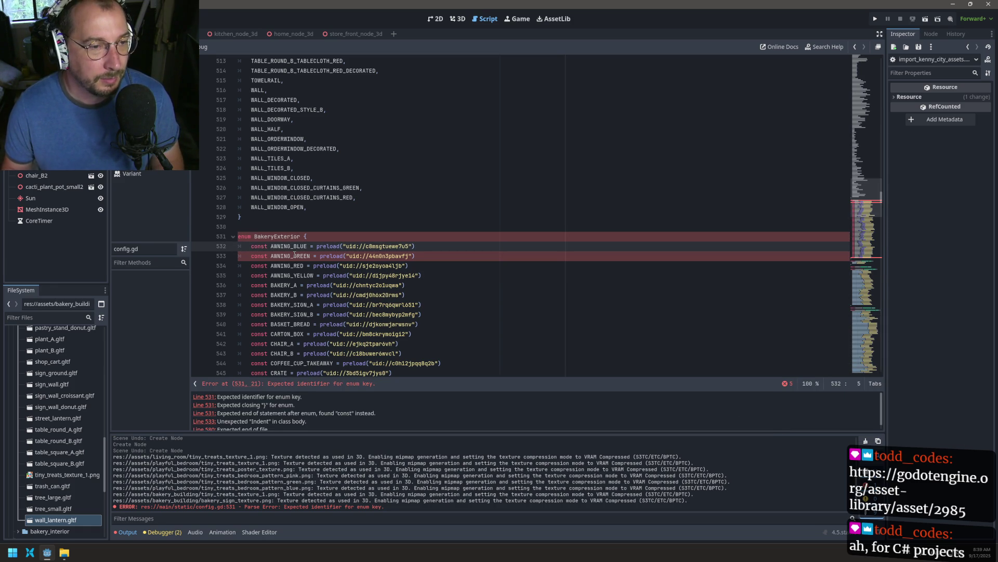
- Place a caret before the const keyword on every enum line, from line 532 to 580
key(shift+alt+Down)
key(shift+alt+Down)
key(shift+alt+Down)
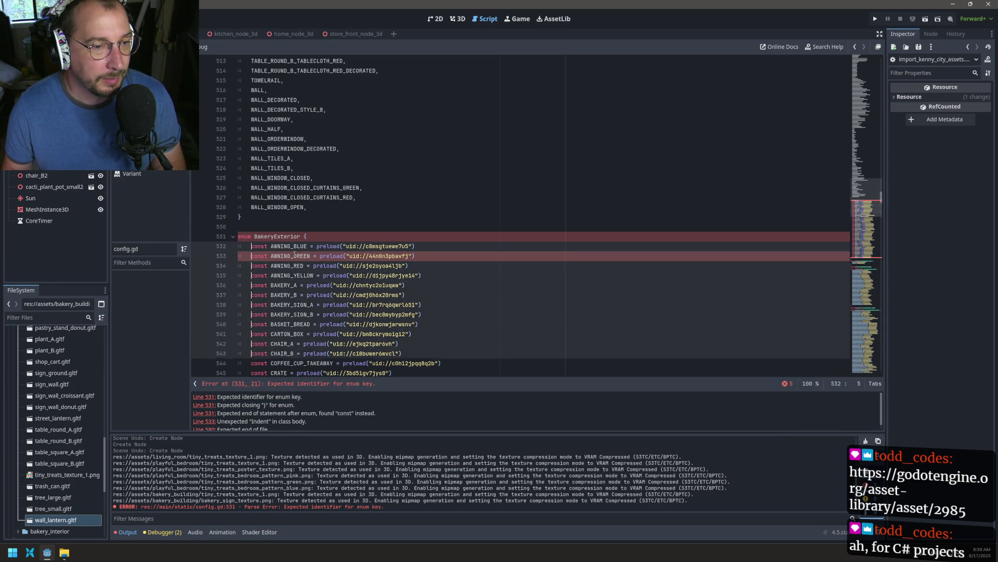
key(shift+alt+Down)
key(shift+alt+Down)
key(shift+alt+Down)
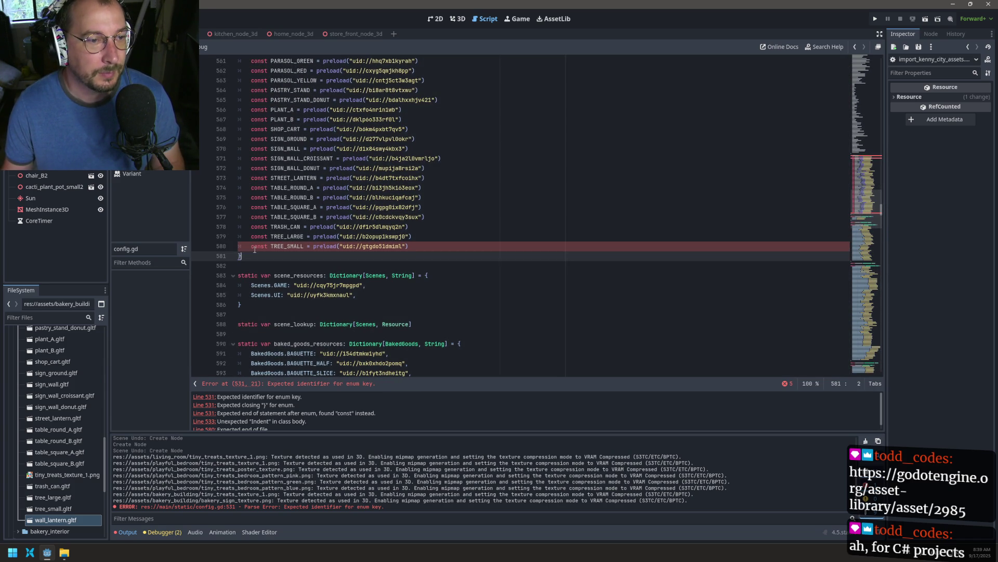
click(253, 248)
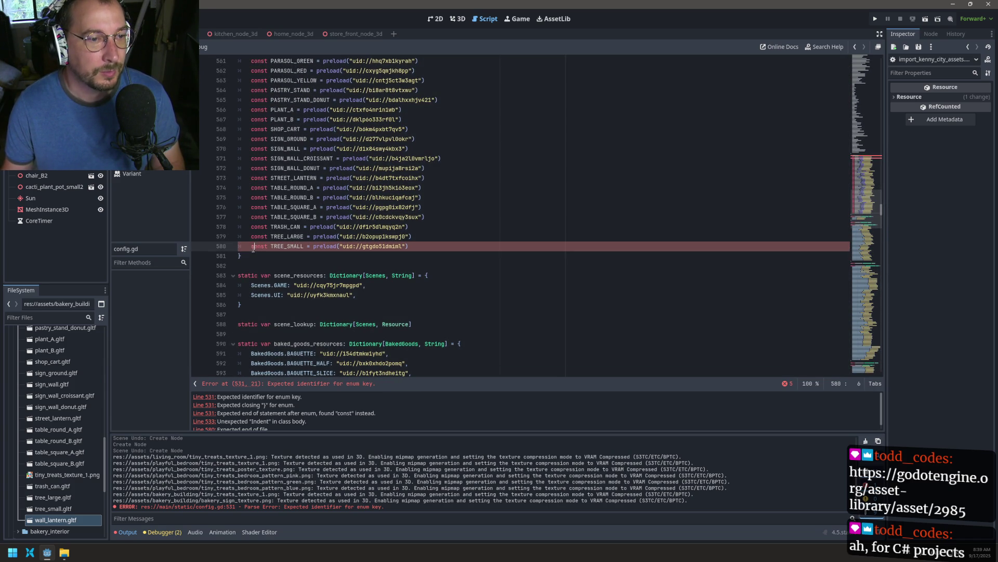
key(Left)
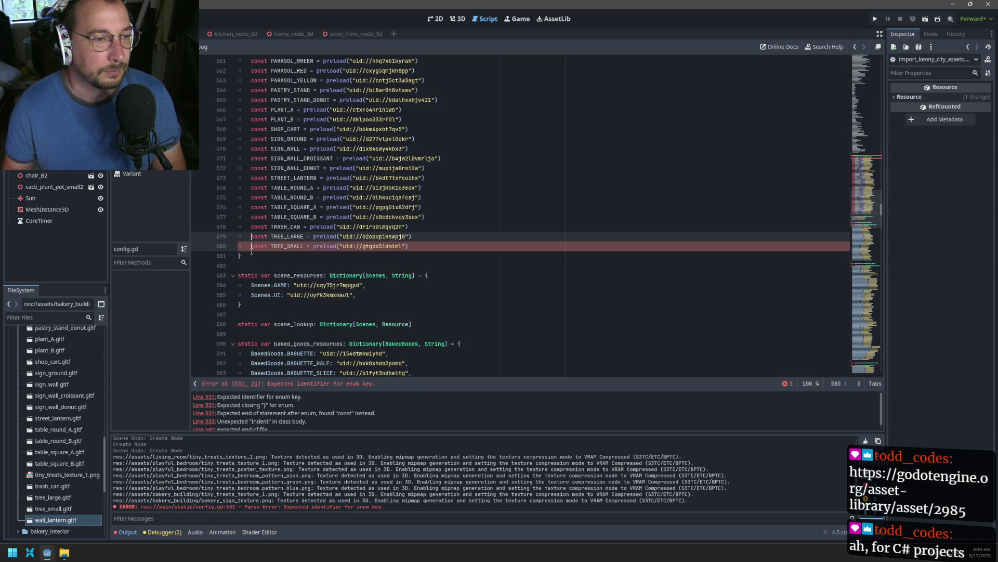
key(shift+alt+Up)
key(shift+alt+Up)
key(shift+alt+Up)
key(shift+alt+Up)
key(shift+alt+Up)
key(shift+alt+Up)
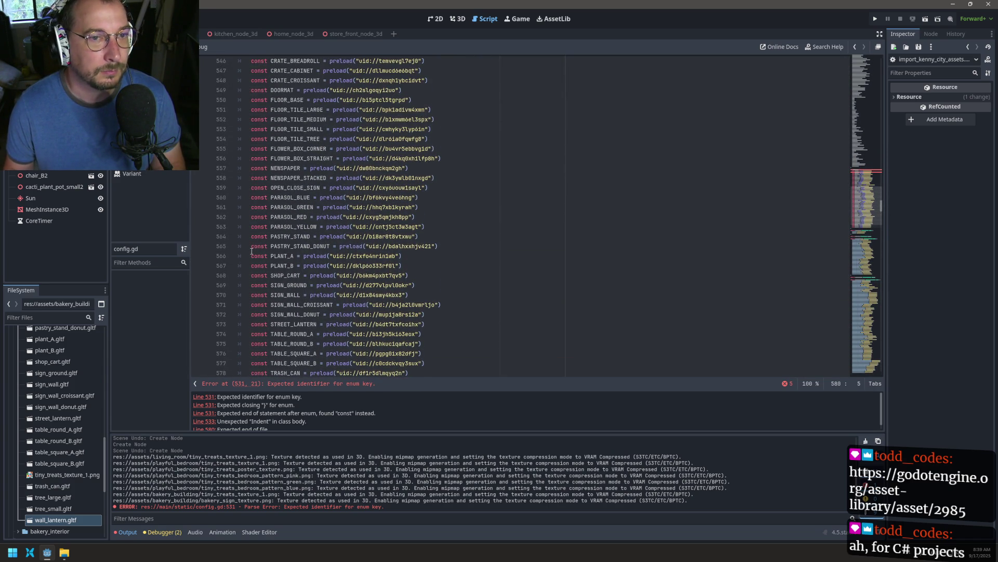
key(shift+alt+Up)
key(shift+alt+Up)
key(shift+alt+Up)
key(shift+alt+Up)
key(shift+alt+Up)
scroll(314, 257, up, 3)
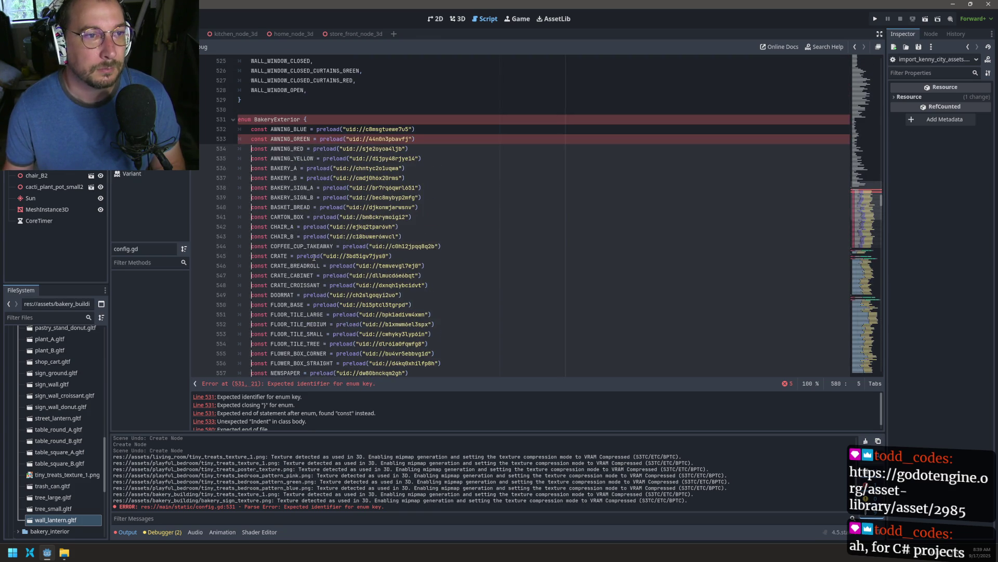
- Strip const and the preload uid text from every enum line, leaving comma-separated keys like AWNING_BLUE
key(shift+alt+Up)
key(shift+alt+Up)
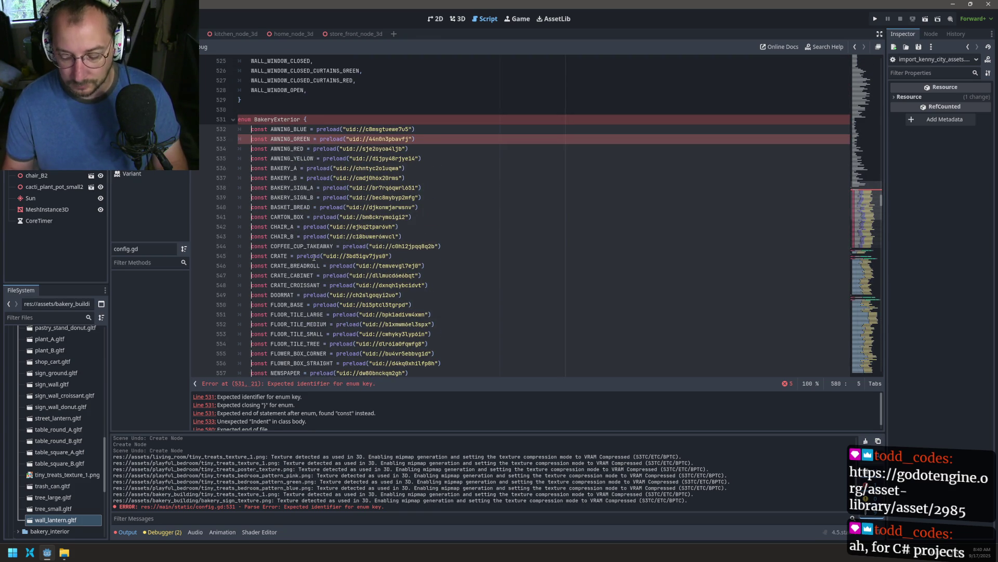
key(Delete)
key(Delete)
key(Delete)
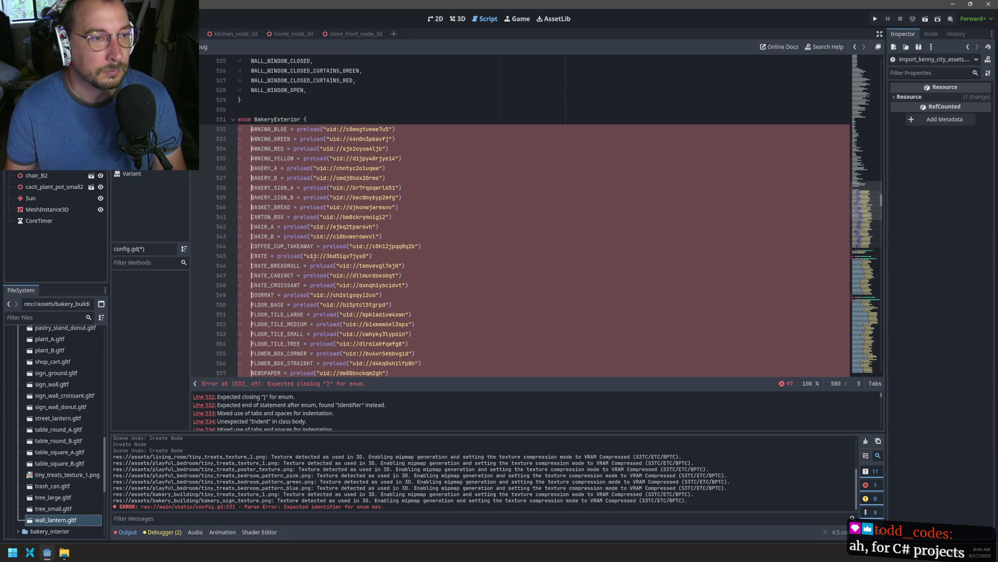
key(ctrl+Right)
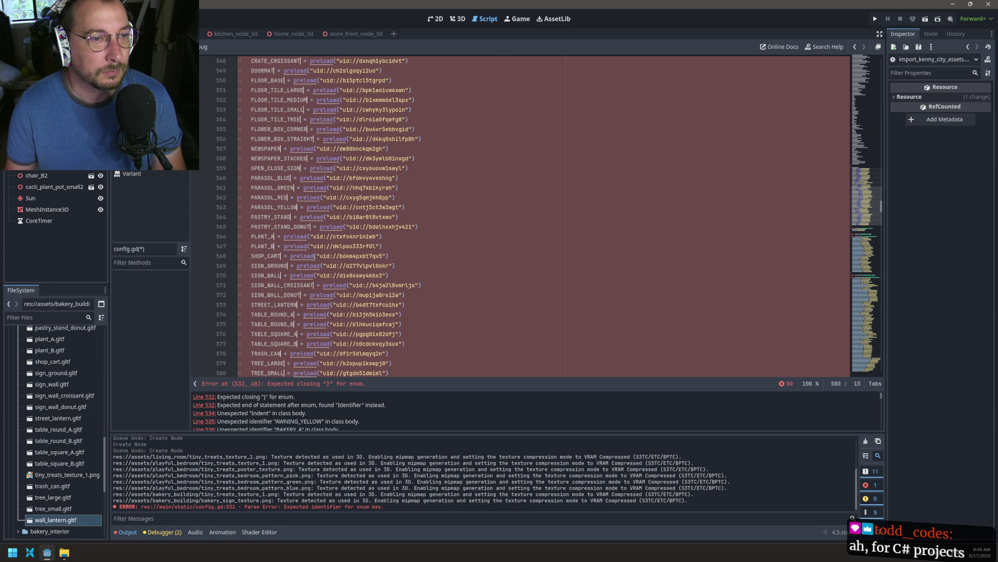
key(ctrl+Delete)
key(ctrl+Delete)
key(ctrl+Delete)
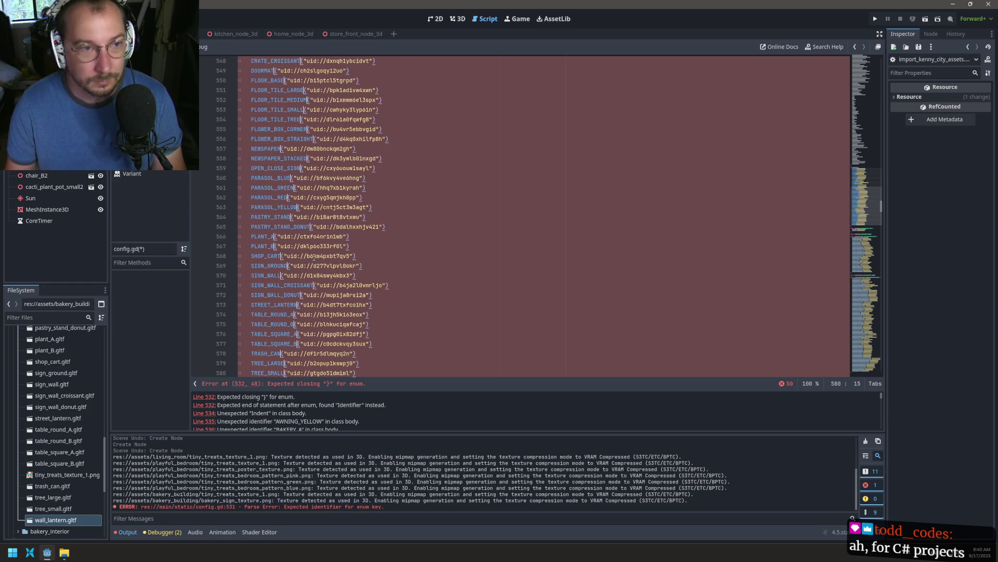
key(Delete)
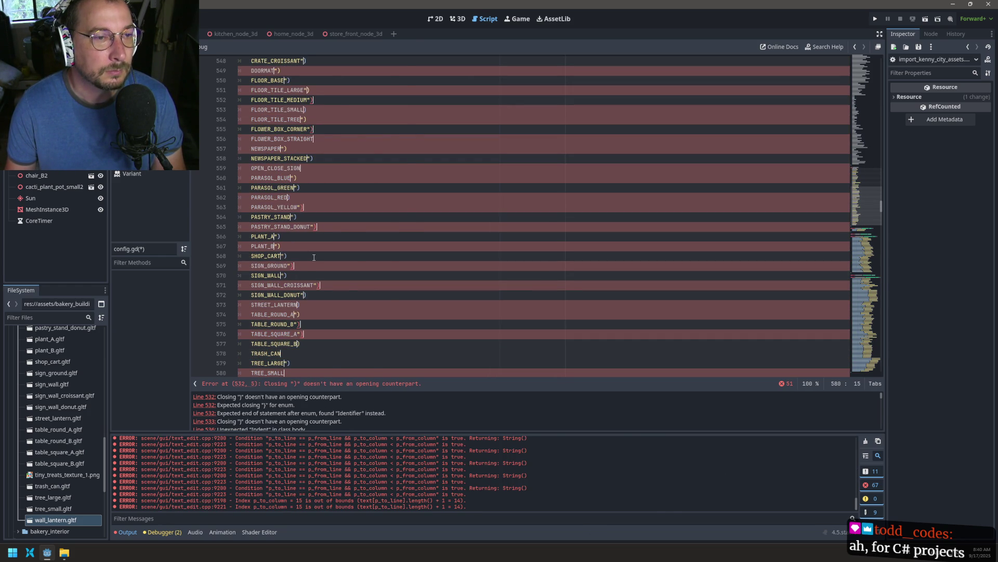
key(ctrl+z)
key(ctrl+z)
key(ctrl+z)
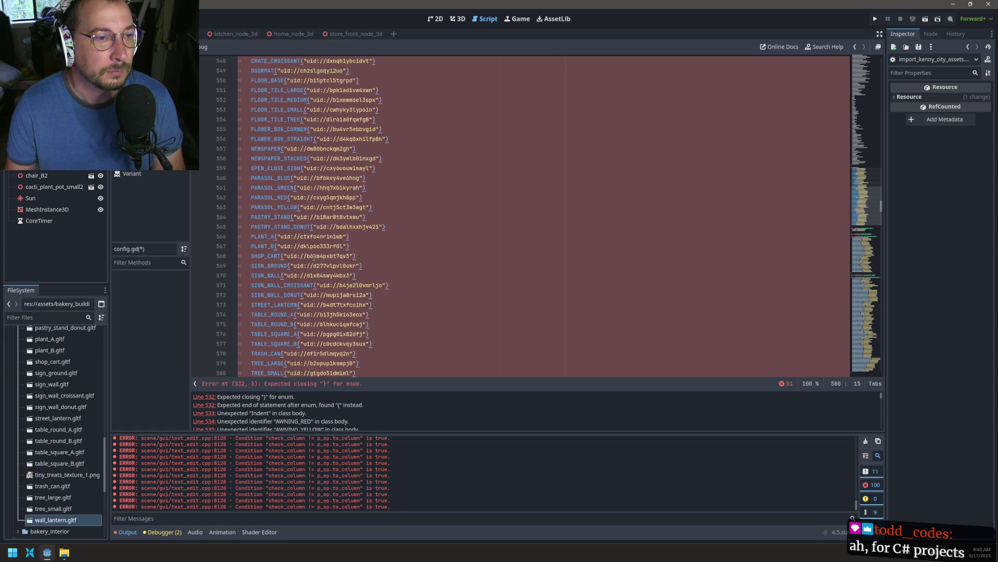
key(ctrl+Delete)
key(ctrl+Delete)
key(ctrl+Delete)
key(Delete)
key(Delete)
text(,)
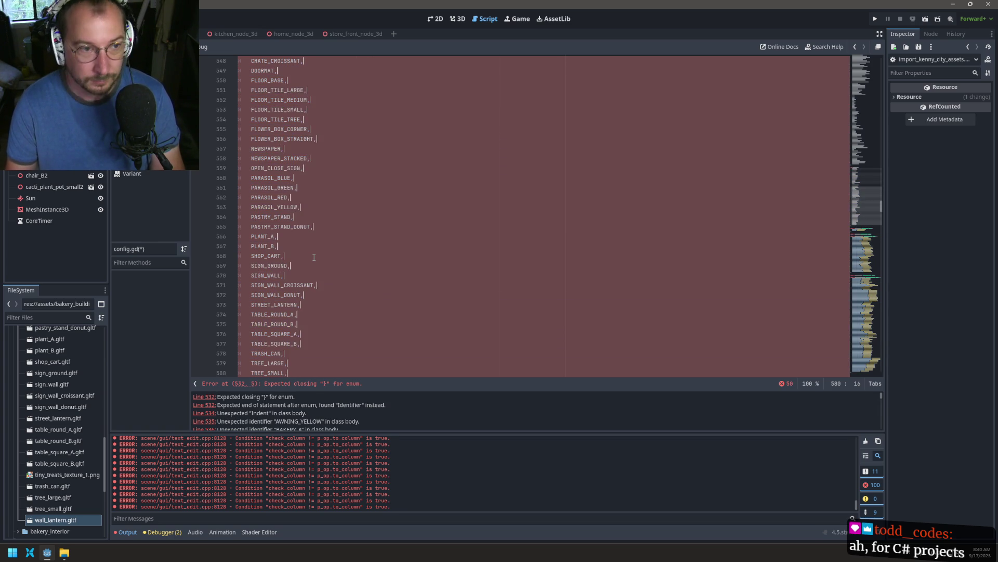
- Return to a single caret, save config.gd, and select the BakeryExterior enum name
key(Escape)
scroll(364, 207, up, 7)
key(ctrl+s)
double_click(278, 157)
key(ctrl+c)
- Scroll to the bakery_exterior dictionary and place a caret on each of its entries
scroll(387, 174, down, 16)
scroll(387, 173, down, 17)
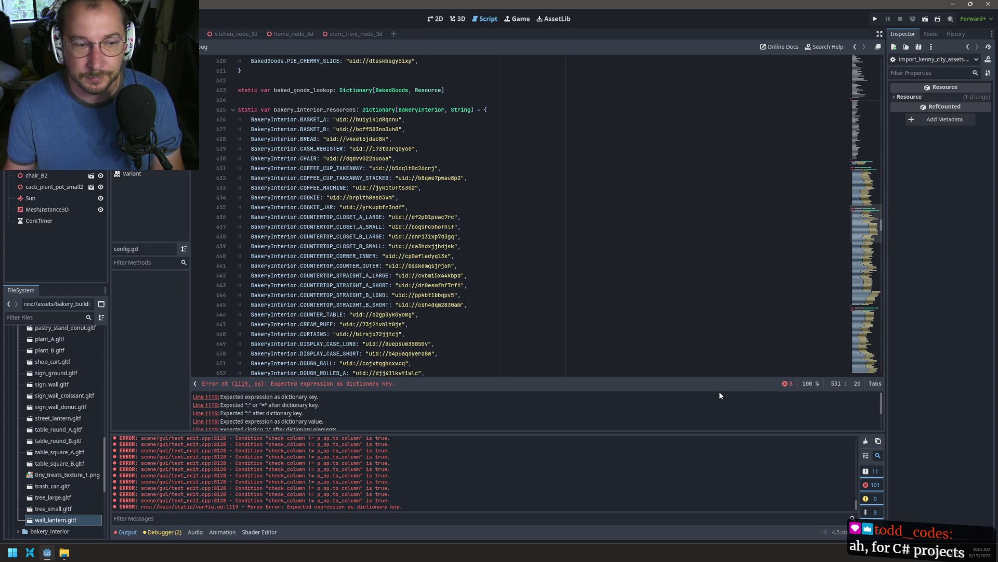
drag(882, 227, 882, 363)
scroll(517, 291, down, 4)
scroll(486, 283, up, 12)
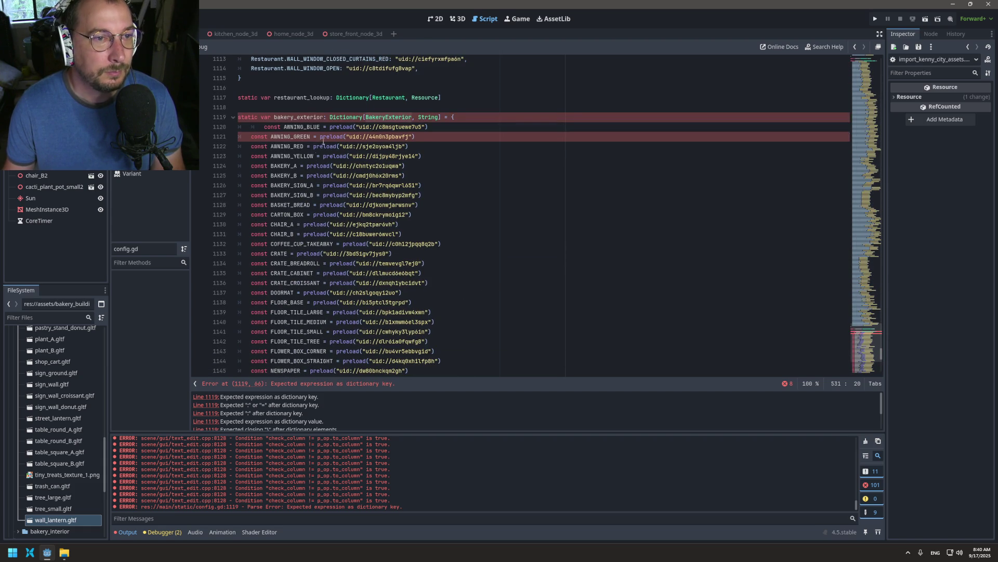
click(385, 104)
key(ctrl+v)
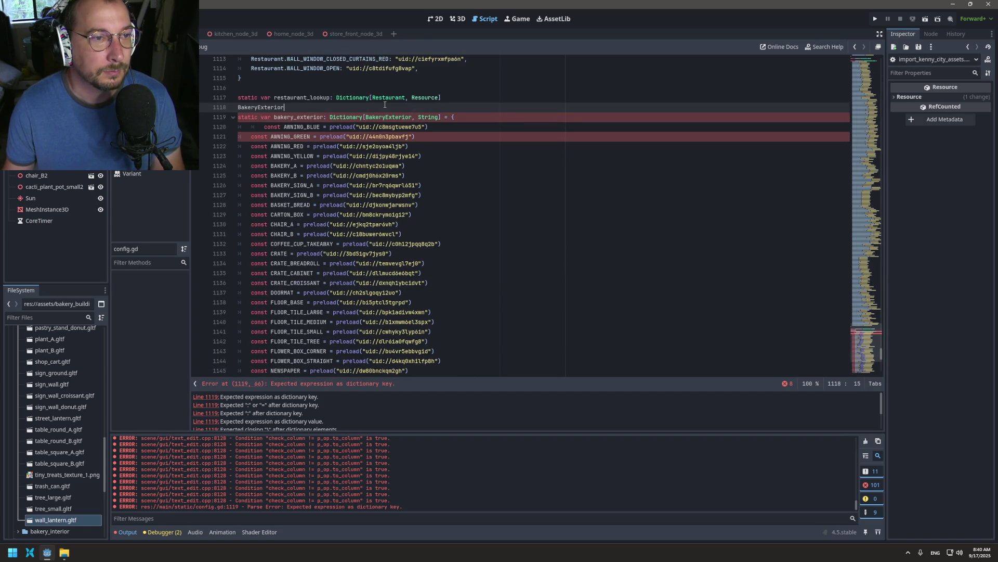
key(ctrl+z)
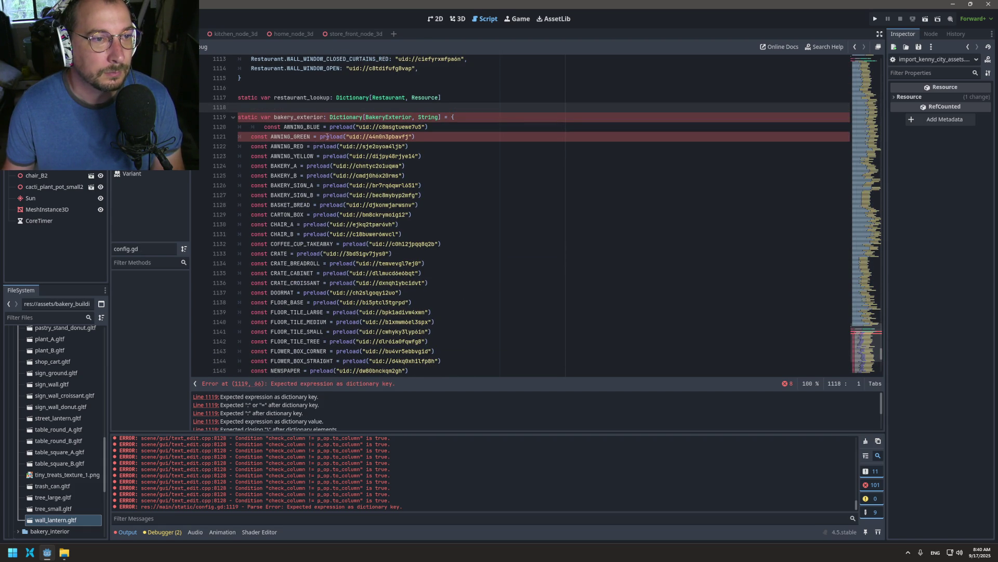
click(264, 128)
key(BackSpace)
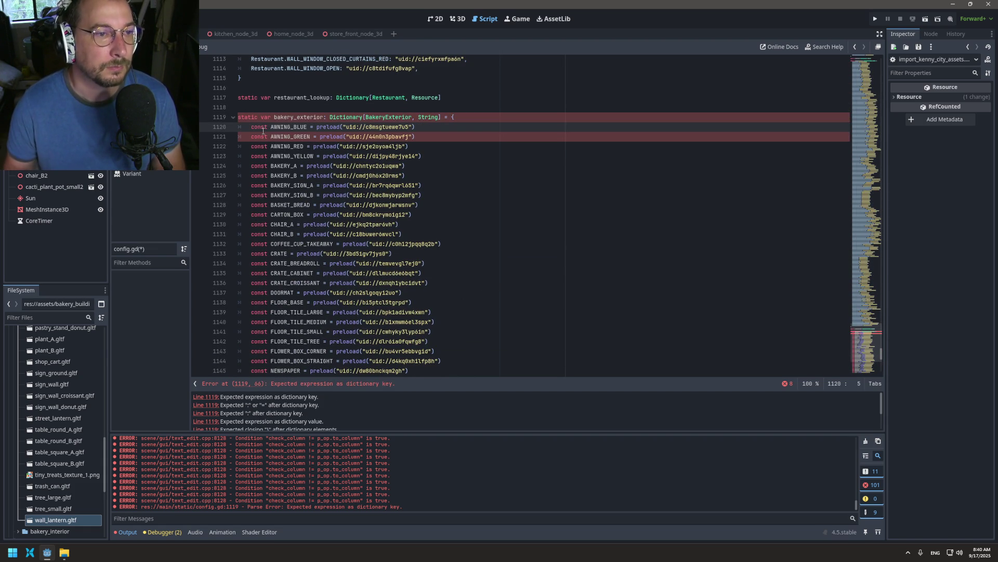
key(shift+alt+Down)
key(shift+alt+Down)
key(shift+alt+Down)
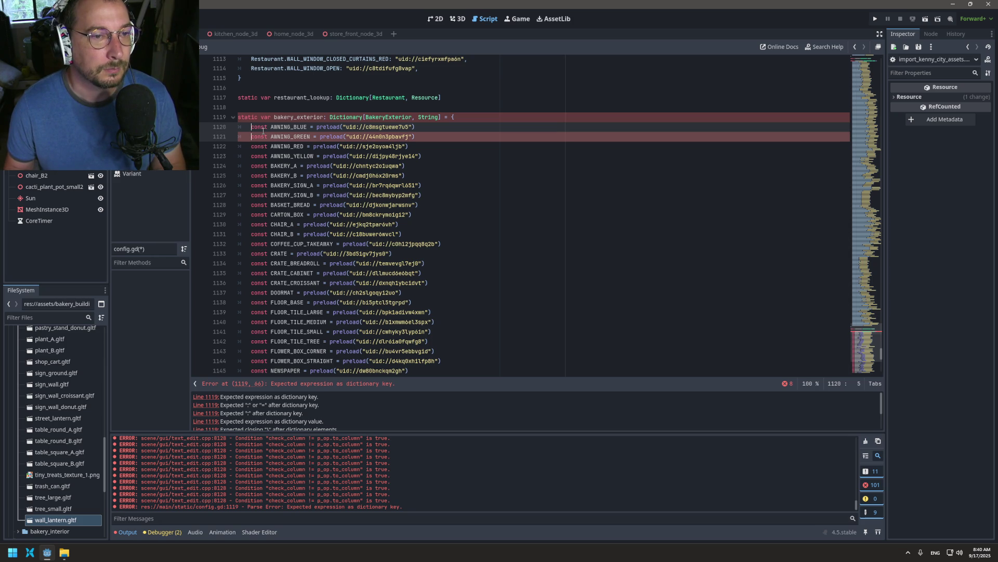
key(shift+alt+Down)
key(shift+alt+Down)
key(shift+alt+Down)
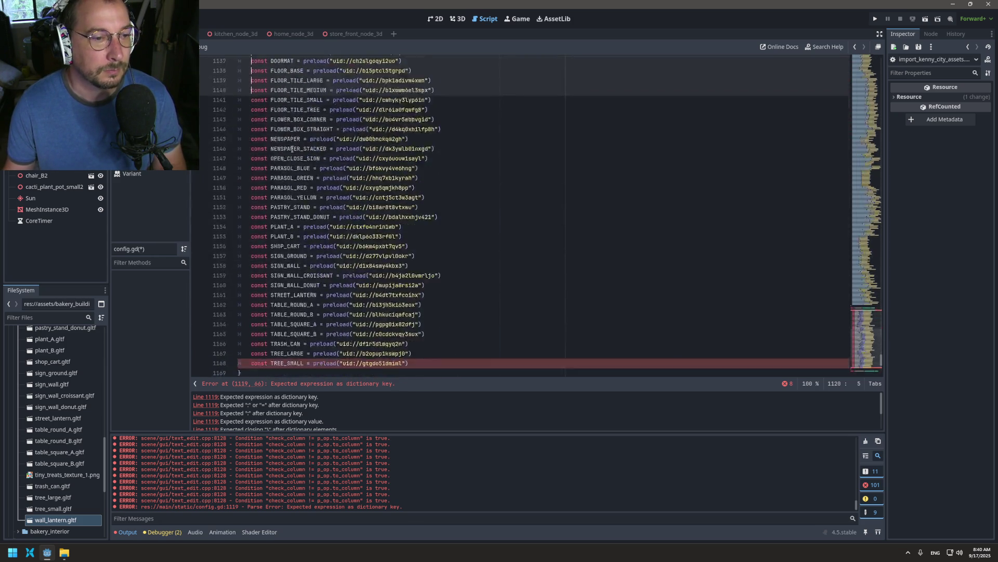
key(shift+alt+Down)
key(shift+alt+Down)
key(shift+alt+Down)
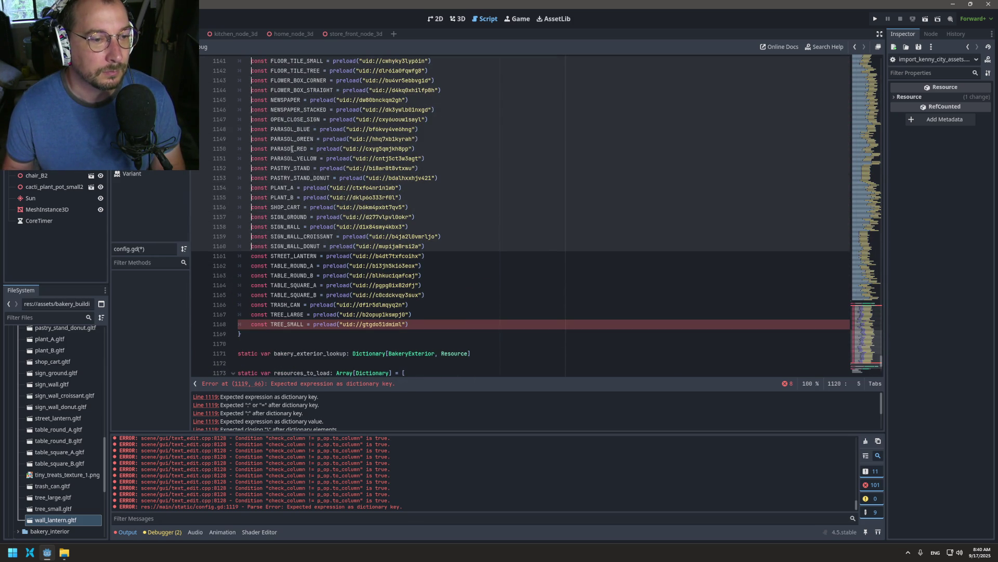
key(shift+alt+Down)
key(shift+alt+Down)
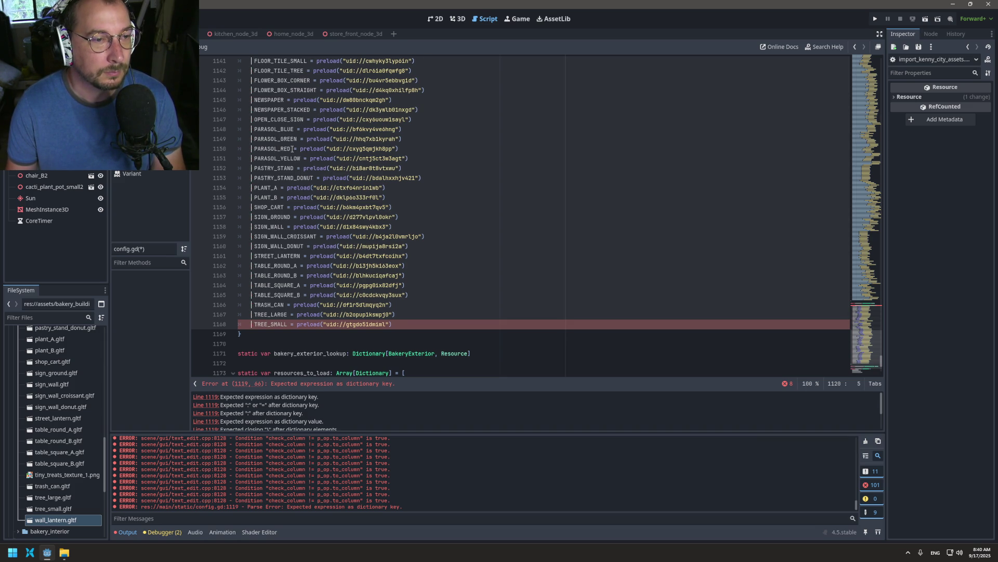
- Rewrite every entry as BakeryExterior.NAME: "uid://…", with trailing commas, and save config.gd
key(Delete)
key(Delete)
key(Delete)
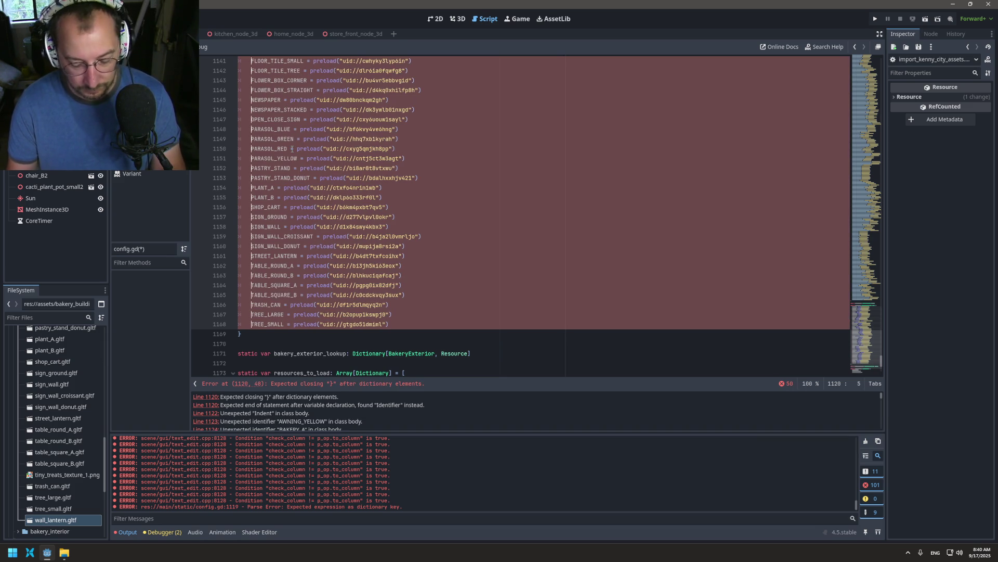
text(BakeryExterior.AWNING_BLUE = preload("uid://c8msgtuewe7u5)
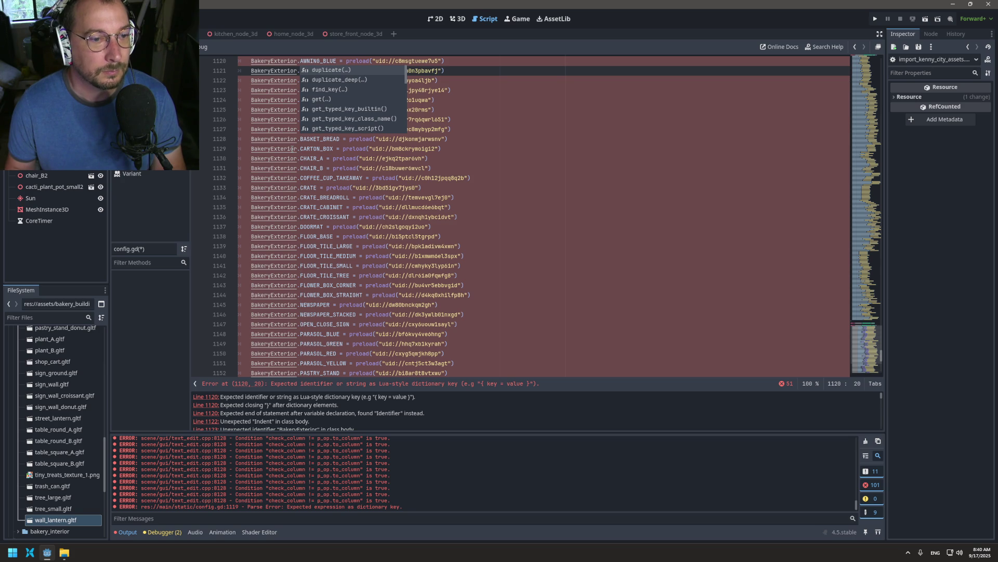
key(ctrl+Right)
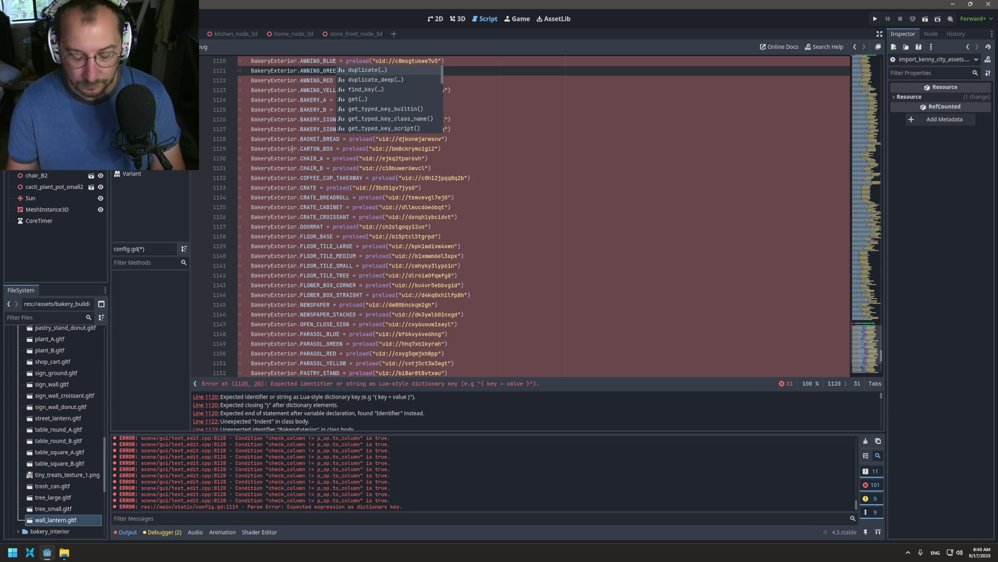
key(ctrl+Delete)
key(ctrl+Delete)
key(ctrl+Delete)
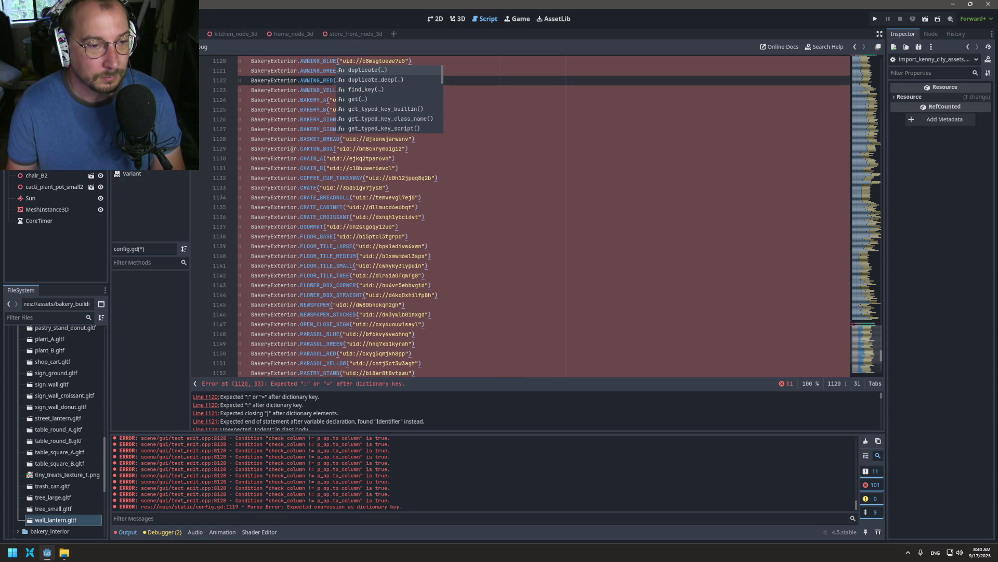
text(("uid)
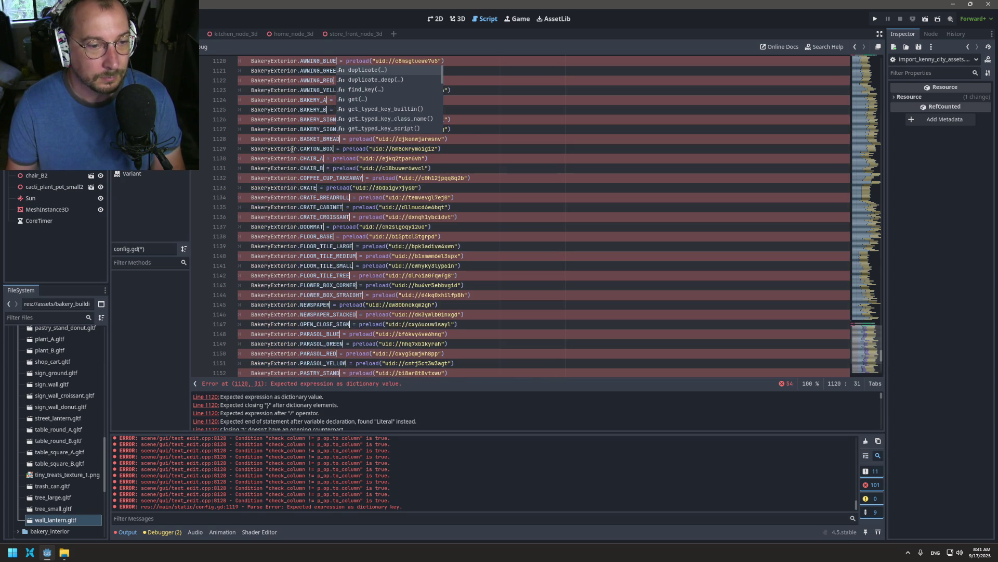
key(Delete)
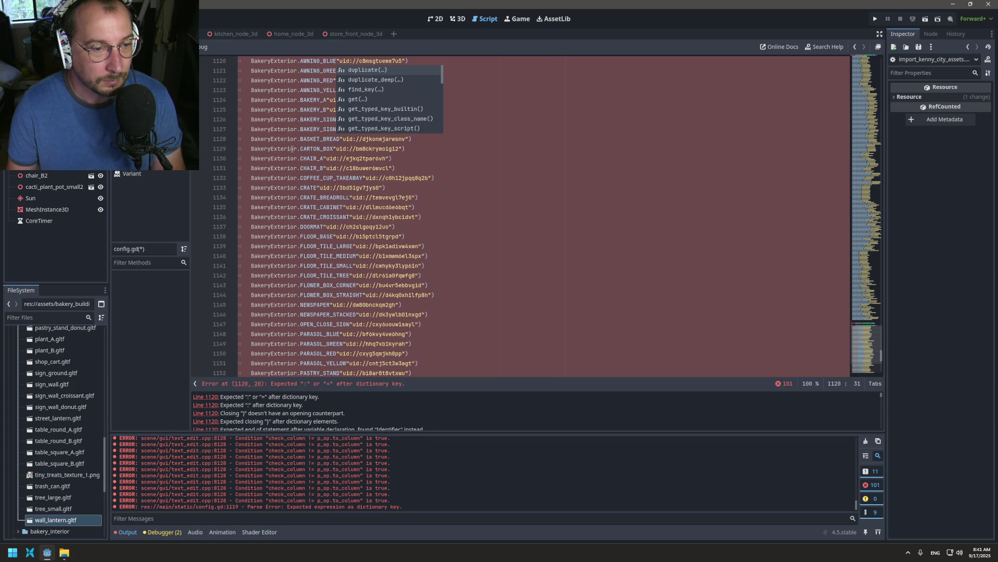
text(:)
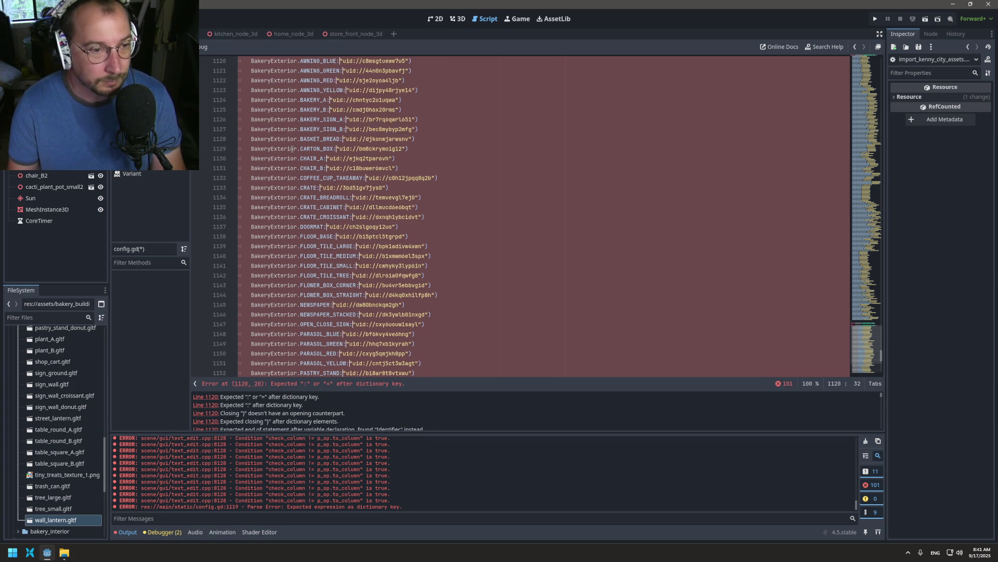
key(ctrl)
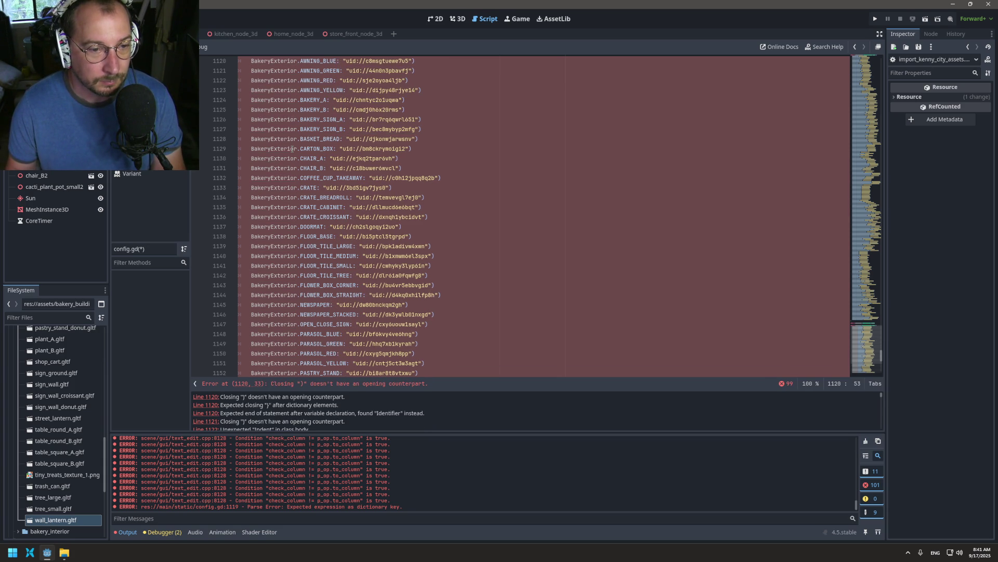
key(End)
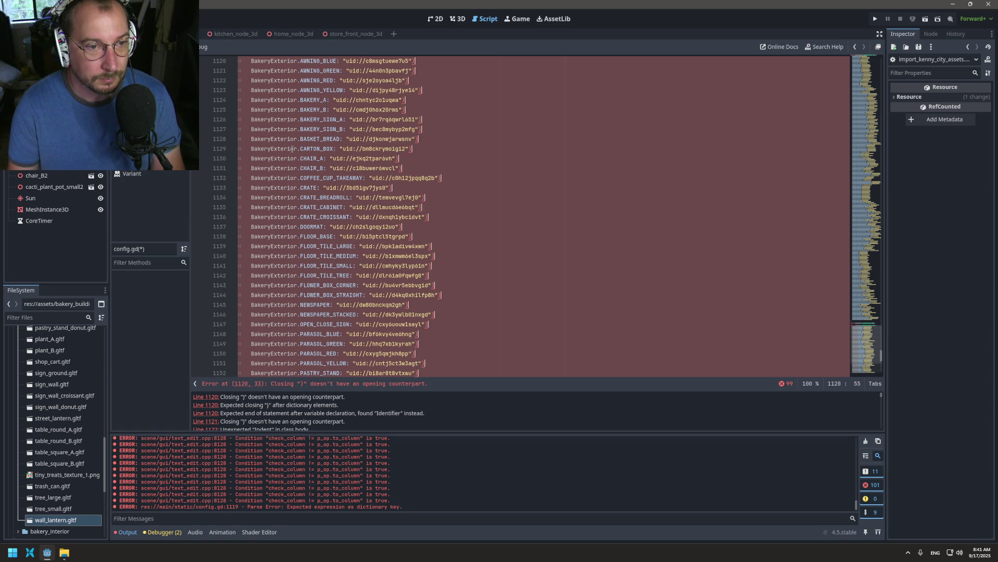
key(BackSpace)
text(,)
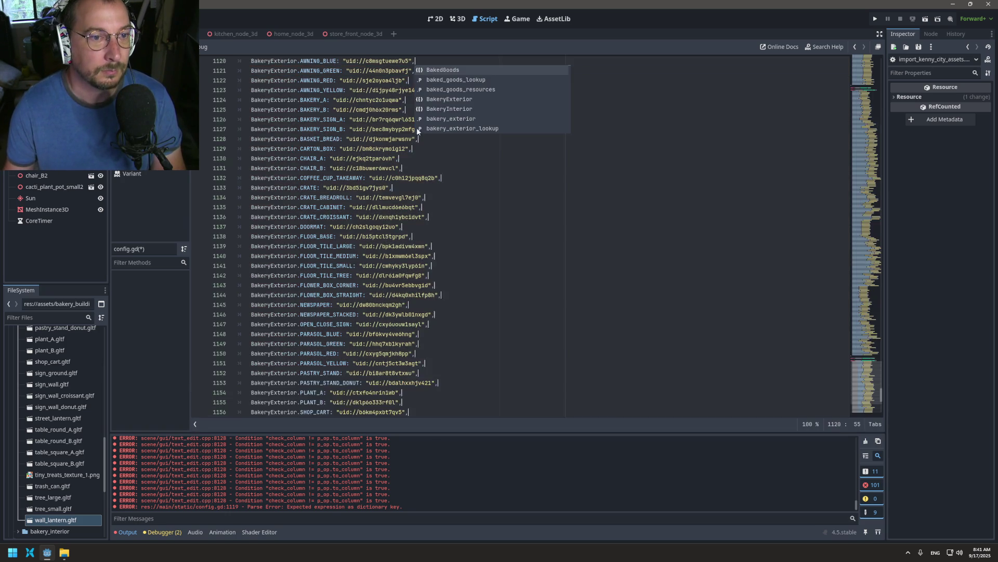
scroll(434, 186, up, 4)
key(ctrl+s)
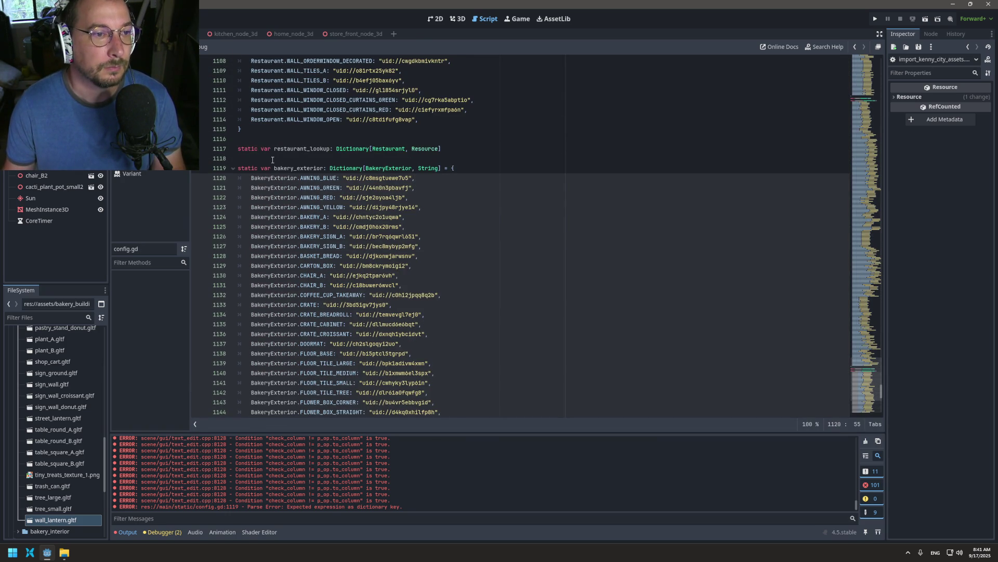
- Add bakery_exterior_lookup as a new entry at the end of the resource_lookup array
scroll(327, 167, down, 11)
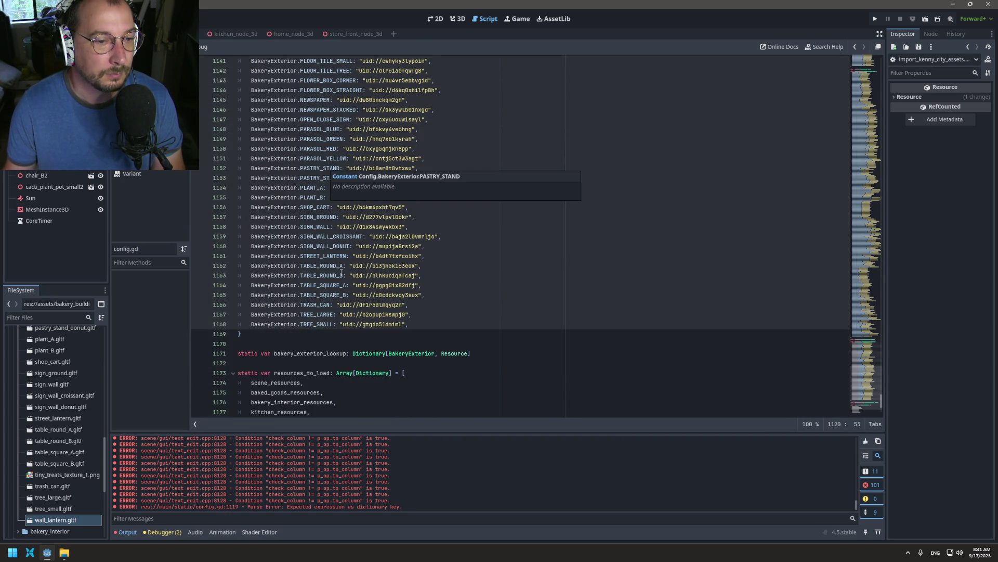
double_click(291, 353)
key(ctrl+c)
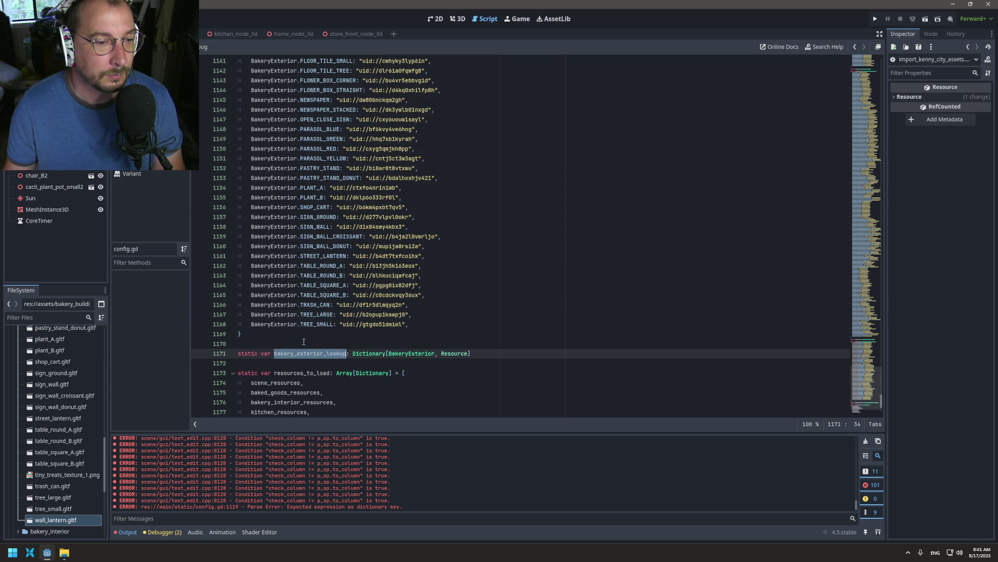
scroll(330, 282, down, 2)
scroll(329, 278, down, 3)
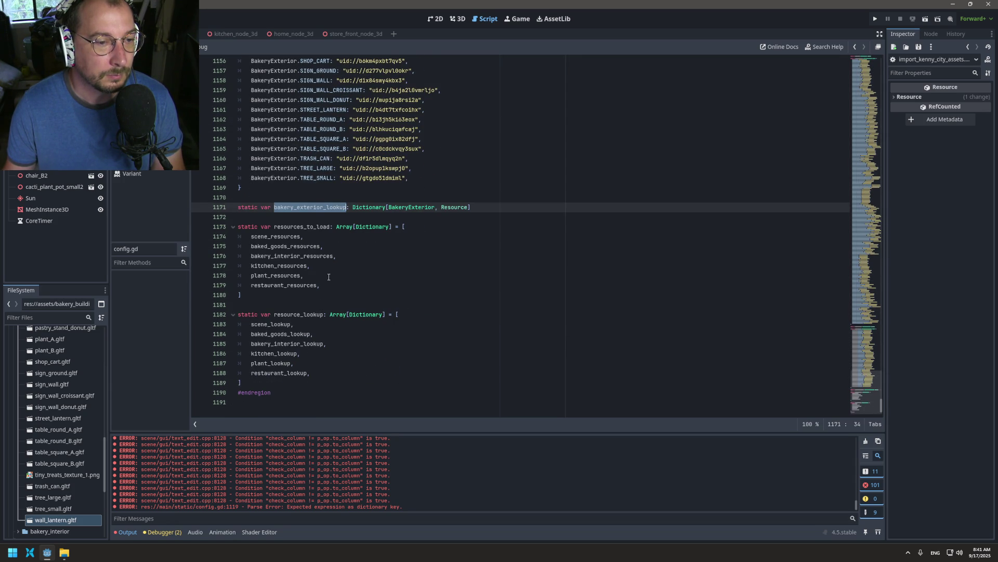
click(335, 375)
key(Return)
key(ctrl+v)
text(m)
key(BackSpace)
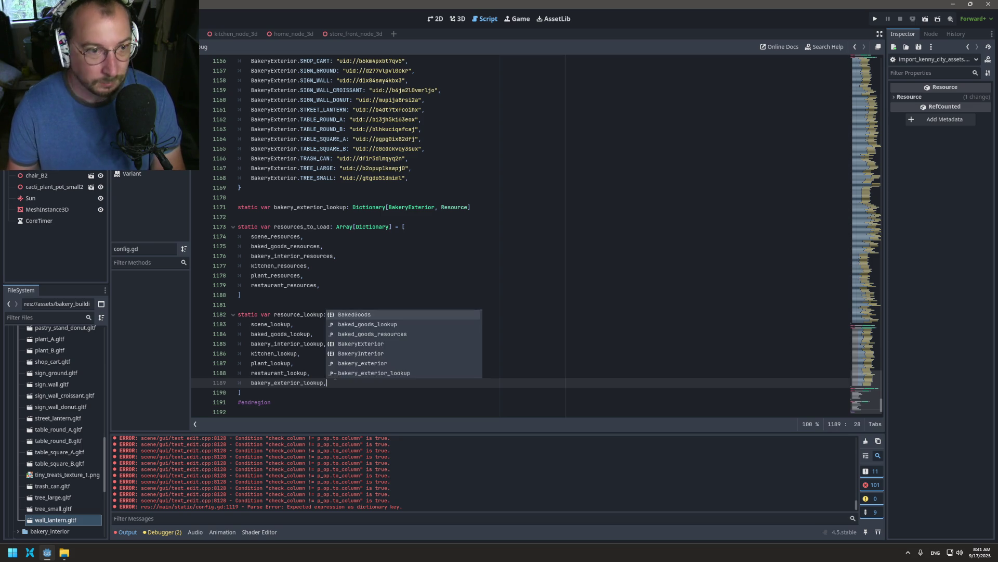
- Append bakery_exterior_resources to the end of the resources_to_load array and save
scroll(300, 208, up, 5)
scroll(300, 208, down, 2)
double_click(304, 314)
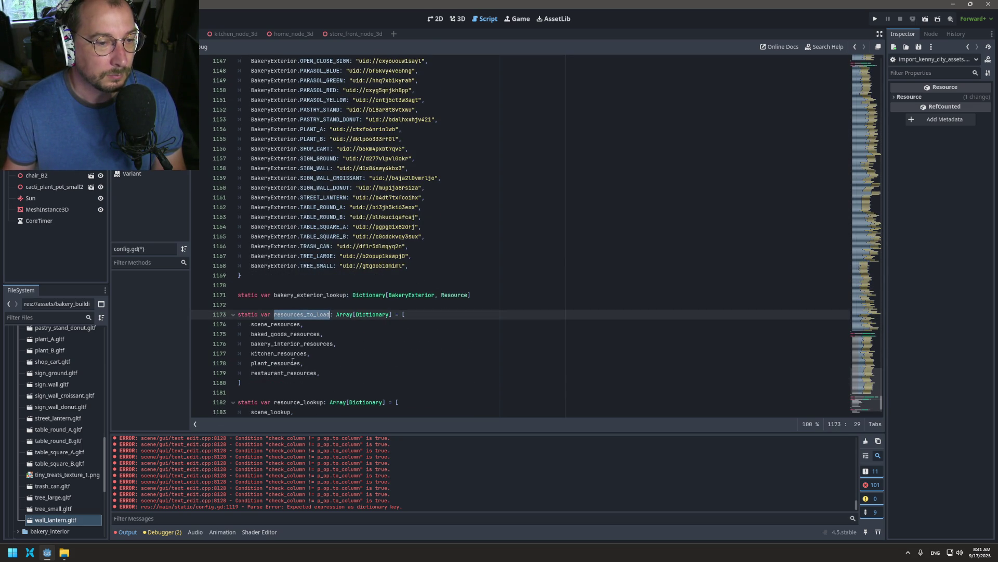
click(325, 373)
key(Return)
text(bakery_exterior_lookup)
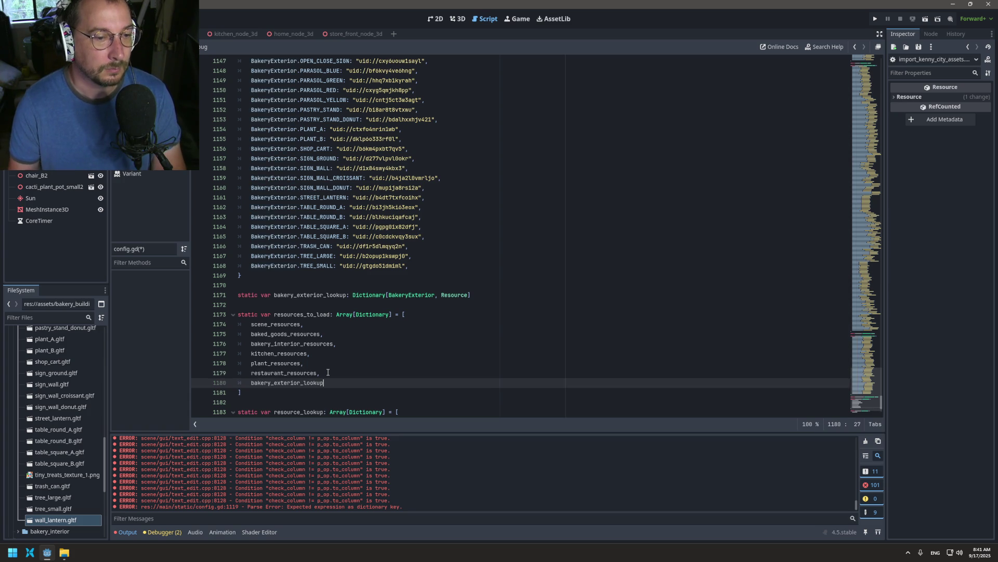
key(BackSpace)
key(BackSpace)
key(BackSpace)
text(resources)
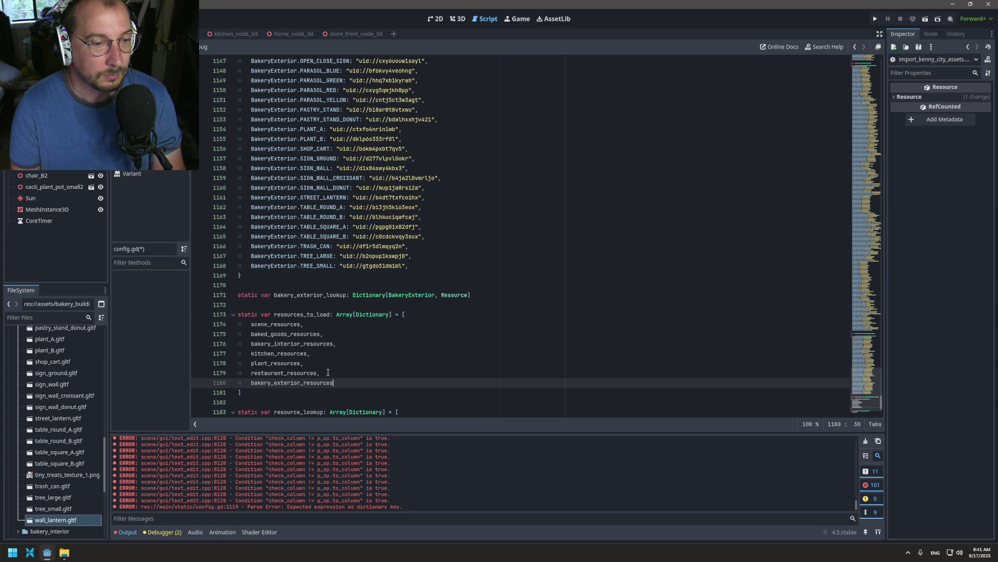
text(,)
key(ctrl+s)
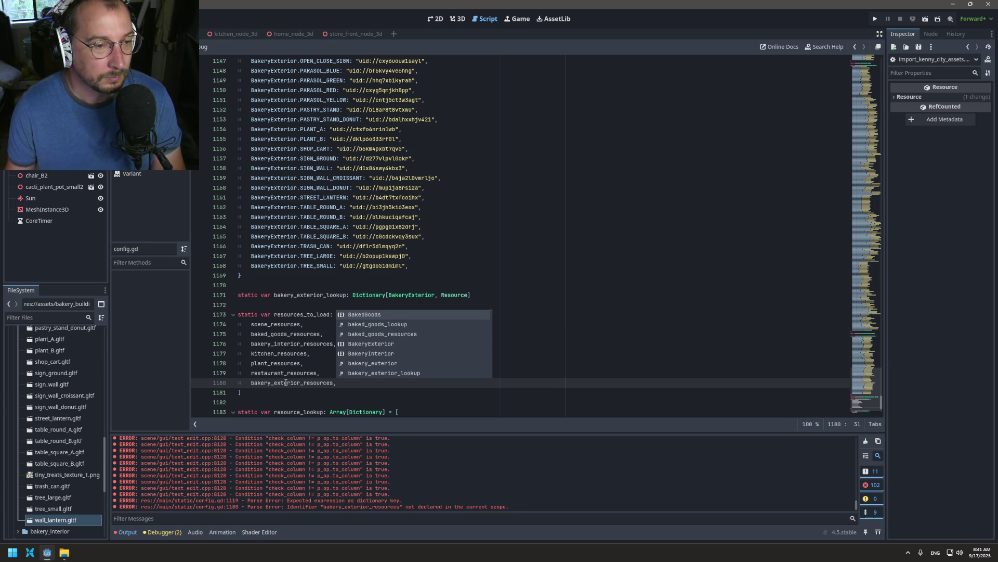
click(286, 383)
double_click(286, 382)
key(ctrl+c)
- Rename the bakery_exterior dictionary to bakery_exterior_resources, save, and clear the old errors
scroll(344, 274, up, 1)
scroll(344, 275, up, 15)
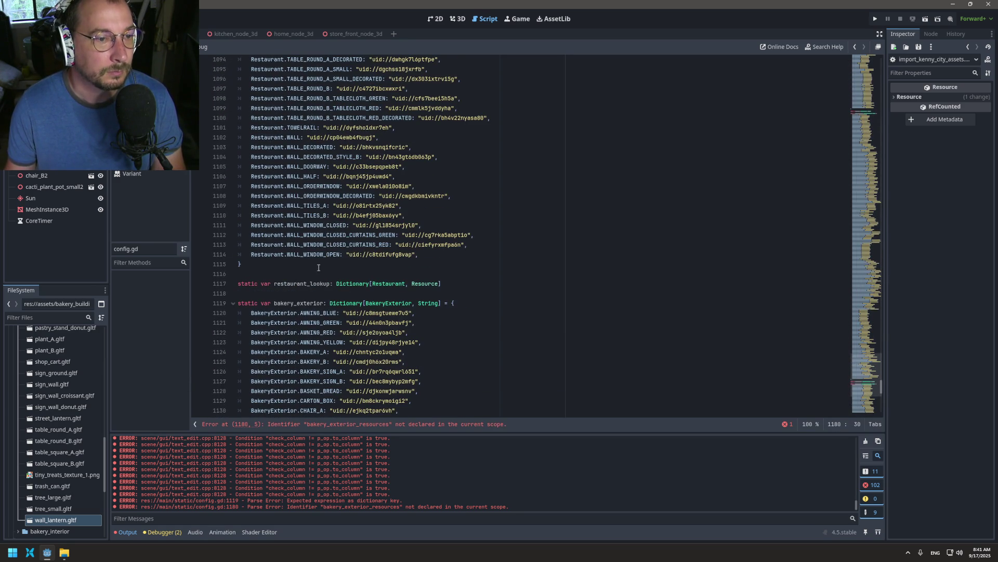
double_click(298, 301)
key(ctrl+v)
key(ctrl+s)
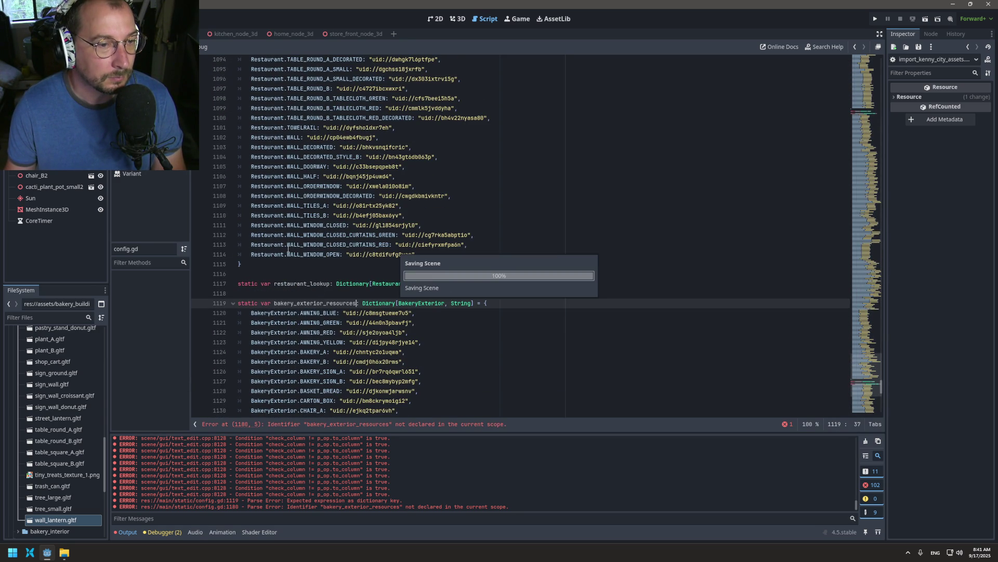
scroll(455, 275, down, 20)
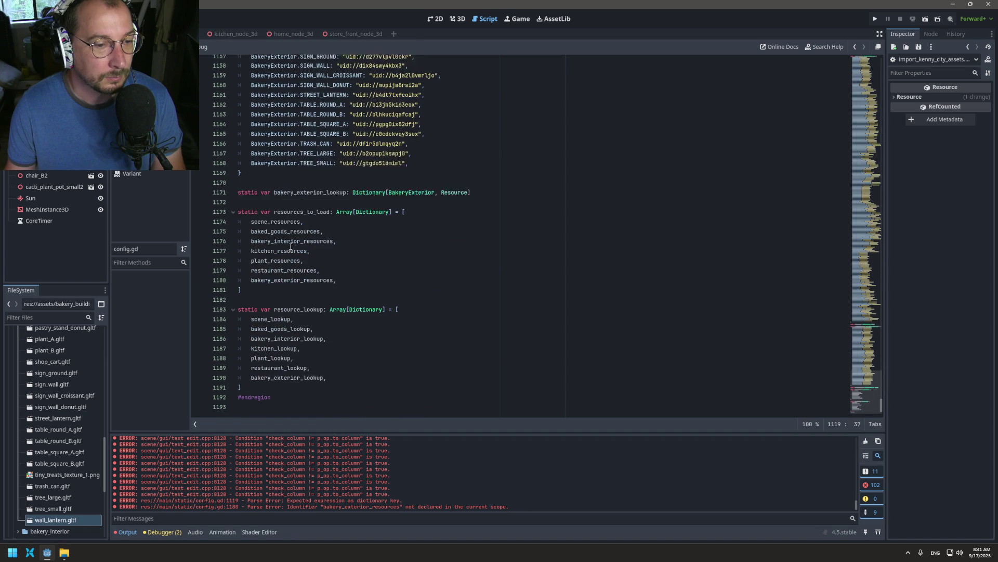
click(865, 442)
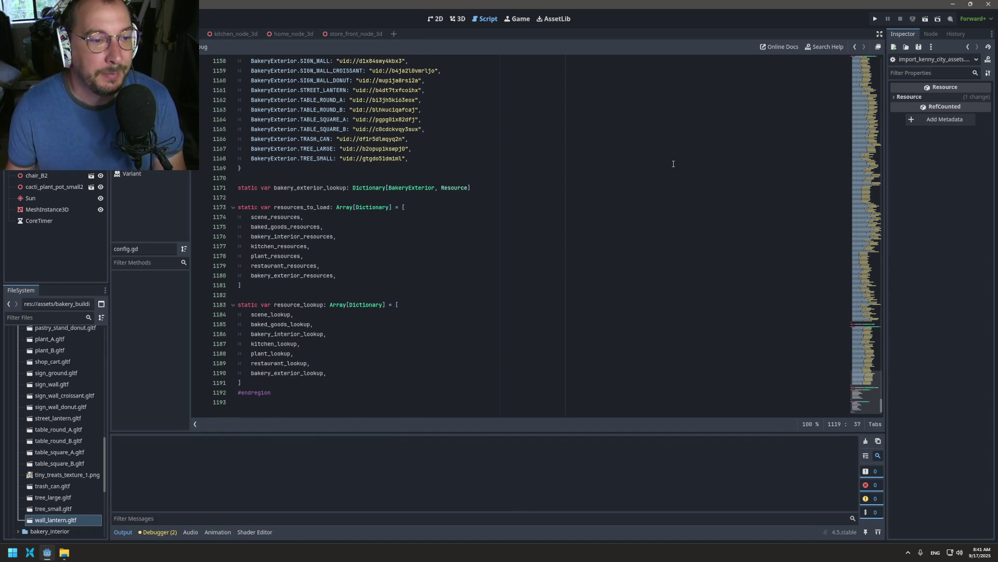
- Run and stop the game error-free, recheck the two new array entries, then open main.gd
click(875, 18)
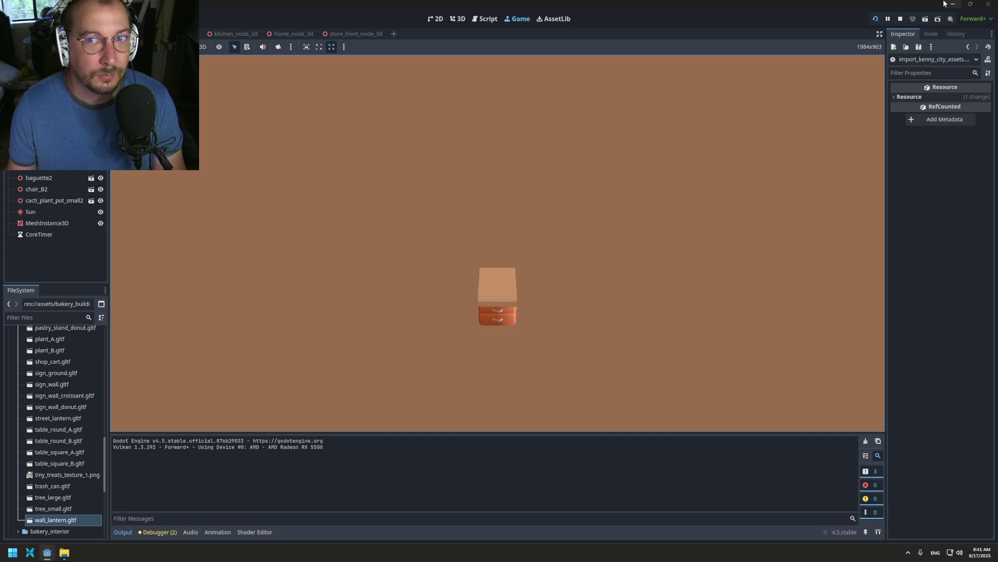
click(901, 19)
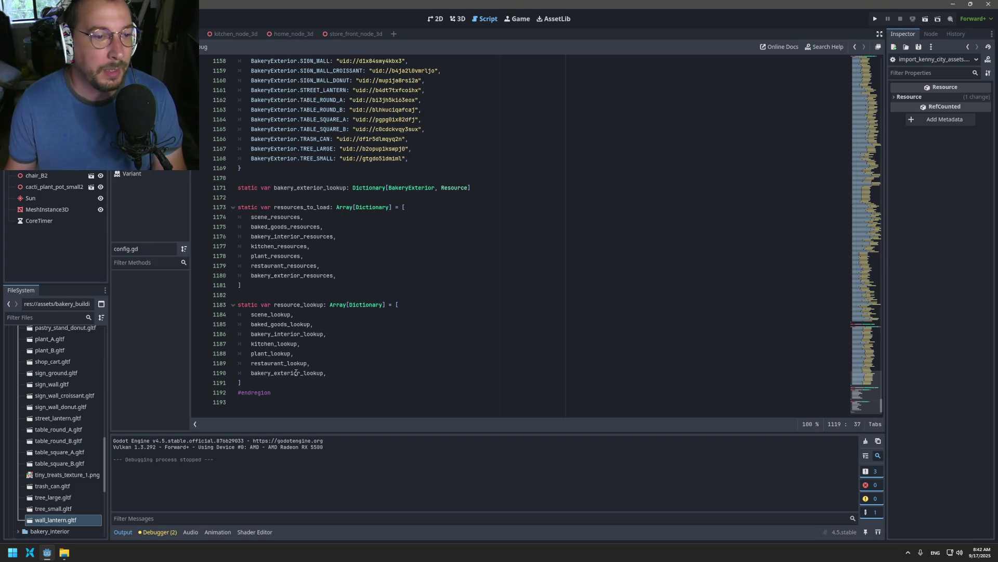
mouse_move(296, 373)
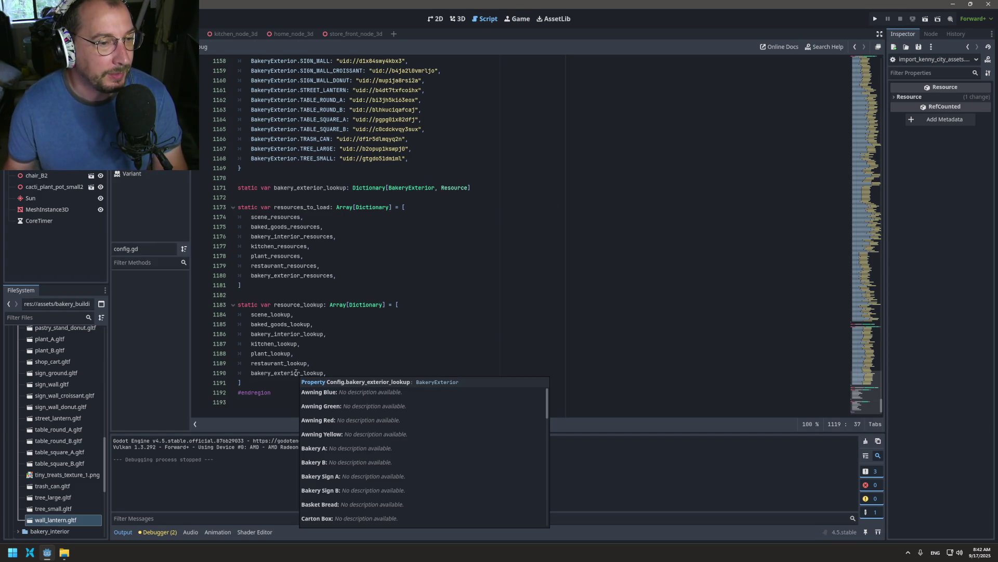
double_click(293, 275)
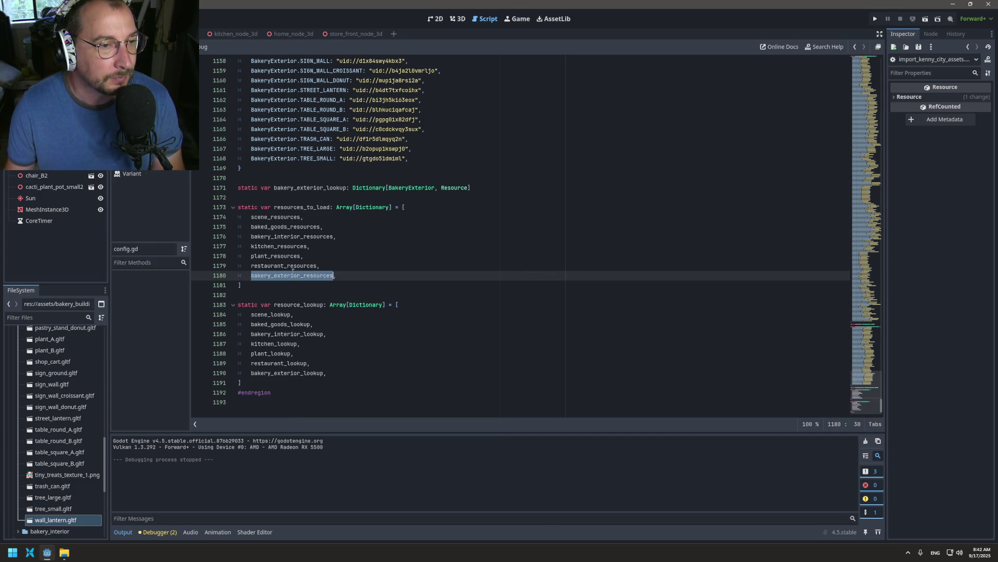
double_click(281, 373)
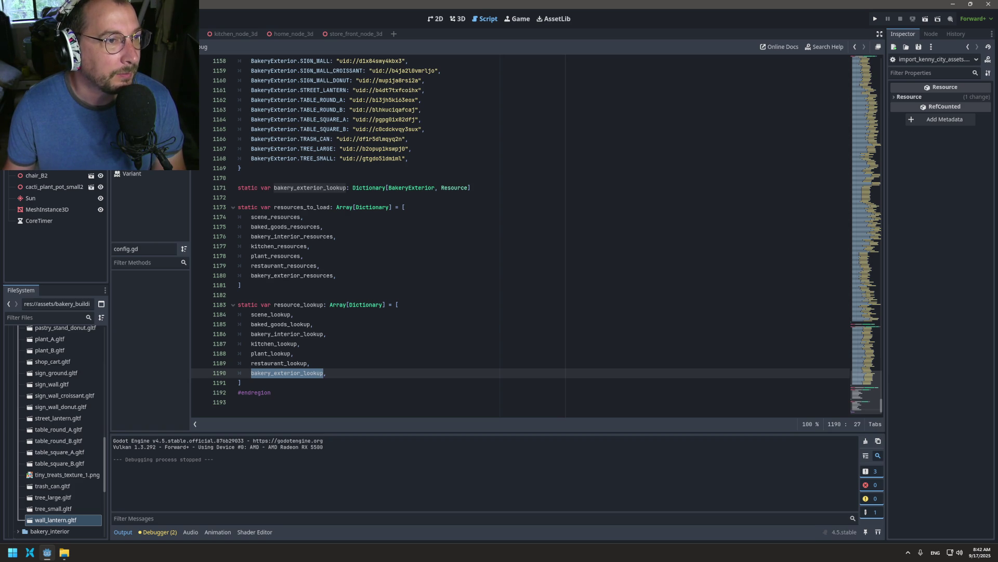
click(140, 156)
click(398, 218)
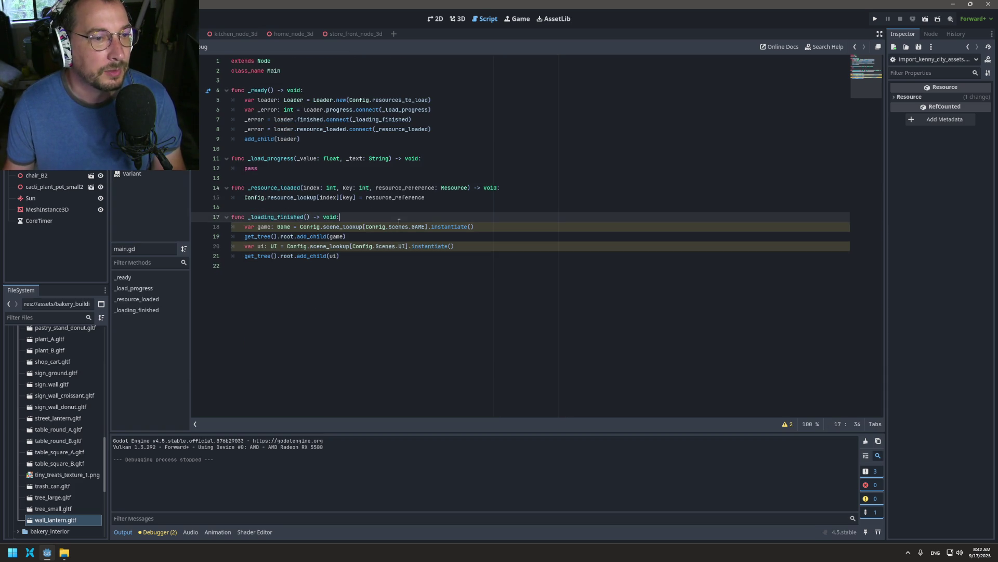
- Add print(Config.bakery_exterior_lookup) to _loading_finished and run the game to see the loaded scenes
key(Return)
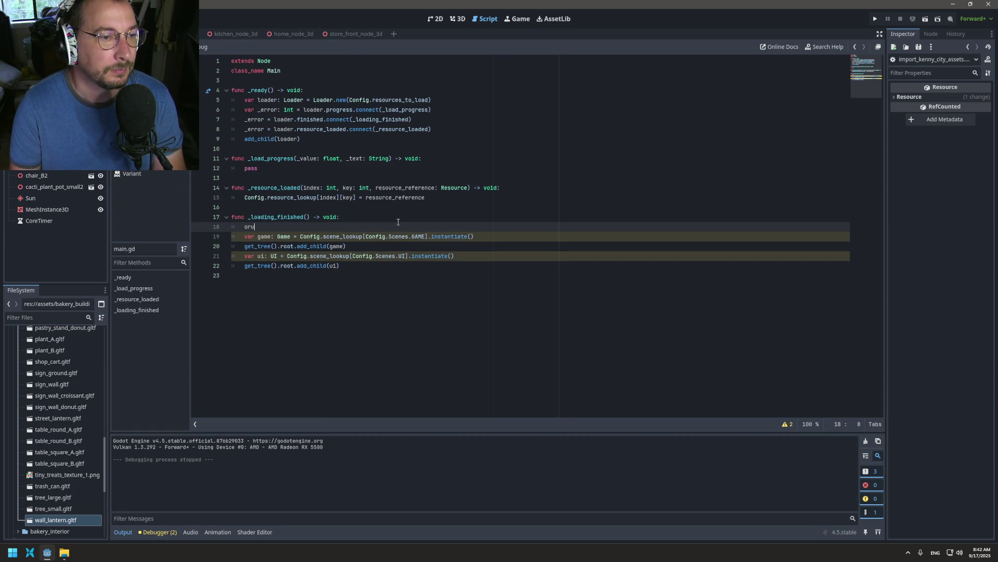
key(BackSpace)
key(BackSpace)
key(BackSpace)
text(print()
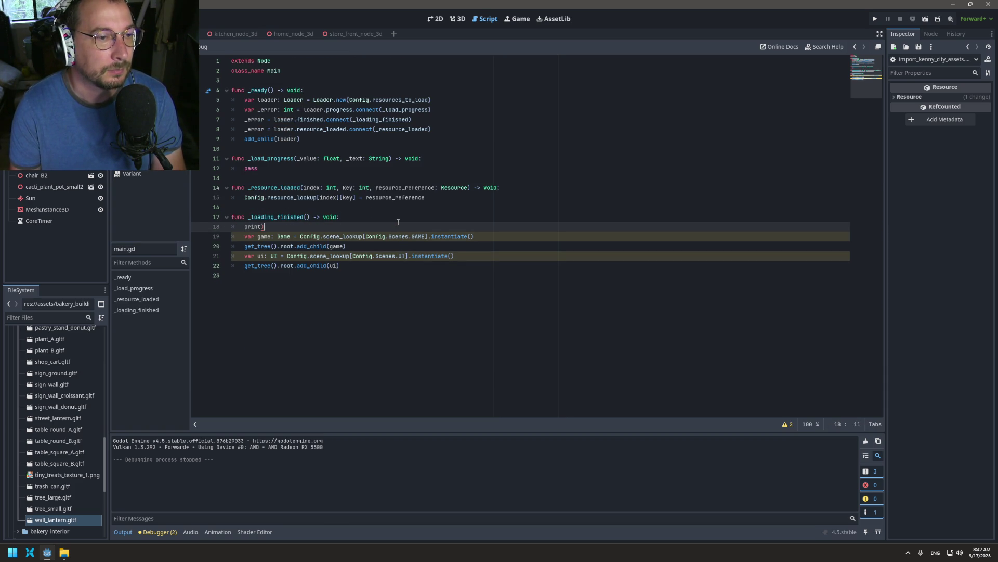
text(Conf)
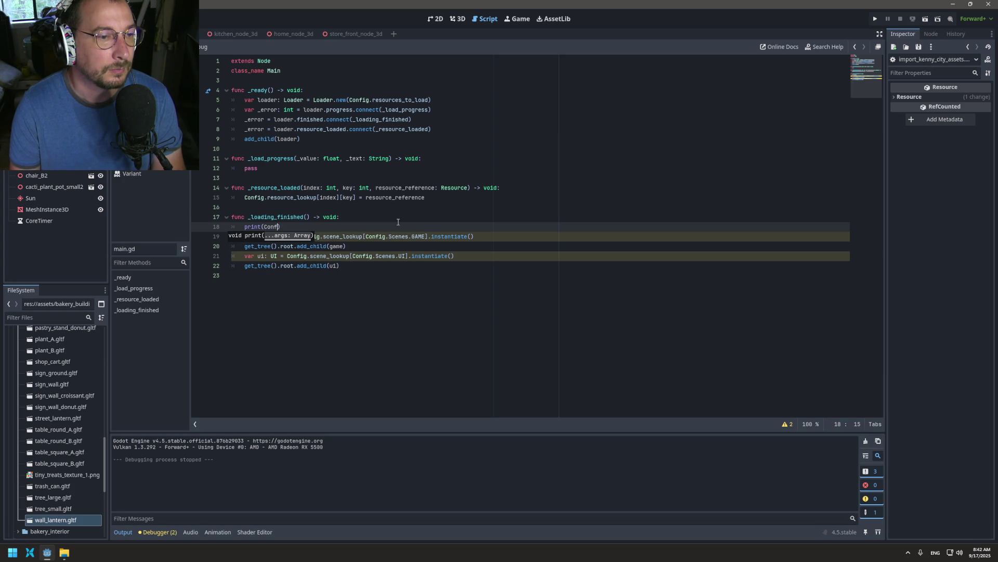
text(ig.bakery_exterior_lookup)
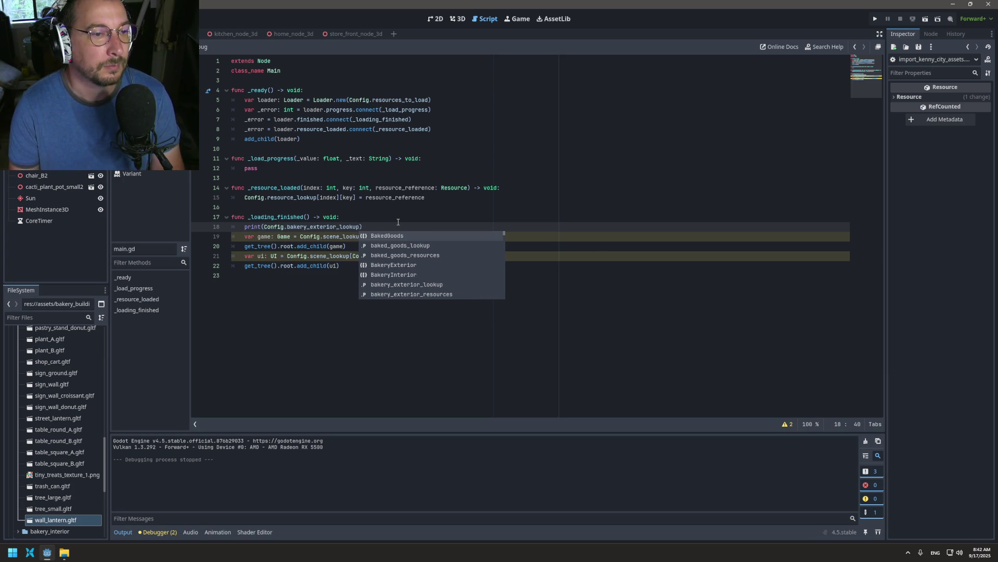
key(F5)
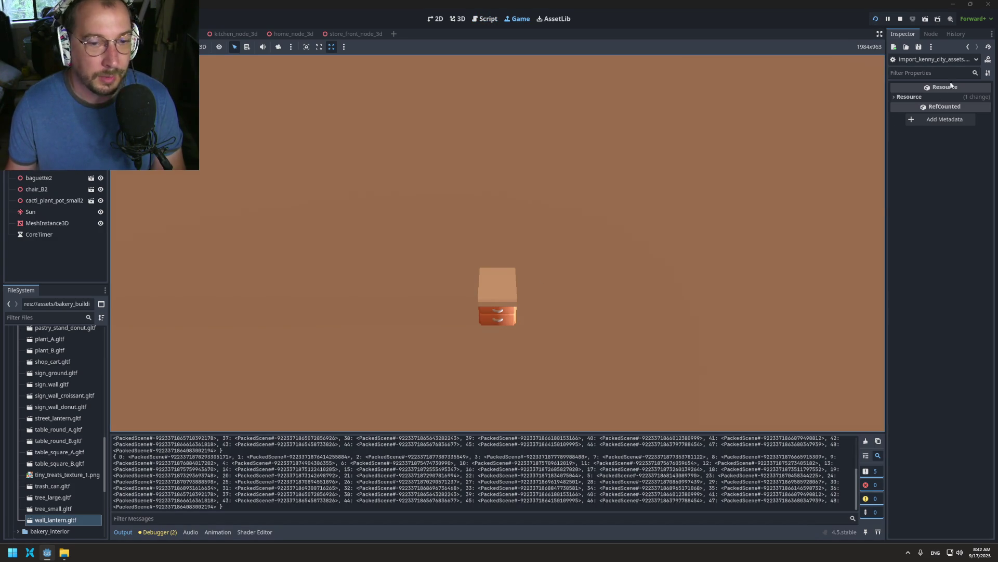
click(899, 21)
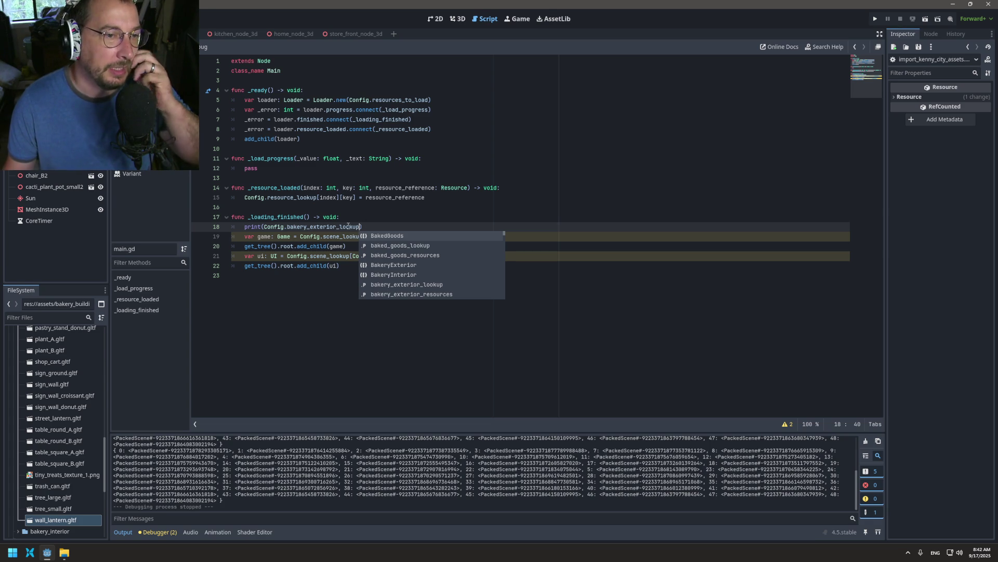
- Delete the test print line, save main.gd, and return to config.gd
key(shift+Home)
key(shift+Home)
key(BackSpace)
key(Delete)
key(ctrl+s)
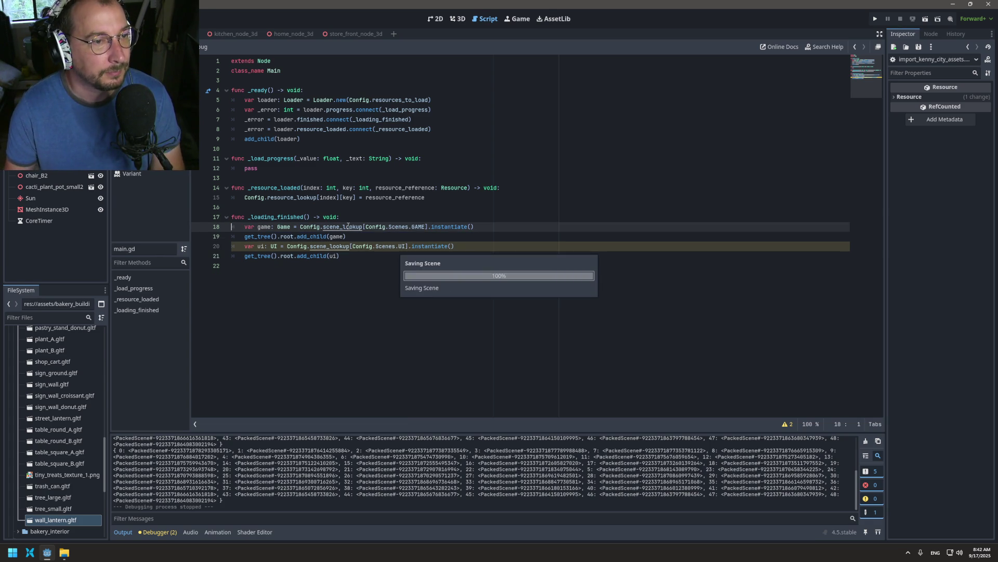
ctrl+click(348, 226)
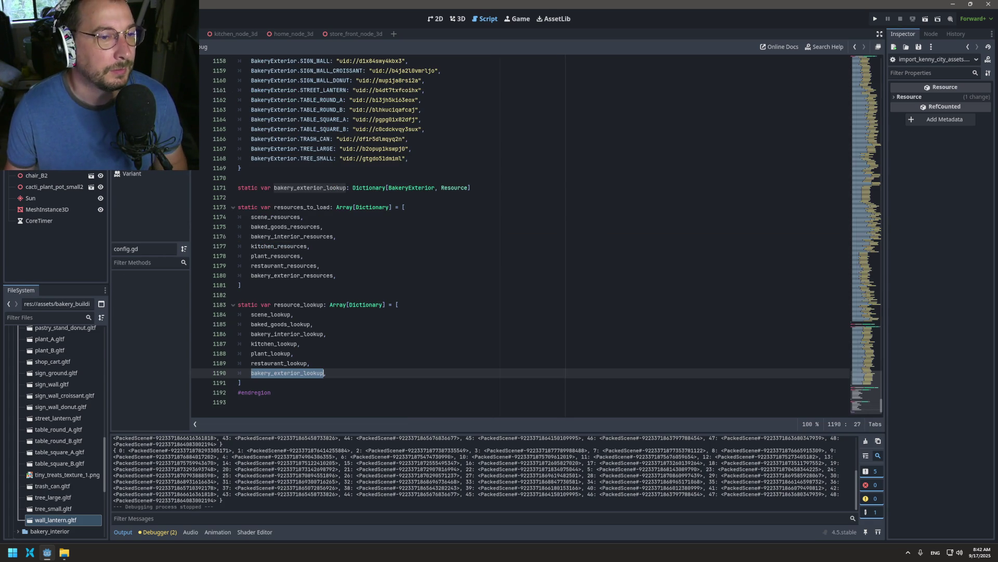
- Collapse the bakery_building folder and review resources_to_load ending with bakery_exterior_resources
drag(367, 276, 369, 270)
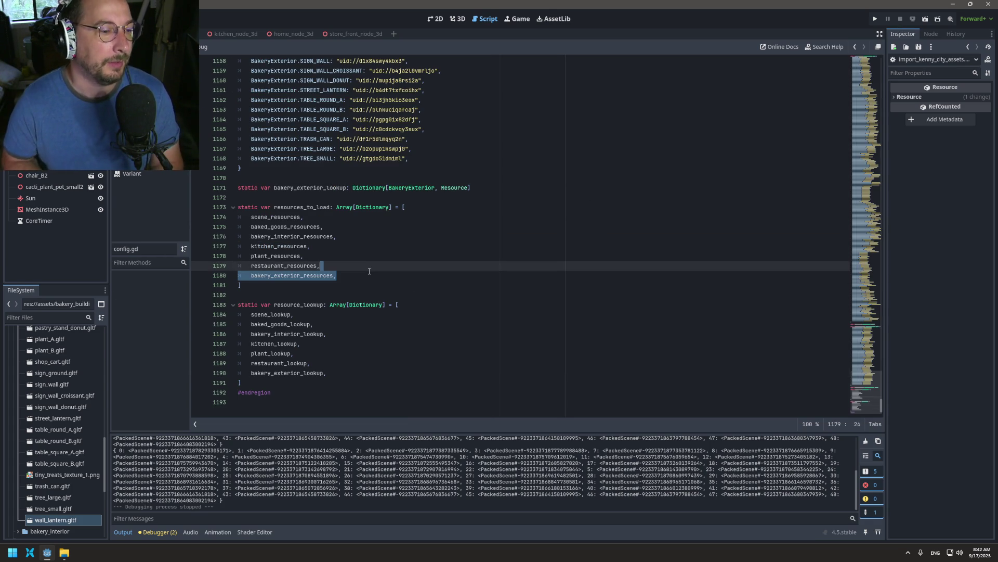
scroll(78, 447, up, 8)
scroll(76, 457, up, 6)
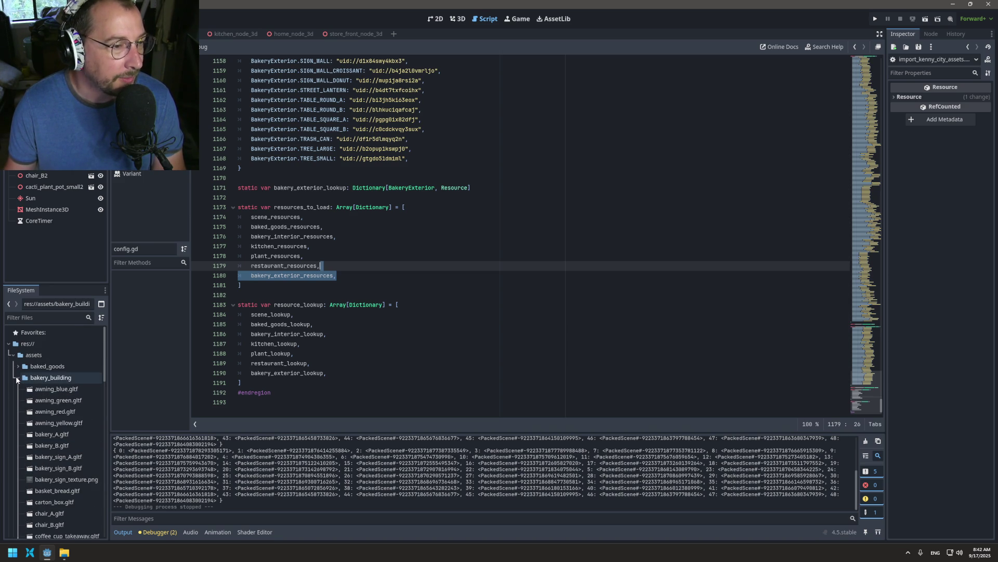
click(16, 378)
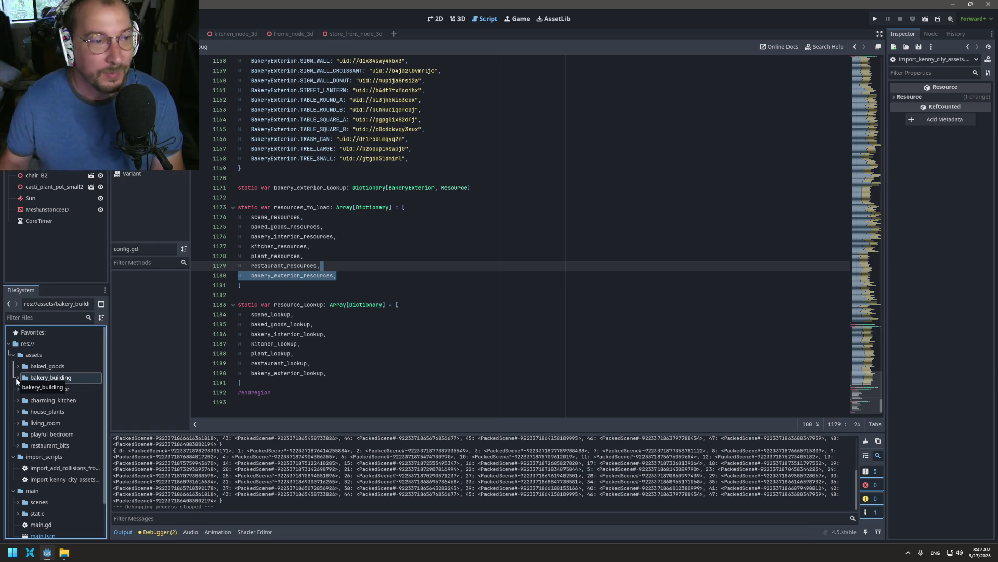
click(370, 238)
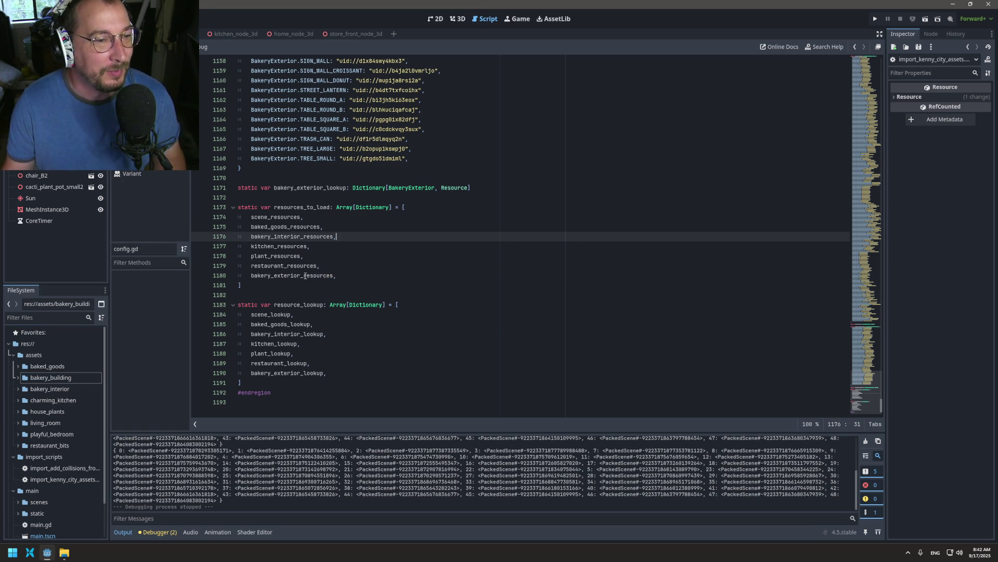
click(305, 275)
click(294, 282)
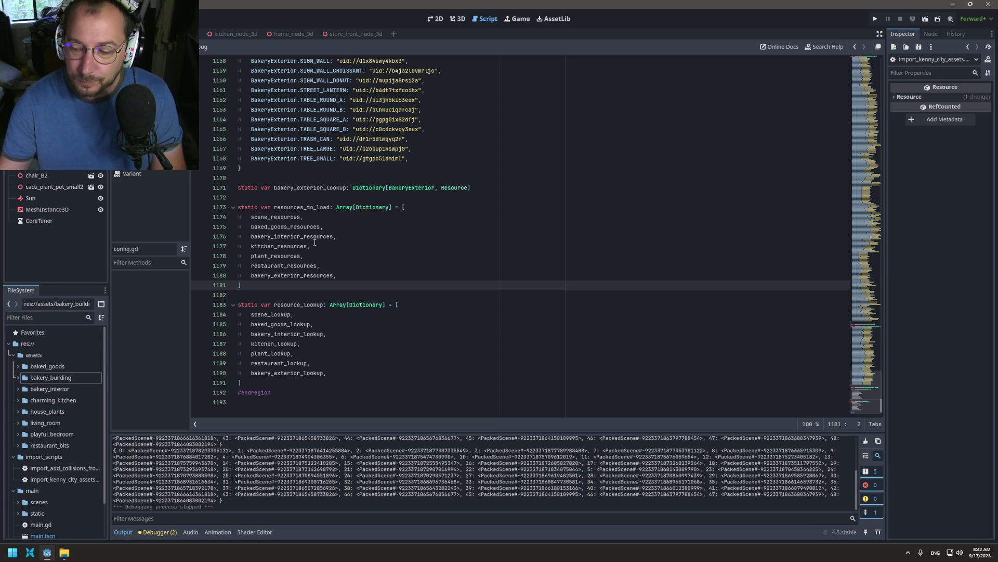
scroll(315, 242, up, 1)
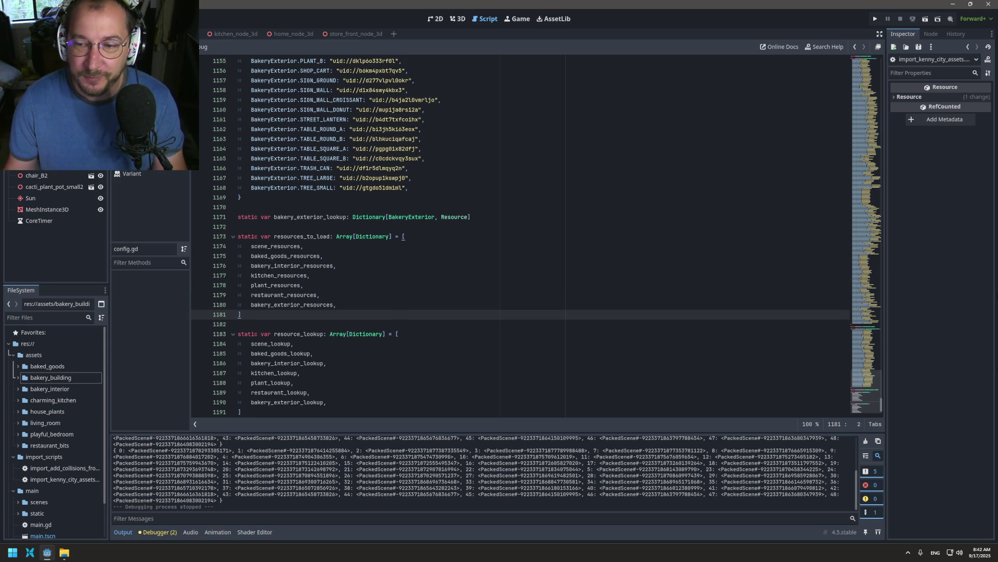
click(838, 547)
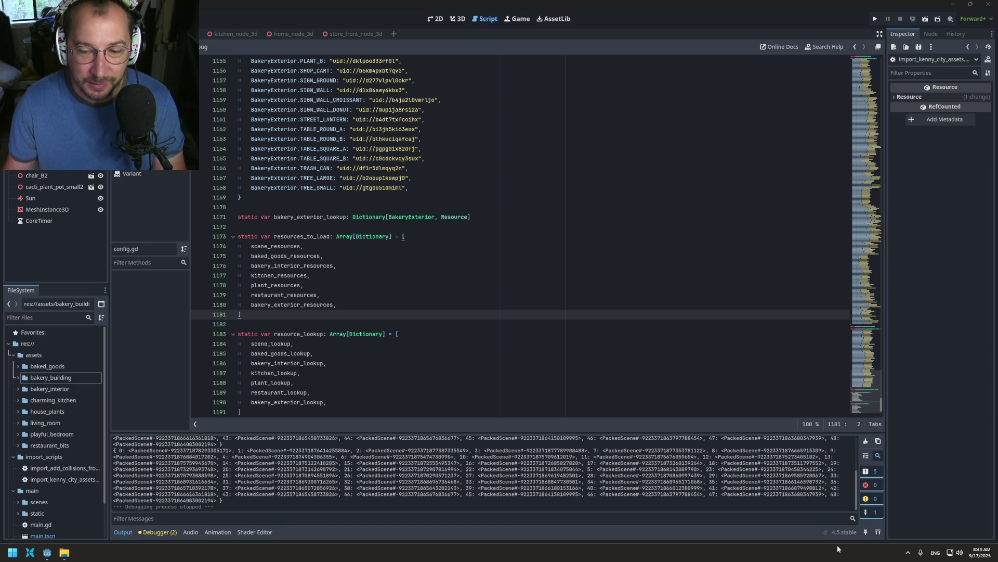
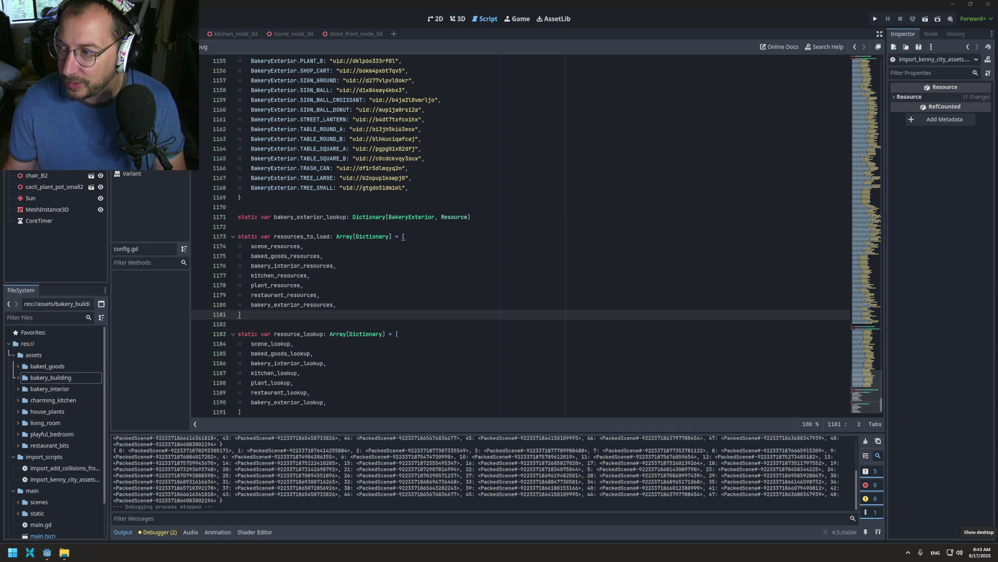
- Copy the enum BakeryExterior declaration line in config.gd
click(375, 384)
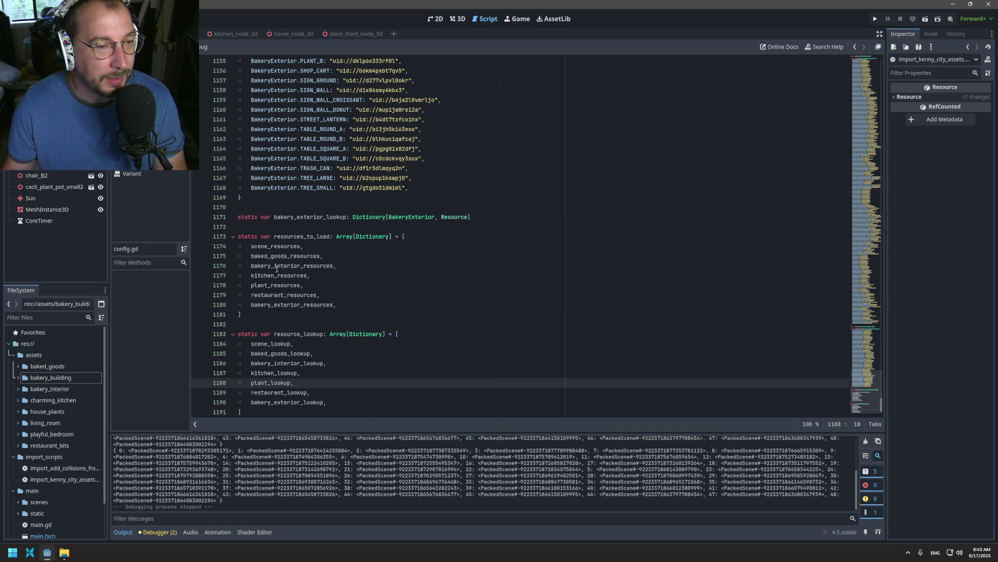
mouse_move(276, 268)
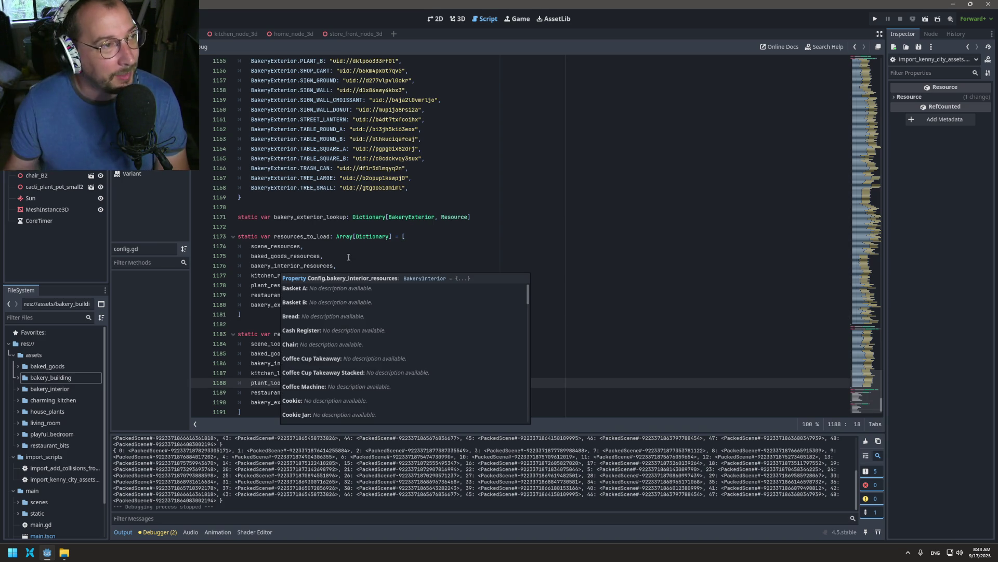
click(285, 211)
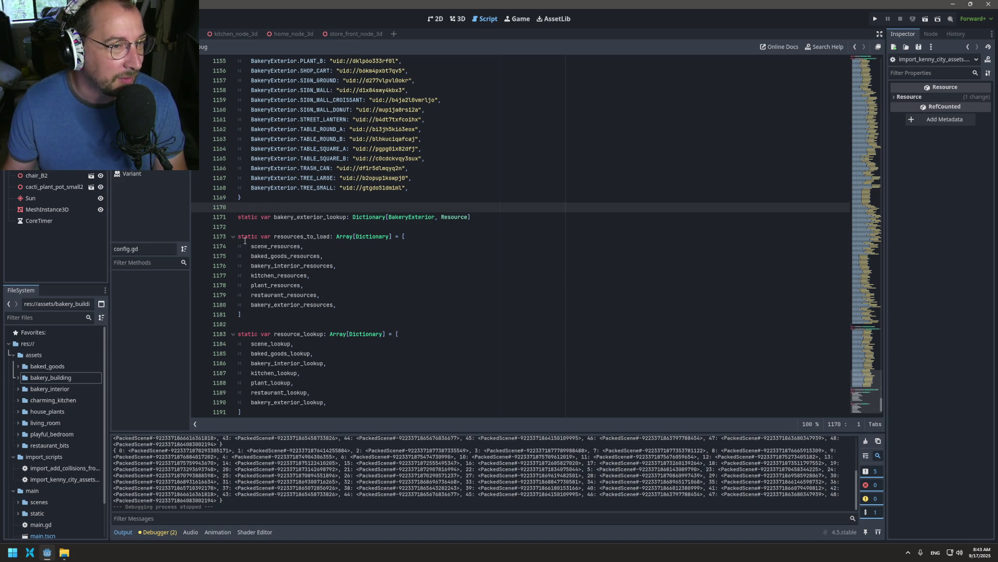
click(479, 215)
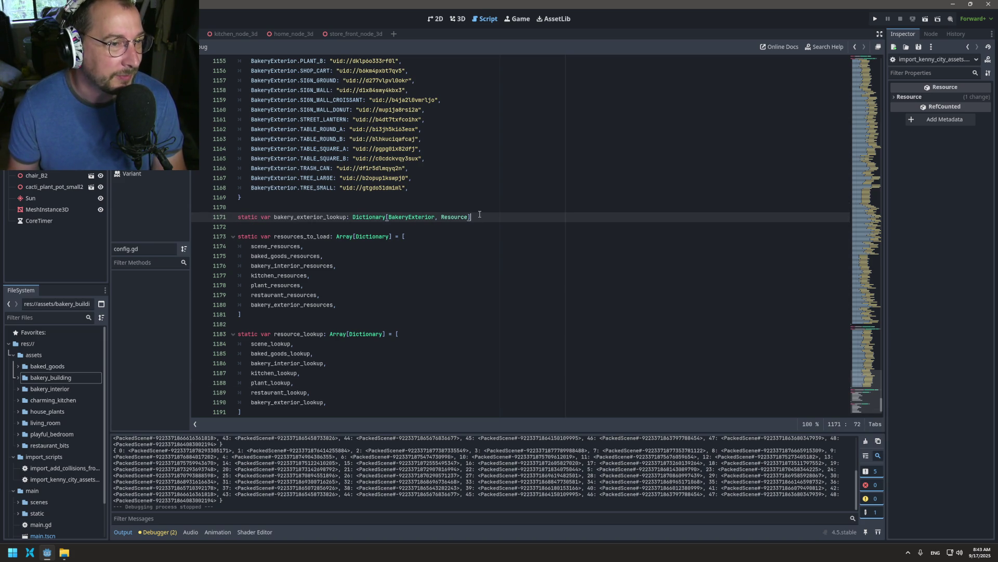
scroll(615, 261, up, 9)
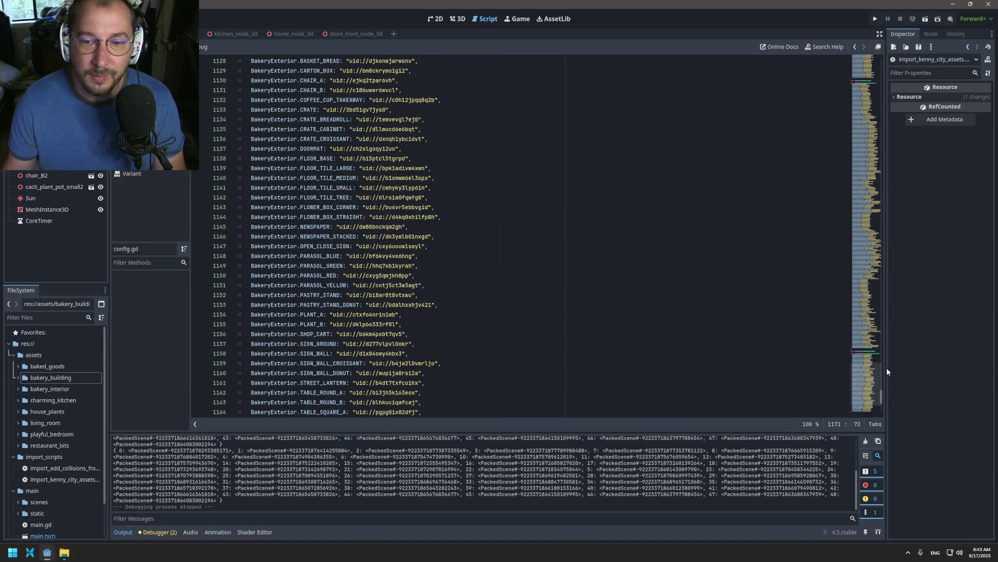
drag(880, 400, 866, 213)
click(279, 353)
key(Down)
key(shift+Down)
key(ctrl+c)
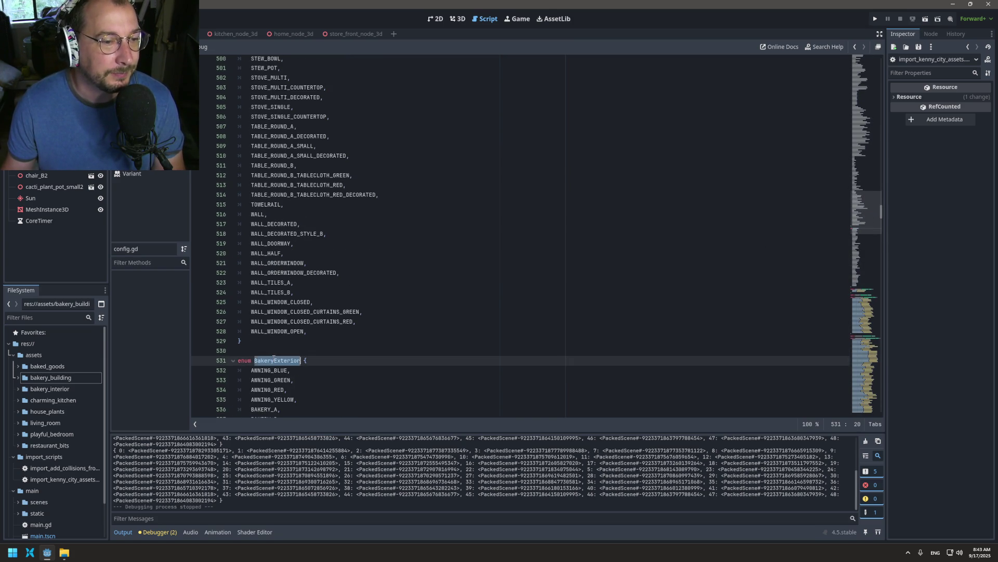
- Paste the copied enum line after the last enum block and close it with a brace
scroll(268, 215, down, 15)
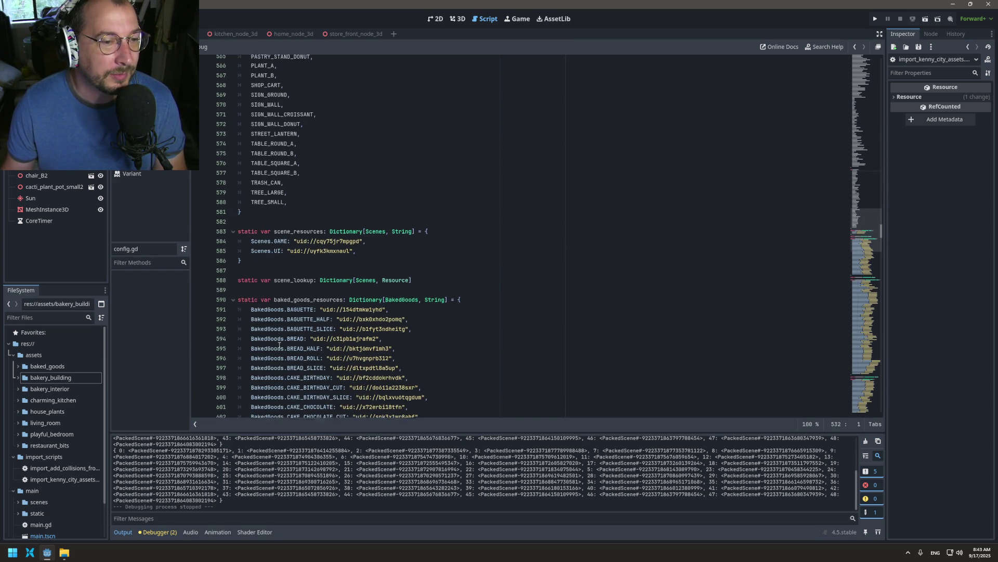
click(268, 213)
key(Return)
key(BackSpace)
key(Return)
key(Return)
key(ctrl+v)
text(})
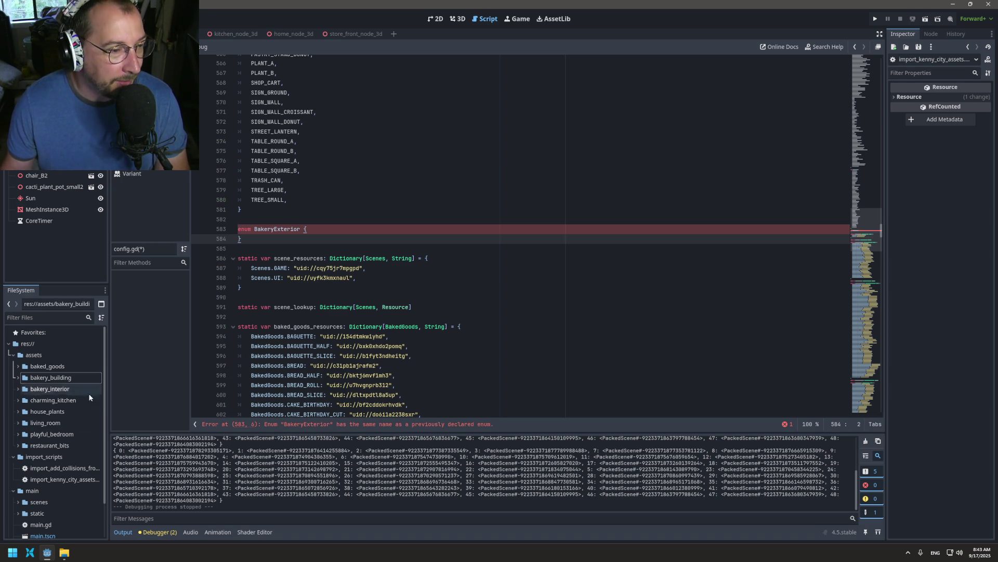
- Rename the pasted enum to LivingRoom and open a blank line inside its braces
click(16, 388)
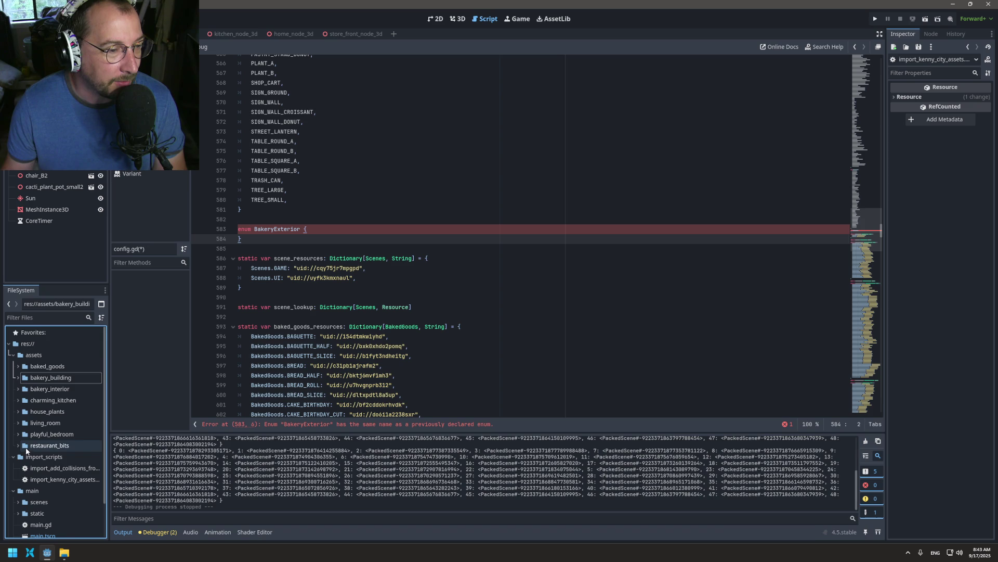
click(19, 424)
click(19, 423)
click(18, 423)
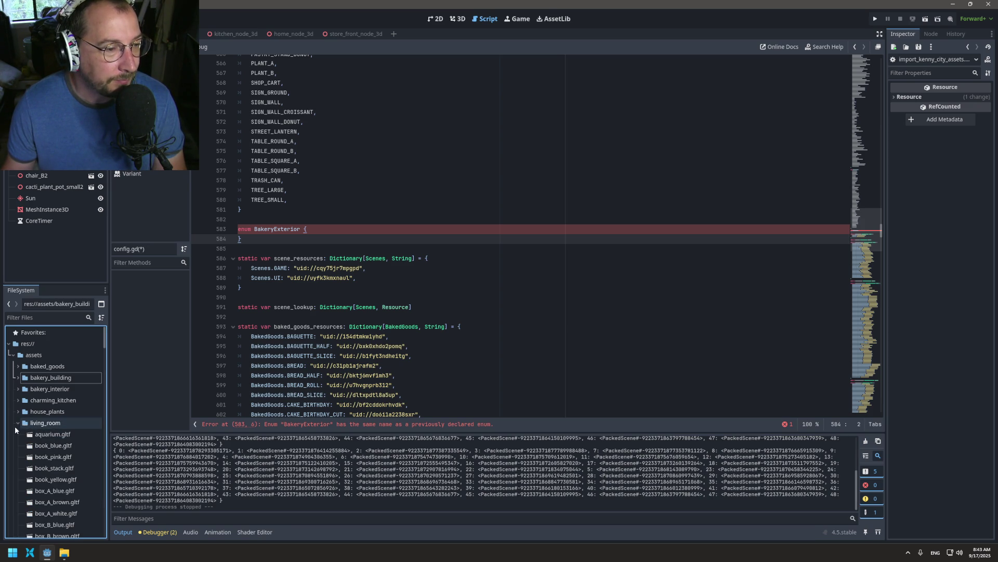
double_click(277, 228)
text(Li)
text(m)
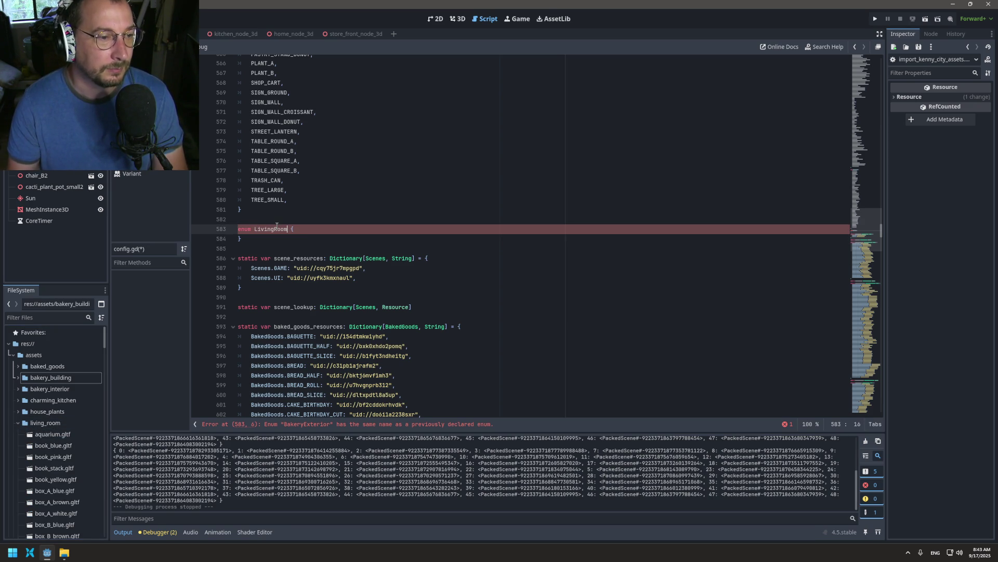
click(12, 423)
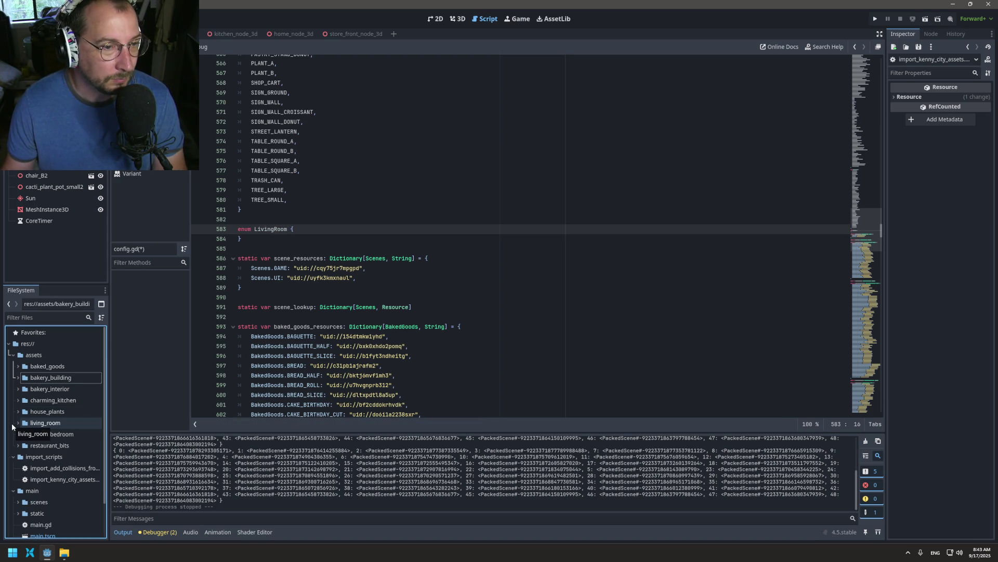
scroll(697, 279, down, 10)
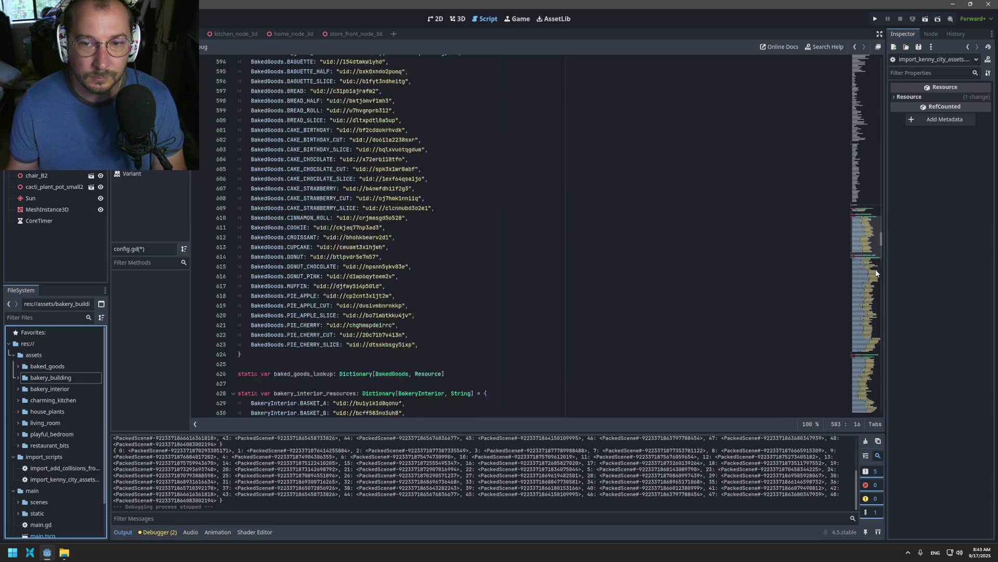
drag(882, 242, 880, 430)
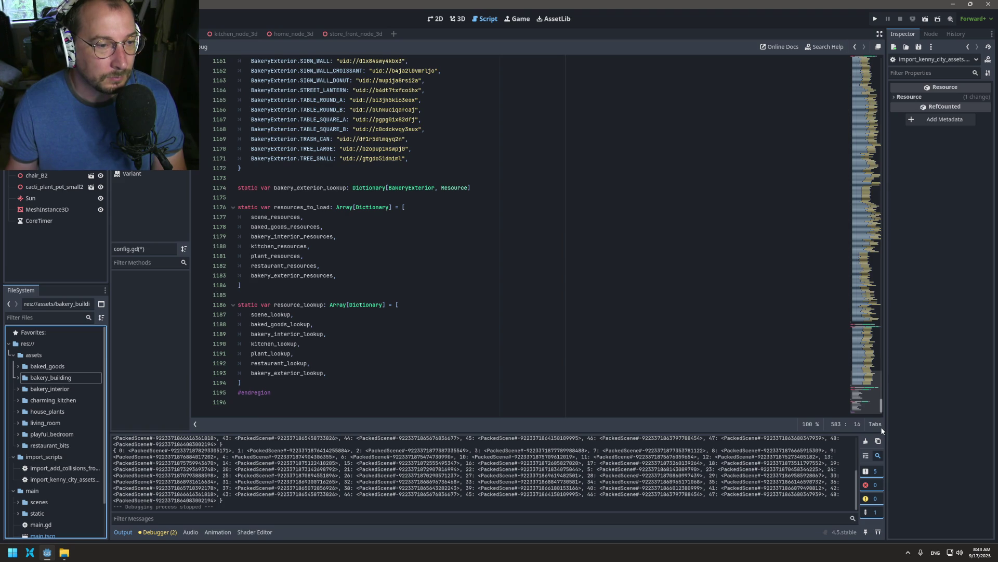
mouse_move(881, 427)
mouse_down()
mouse_move(880, 207)
mouse_move(882, 237)
mouse_up()
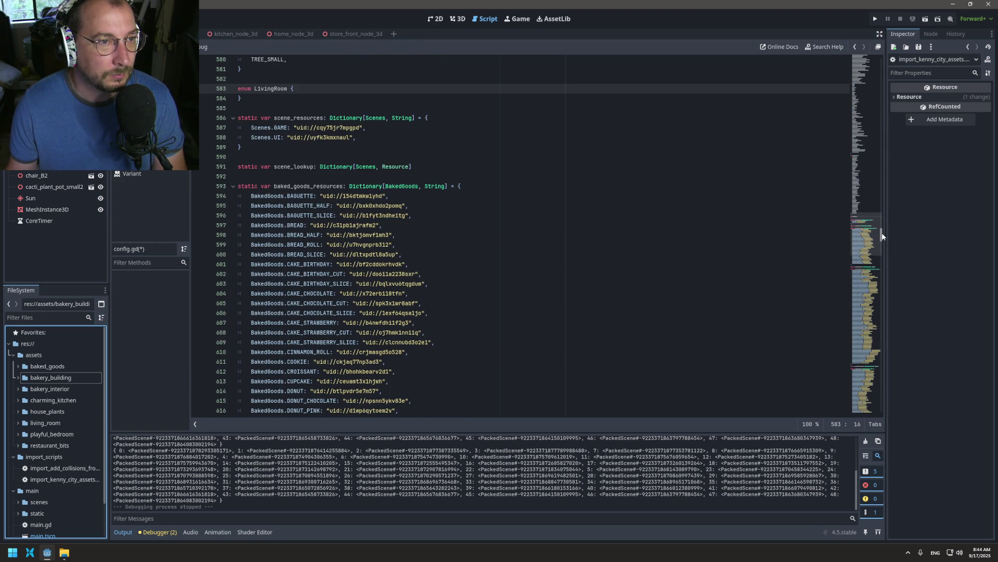
scroll(399, 138, up, 3)
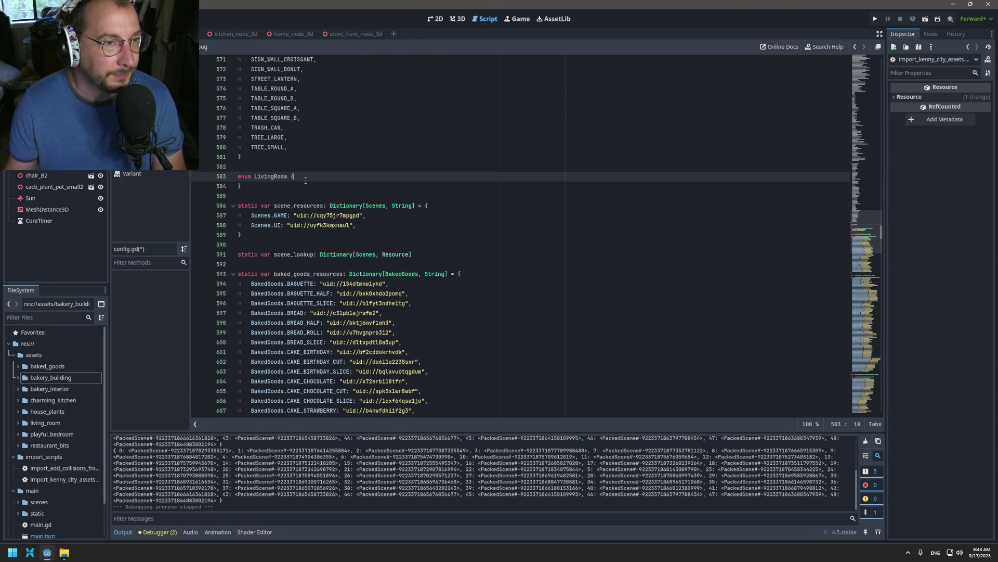
key(Return)
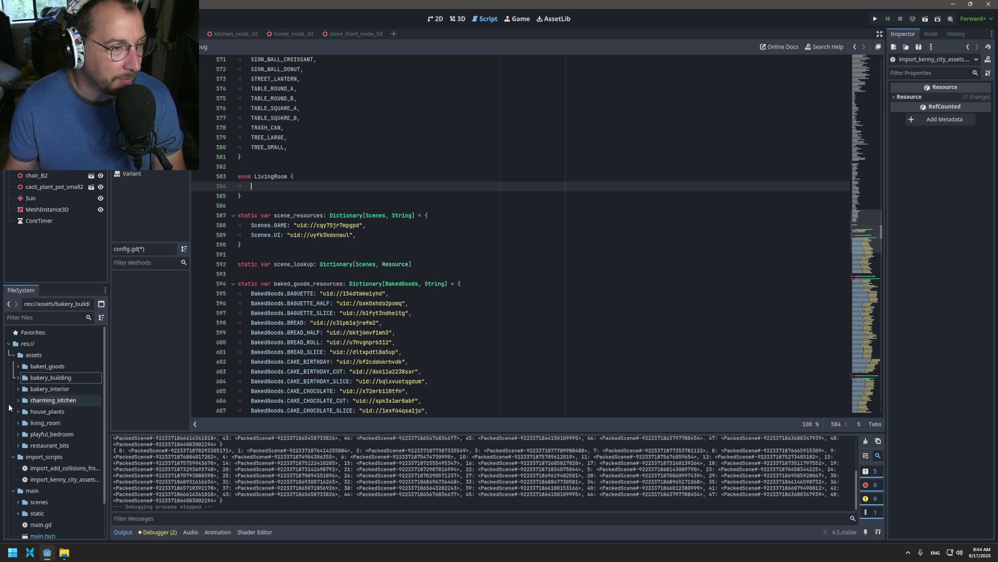
- Drag living_room models aquarium.gltf through wall_shelf_white.gltf into the LivingRoom enum as preload constants
click(18, 423)
click(41, 436)
scroll(81, 372, down, 10)
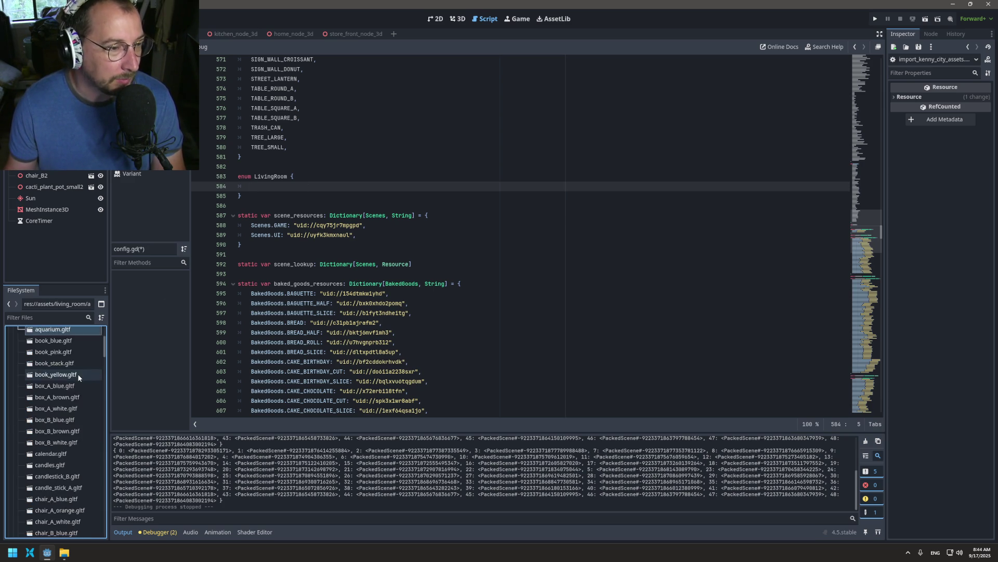
drag(105, 362, 100, 525)
scroll(78, 468, up, 2)
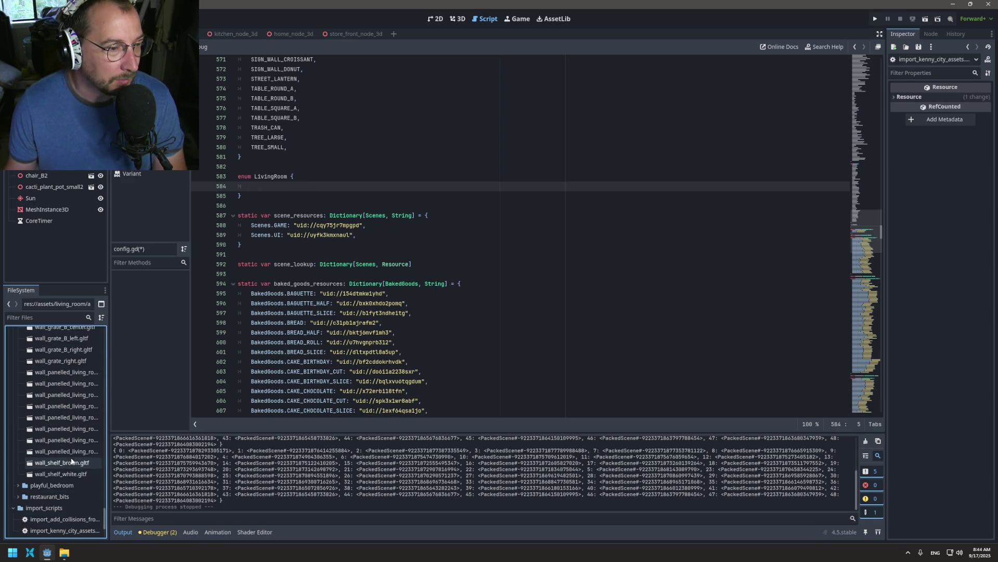
shift+click(60, 473)
mouse_move(60, 474)
mouse_down()
mouse_move(99, 512)
mouse_move(174, 384)
mouse_move(50, 471)
mouse_move(45, 454)
mouse_move(254, 276)
mouse_move(257, 191)
mouse_up()
scroll(683, 128, up, 15)
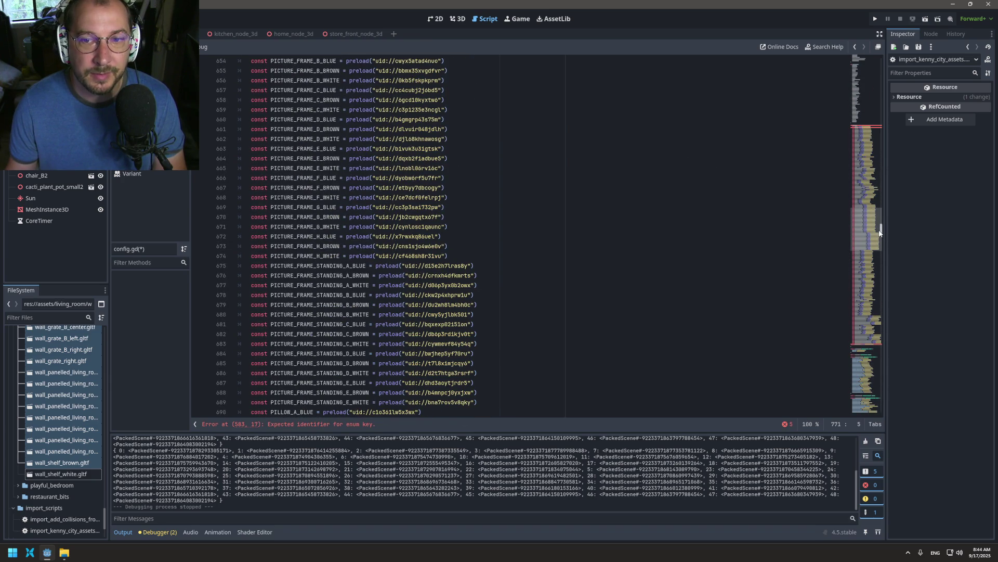
drag(881, 232, 873, 208)
scroll(59, 389, up, 4)
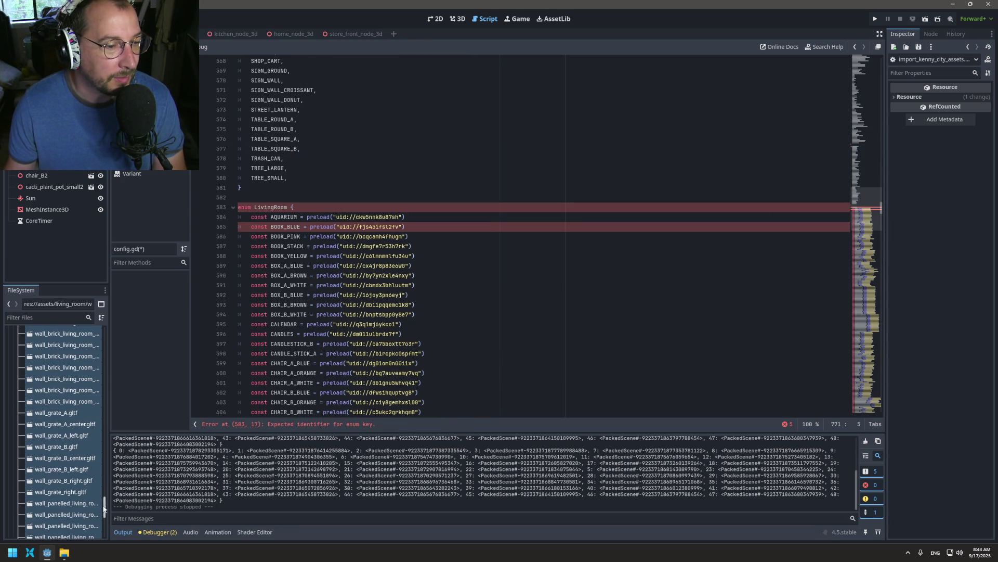
scroll(107, 505, down, 5)
scroll(107, 512, up, 1)
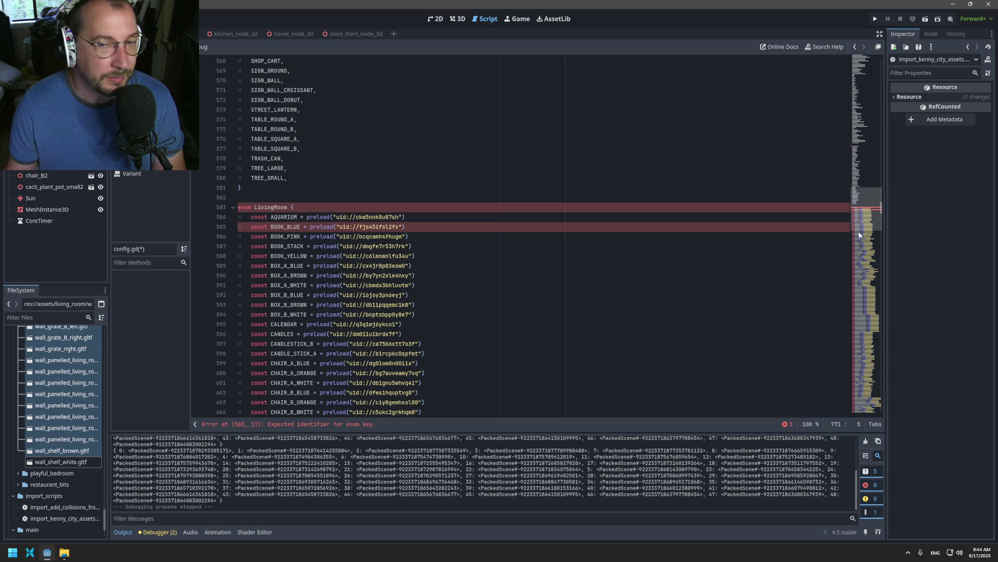
mouse_move(879, 210)
mouse_down()
mouse_move(875, 274)
mouse_move(867, 256)
mouse_up()
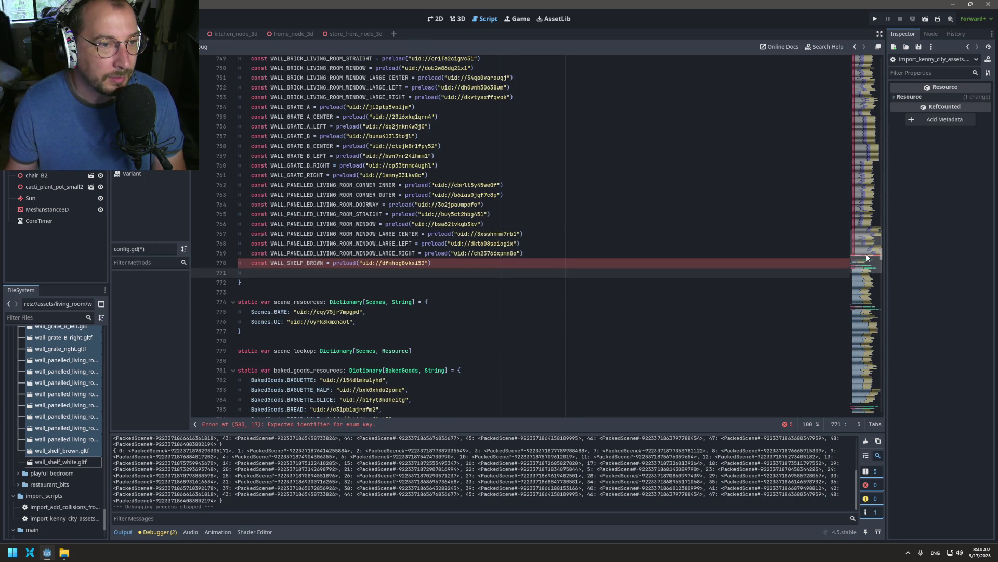
- Add the missing WALL_SHELF_WHITE preload constant to close the LivingRoom enum and save config.gd
click(78, 463)
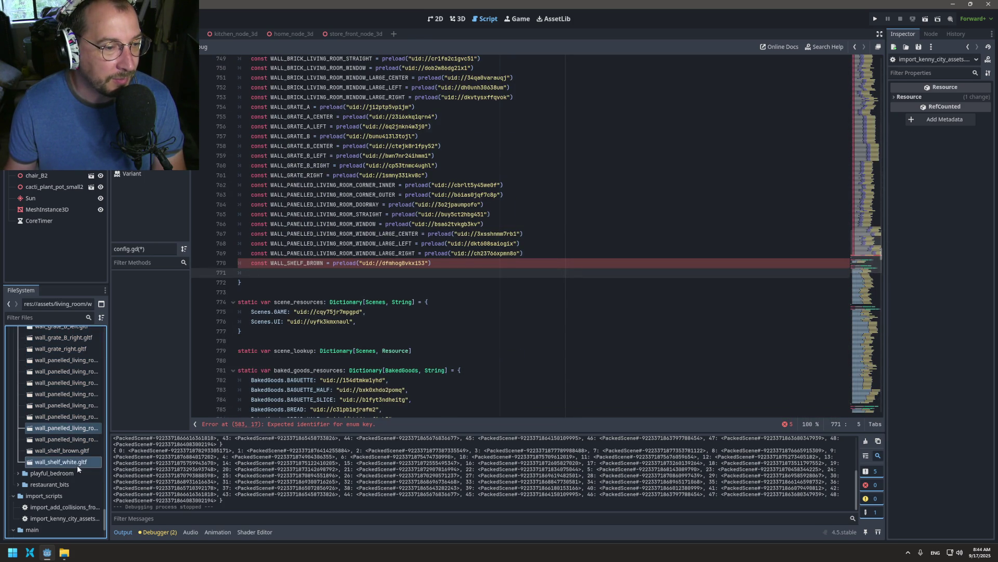
key(Return)
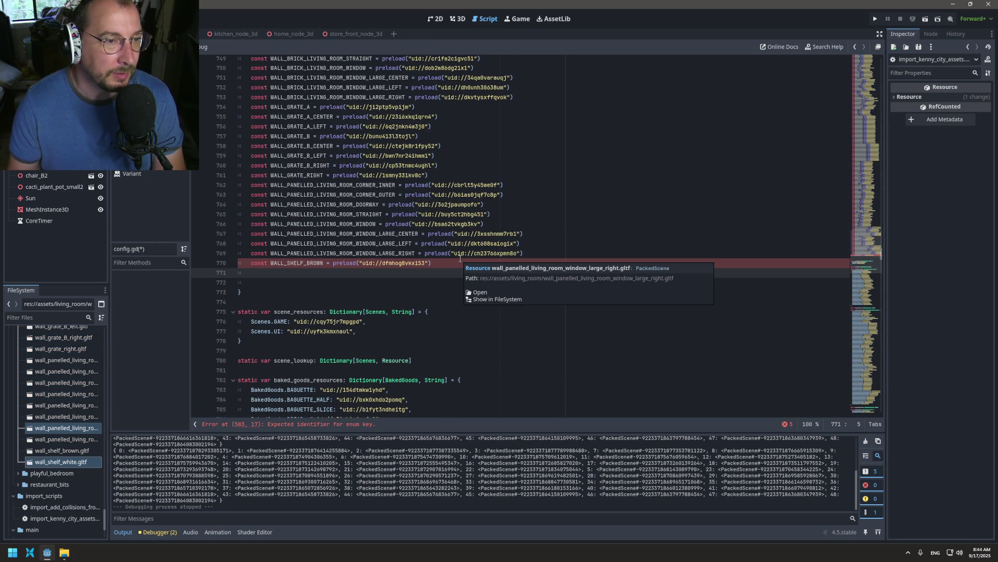
mouse_move(62, 427)
mouse_down()
mouse_move(182, 404)
mouse_move(270, 275)
mouse_up()
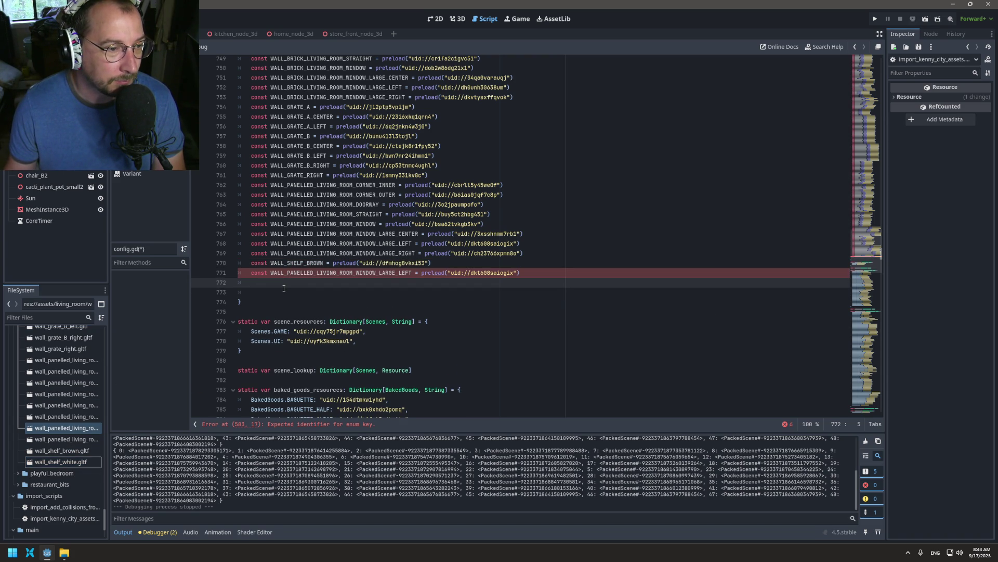
key(ctrl+z)
click(62, 461)
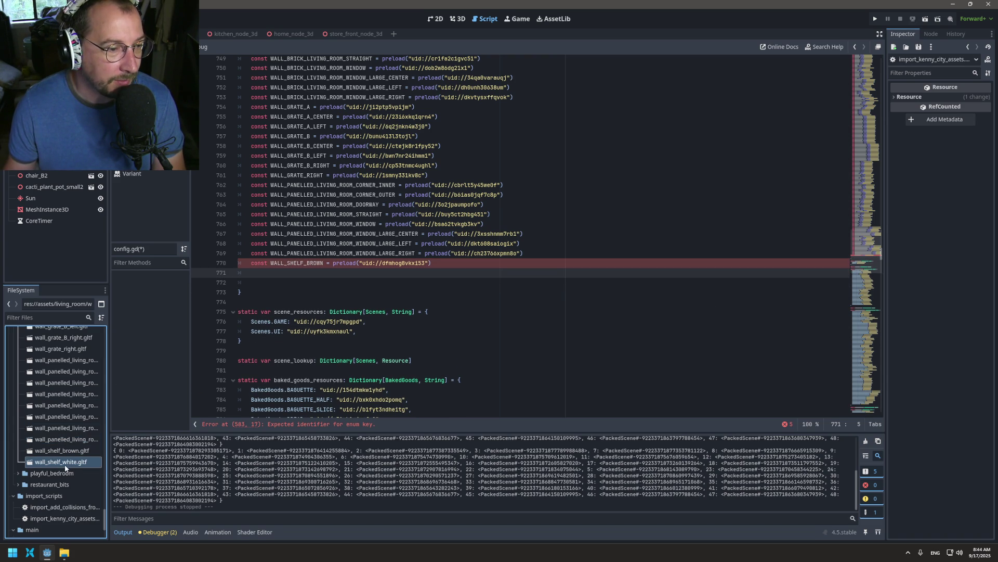
double_click(55, 464)
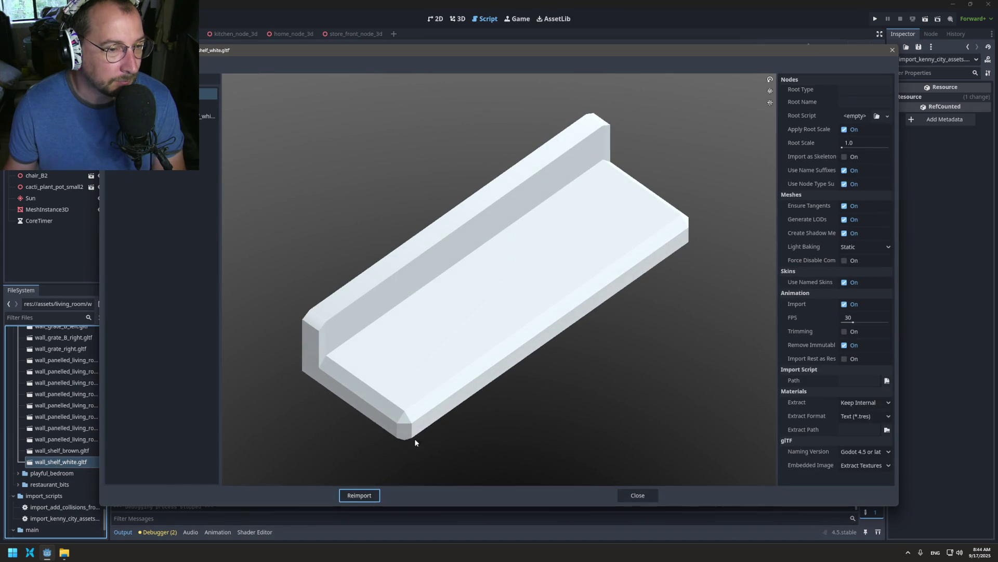
key(Escape)
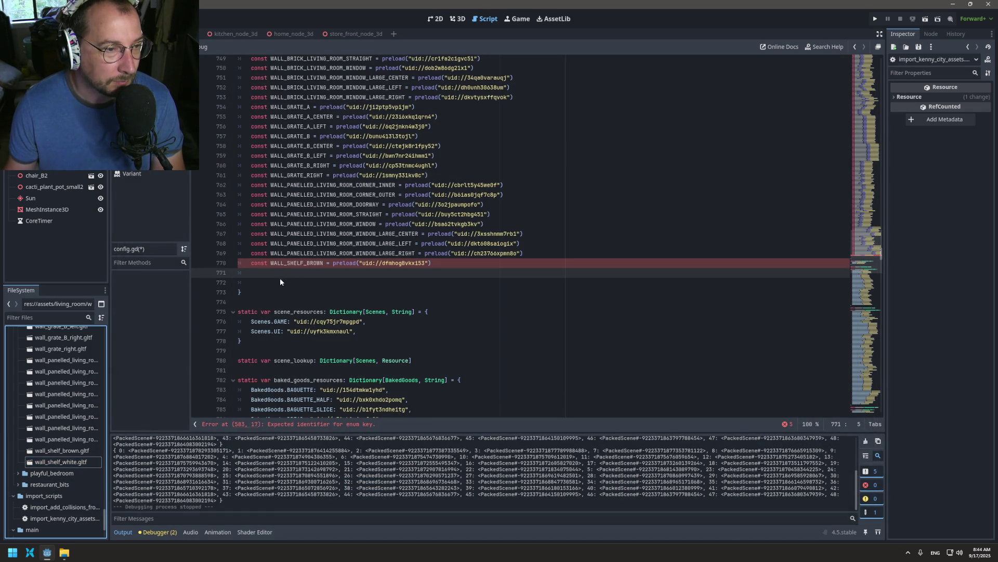
mouse_move(81, 467)
mouse_down()
mouse_move(279, 320)
mouse_move(270, 288)
mouse_up()
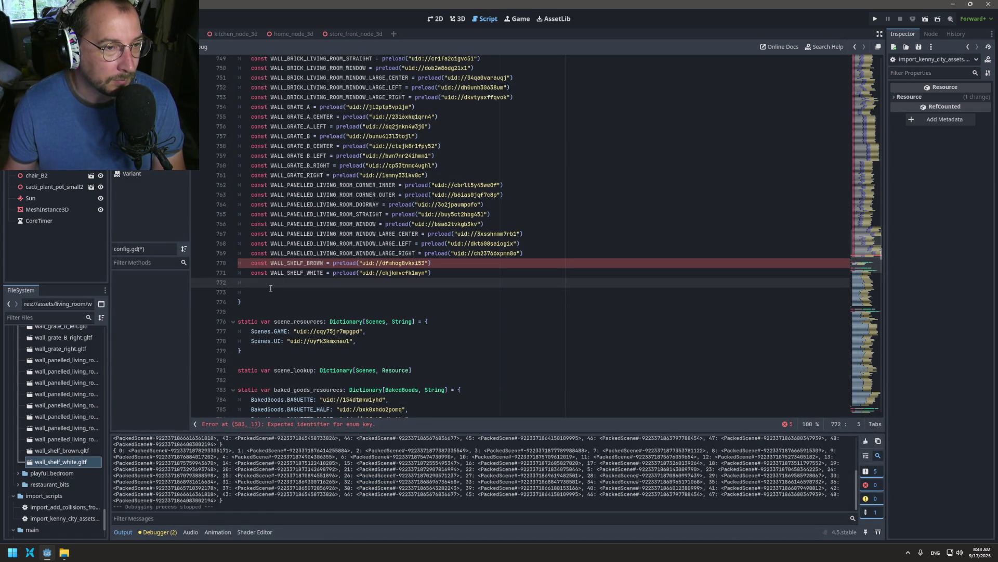
key(BackSpace)
key(BackSpace)
key(Delete)
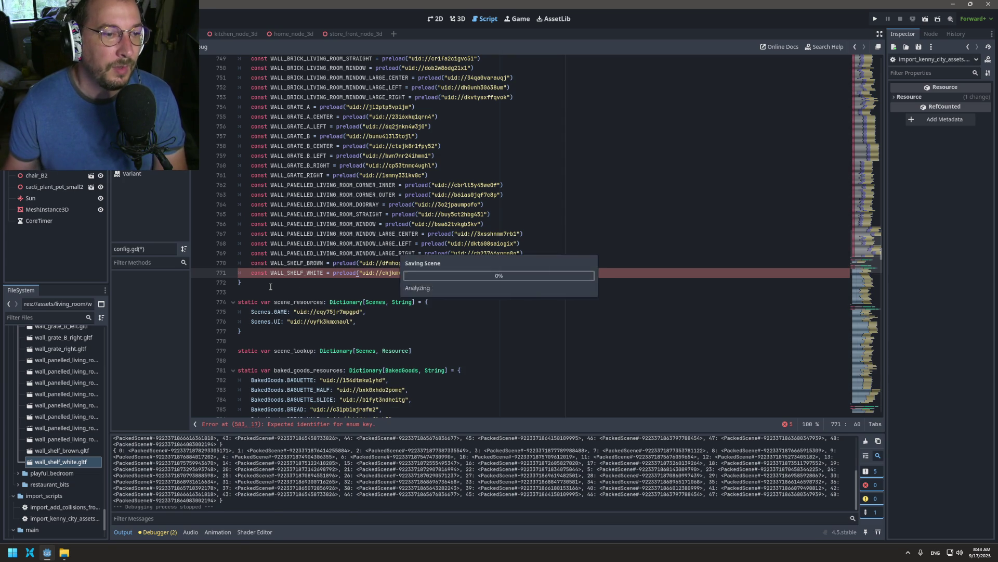
key(ctrl+s)
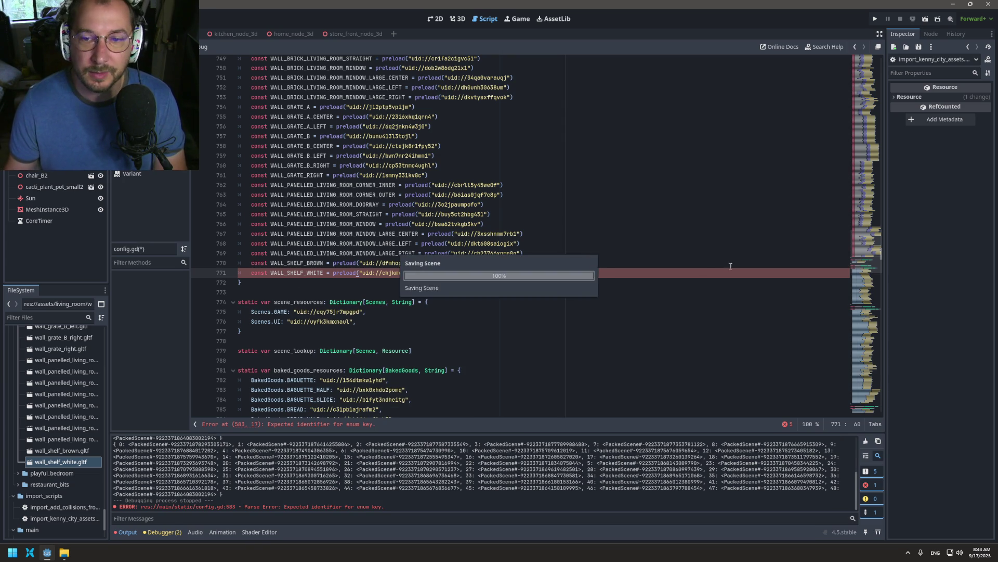
drag(880, 255, 873, 206)
- Collapse living_room and expand bakery_building to locate wall_lantern.gltf
scroll(68, 414, up, 15)
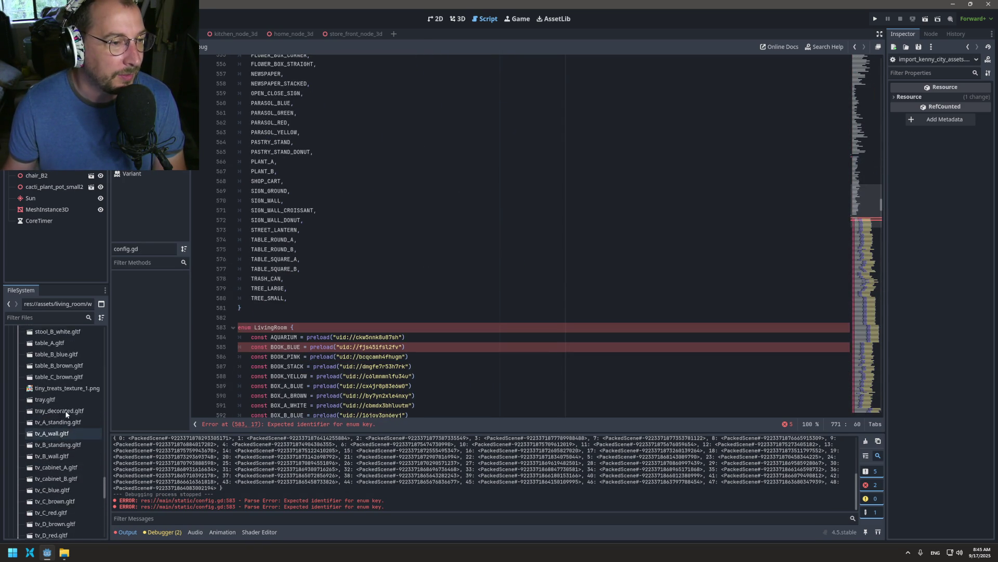
scroll(66, 414, up, 10)
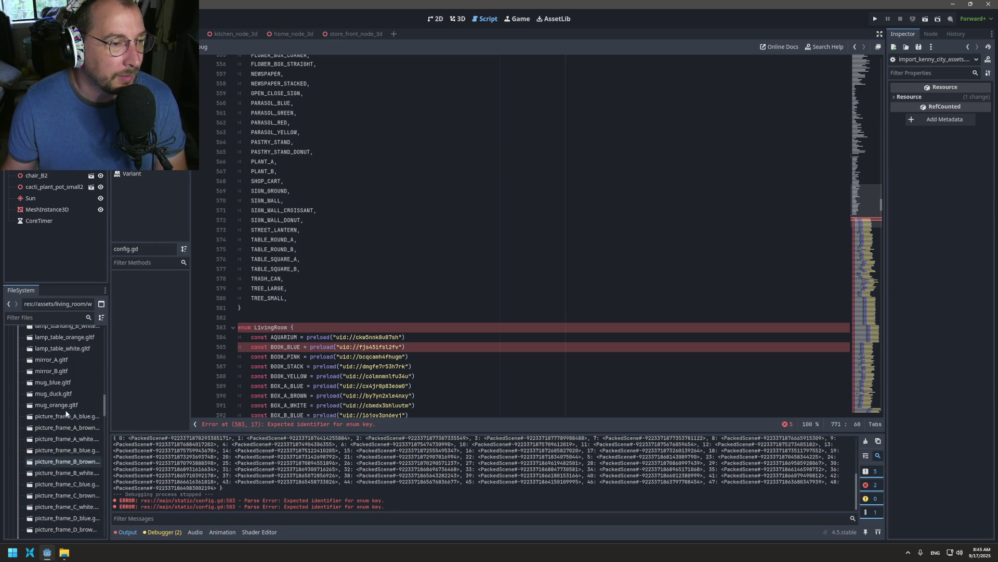
drag(104, 411, 103, 333)
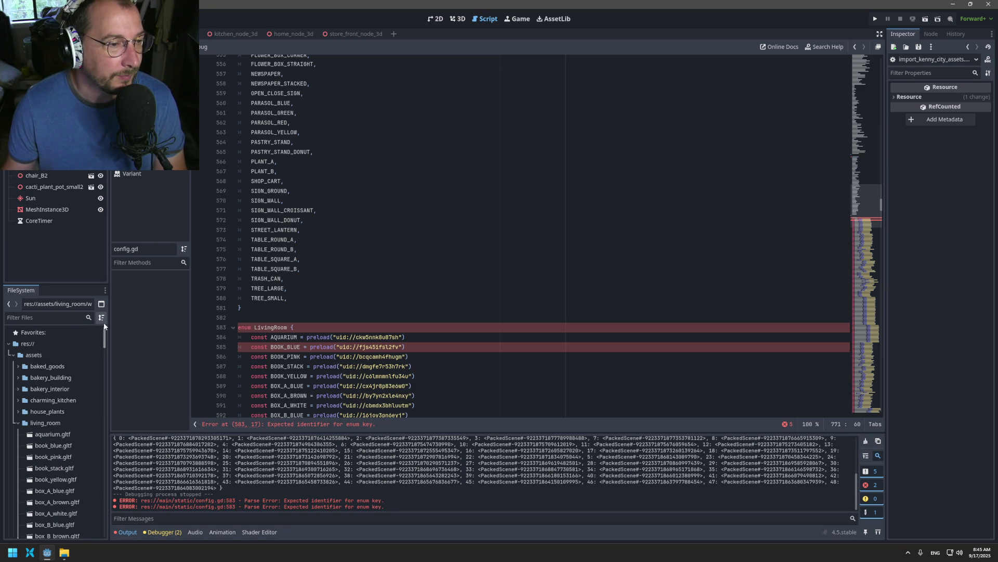
click(18, 422)
click(18, 377)
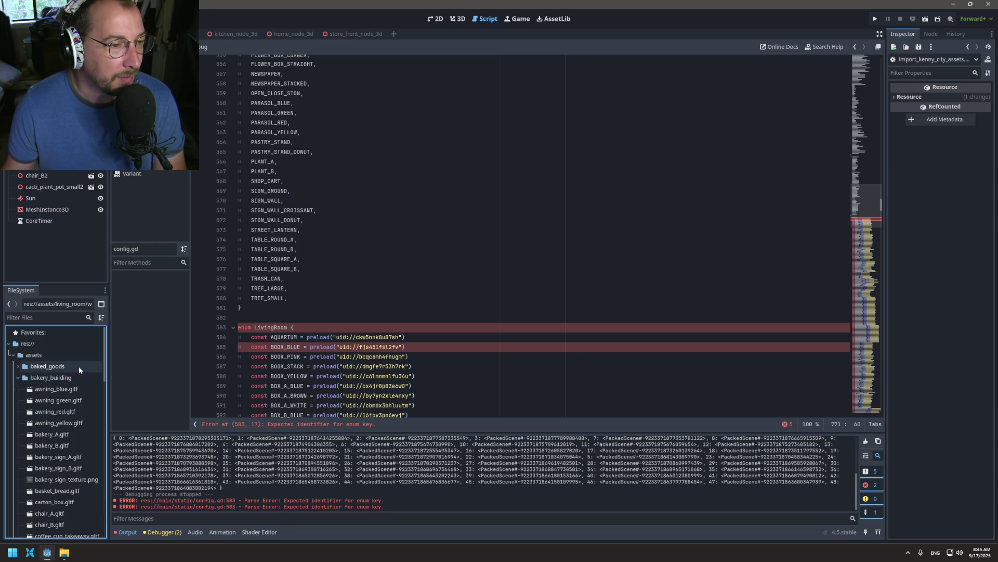
click(18, 378)
click(19, 378)
drag(104, 358, 102, 539)
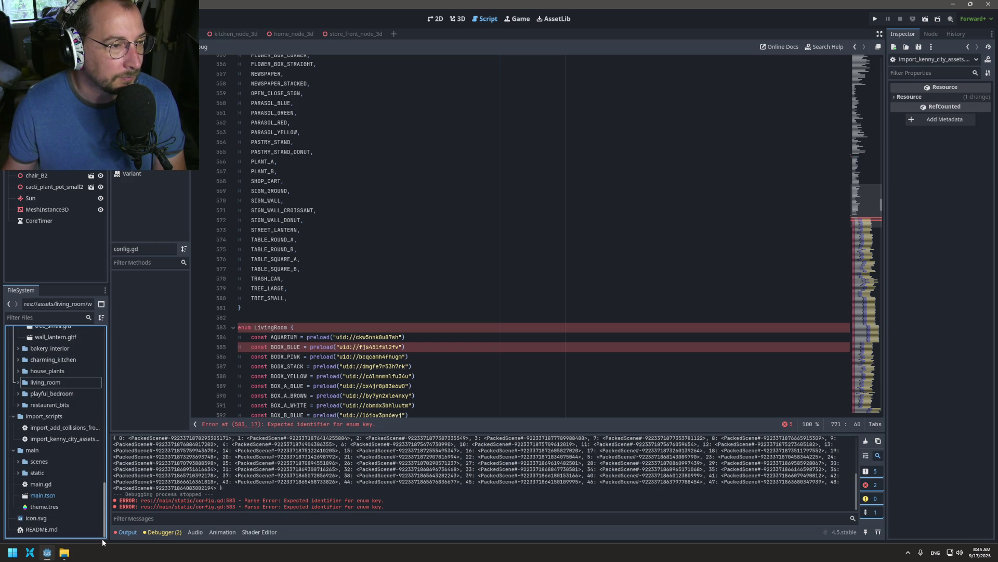
scroll(67, 427, up, 2)
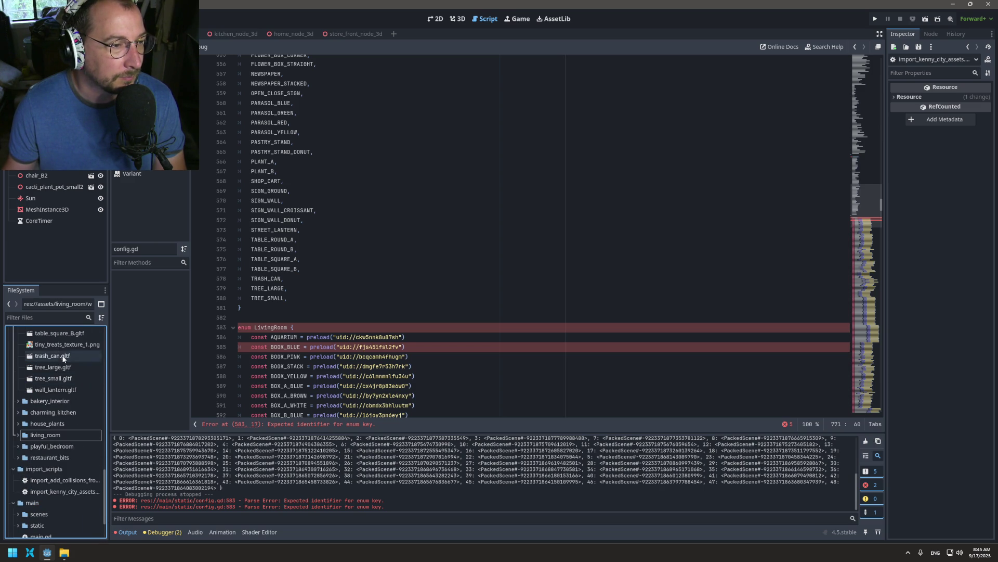
click(54, 389)
- Insert a preload line for wall_lantern.gltf on a new line below TREE_SMALL
click(293, 286)
click(309, 299)
key(Return)
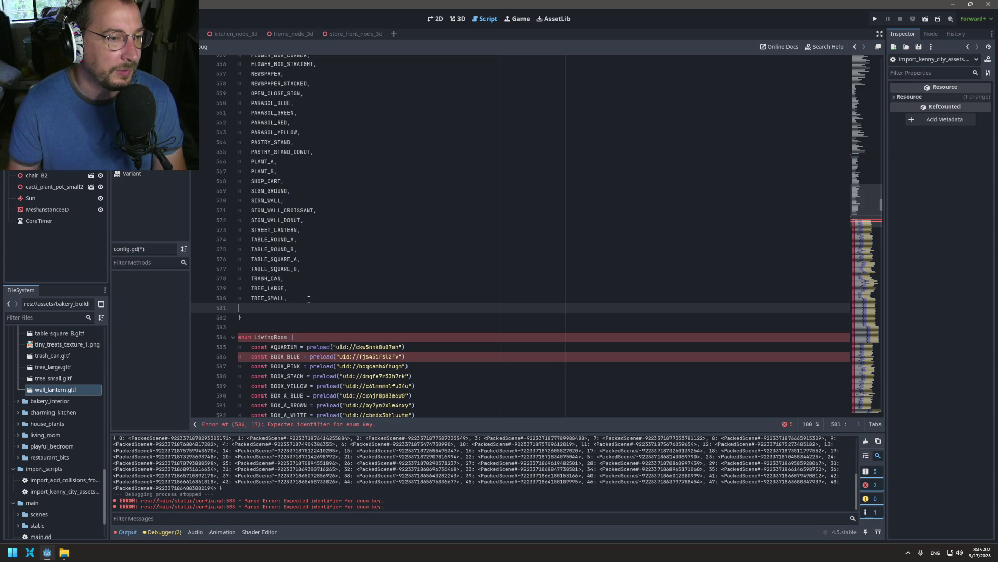
click(72, 390)
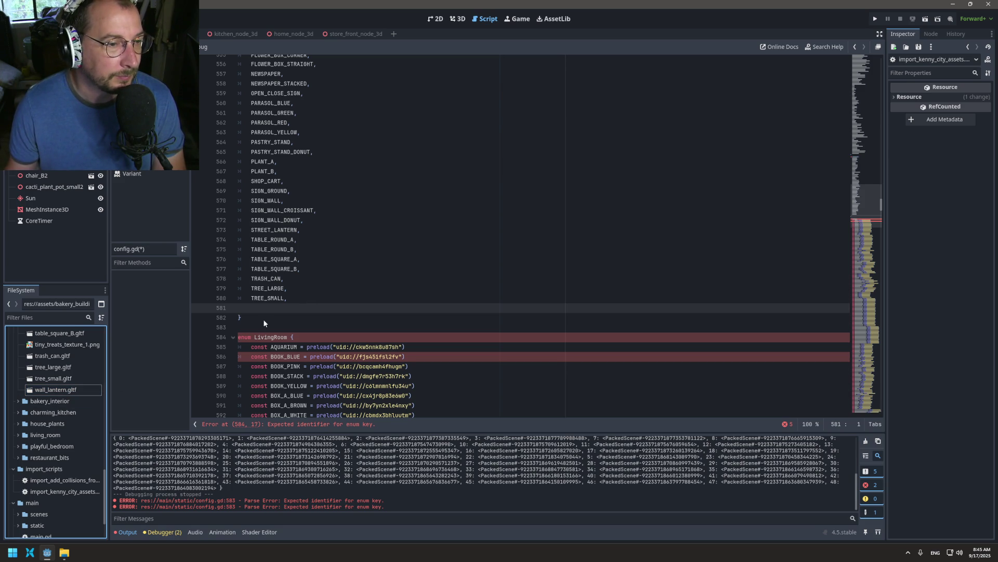
drag(56, 389, 263, 302)
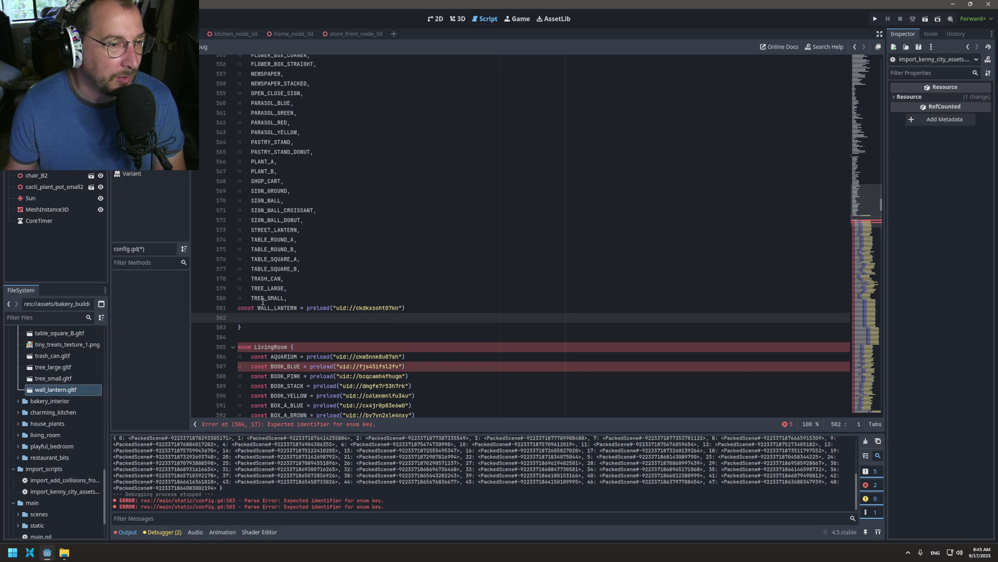
- Remove the const keyword and indent the new WALL_LANTERN line
click(257, 304)
key(BackSpace)
key(BackSpace)
key(BackSpace)
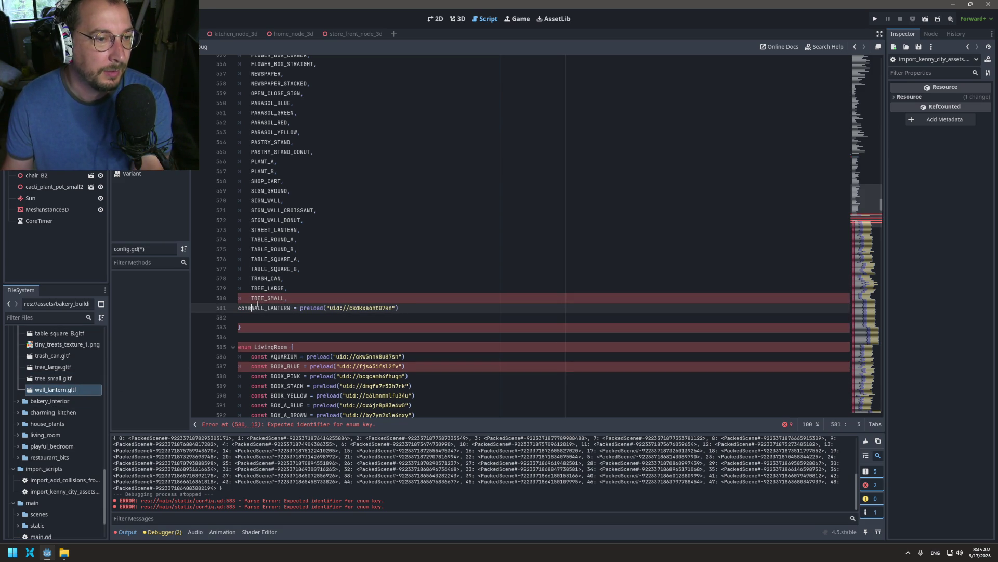
key(BackSpace)
key(BackSpace)
key(Tab)
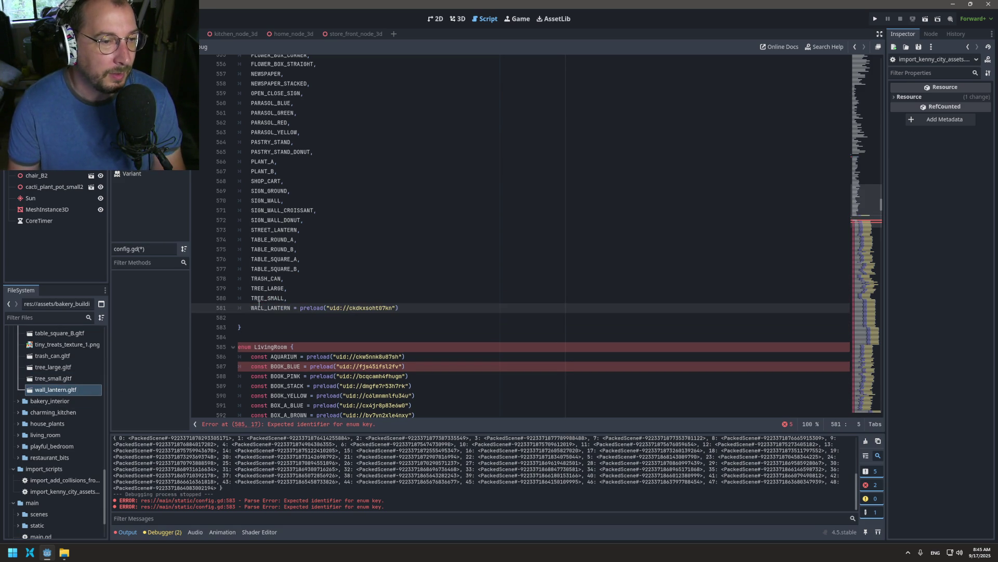
click(259, 318)
key(BackSpace)
text(n)
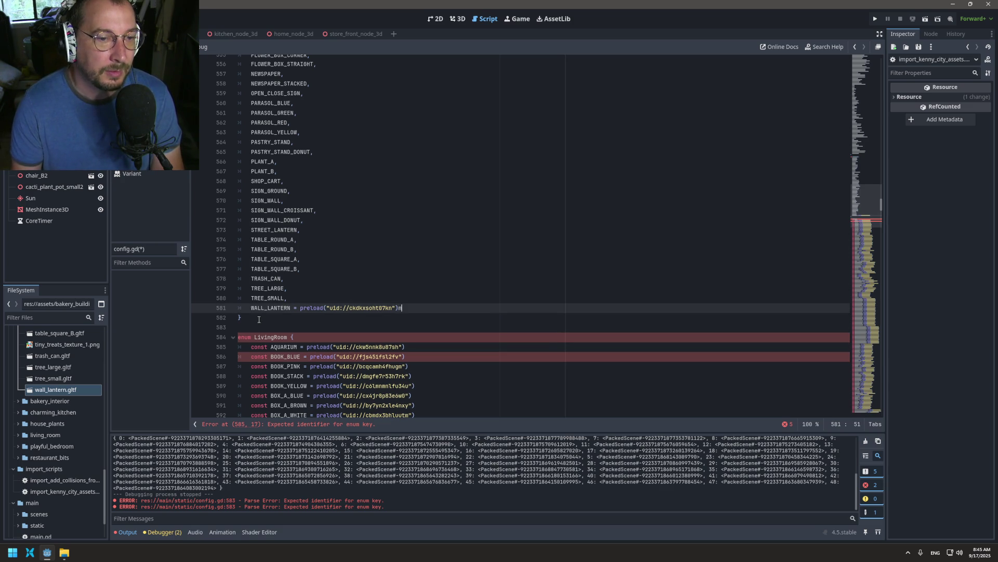
- Strip the preload part so the entry reads just WALL_LANTERN,
mouse_move(251, 307)
mouse_down()
mouse_move(442, 292)
mouse_move(433, 305)
mouse_up()
key(ctrl+c)
key(Left)
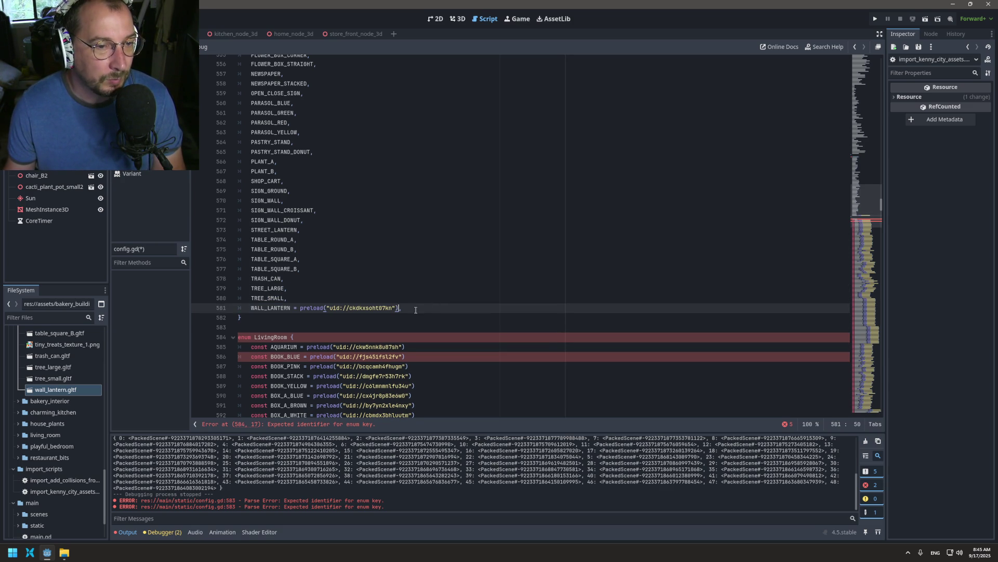
key(BackSpace)
key(BackSpace)
key(BackSpace)
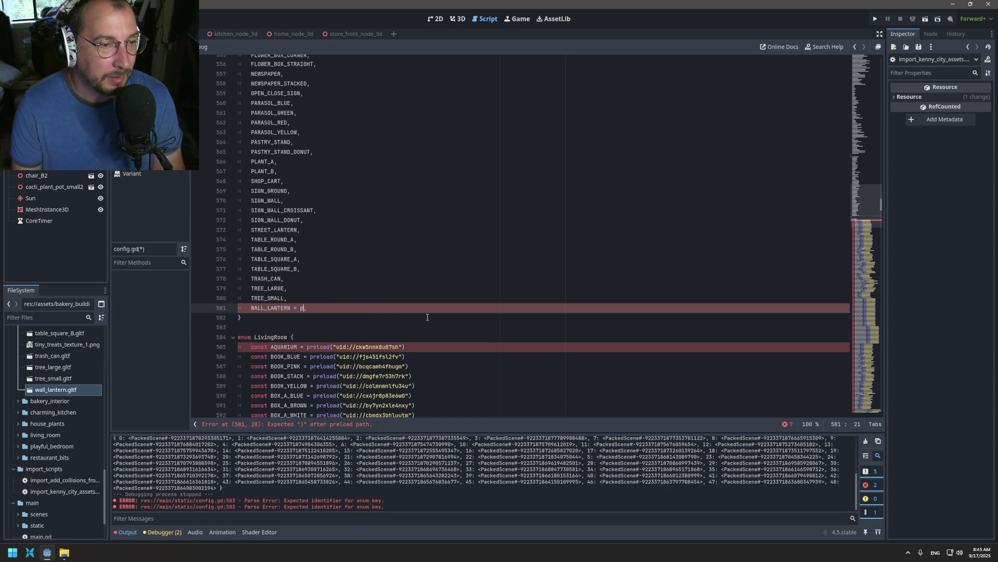
drag(294, 308, 248, 309)
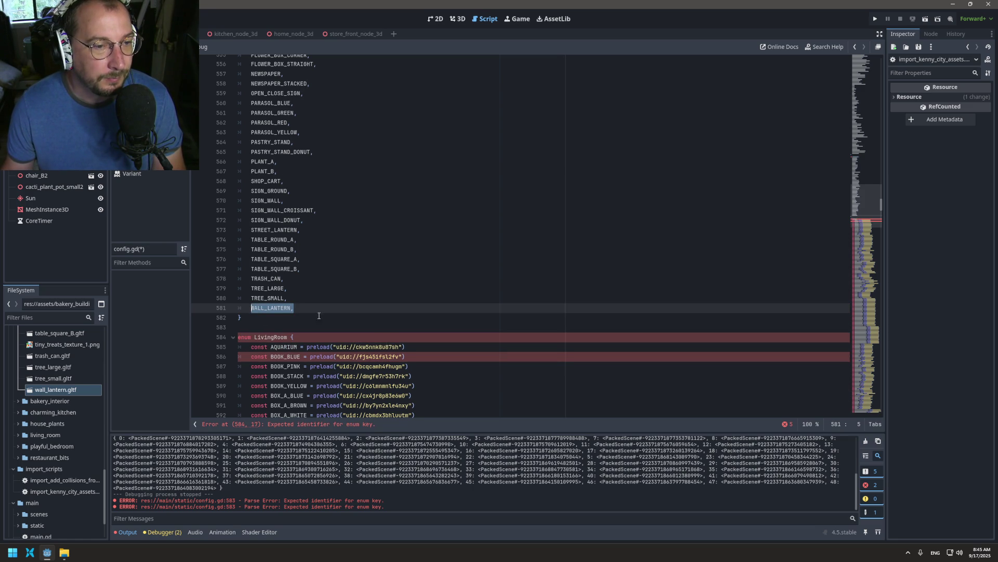
key(ctrl+z)
key(Home)
key(shift+End)
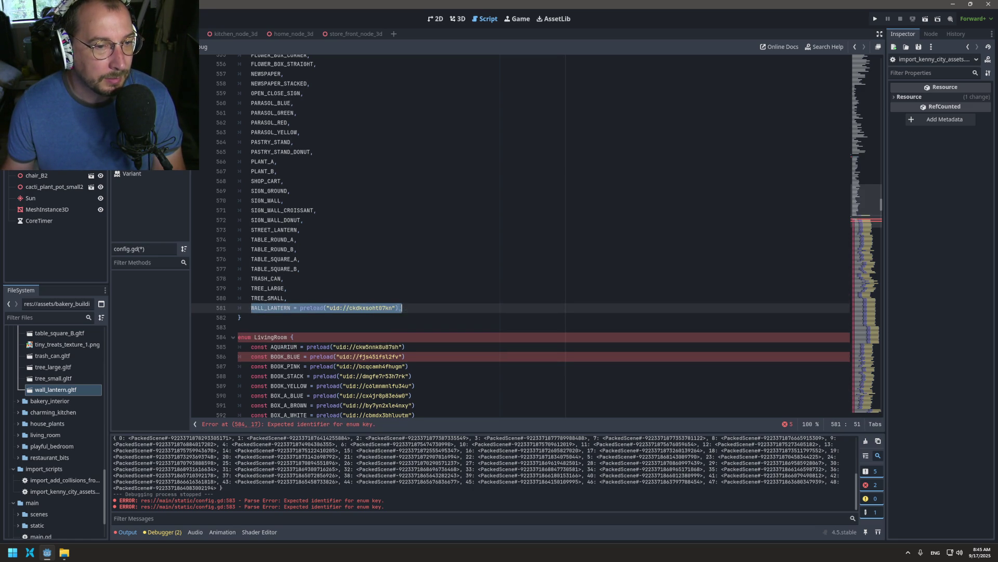
key(ctrl+z)
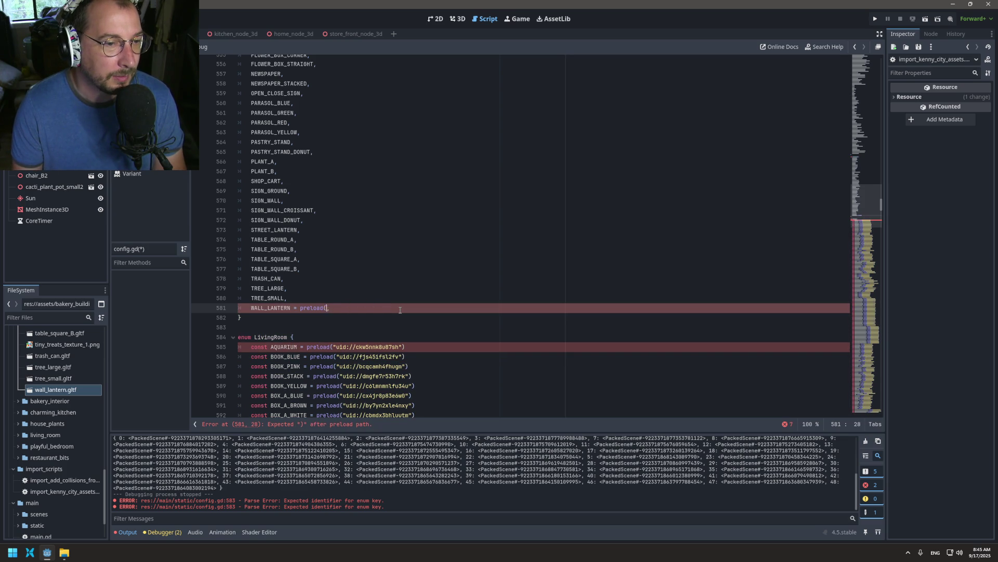
key(BackSpace)
scroll(795, 217, down, 2)
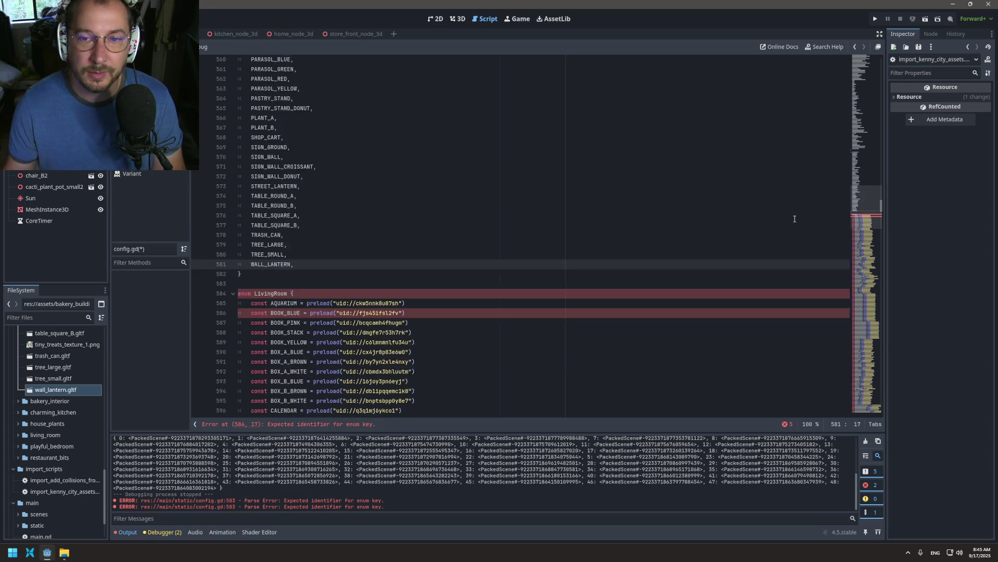
- Paste the wall lantern line after the TREE_SMALL uid entry in the bakery exterior dictionary
scroll(875, 275, up, 12)
mouse_move(882, 204)
mouse_down()
mouse_move(856, 362)
mouse_move(863, 395)
mouse_up()
scroll(409, 251, up, 1)
scroll(409, 250, up, 2)
click(416, 244)
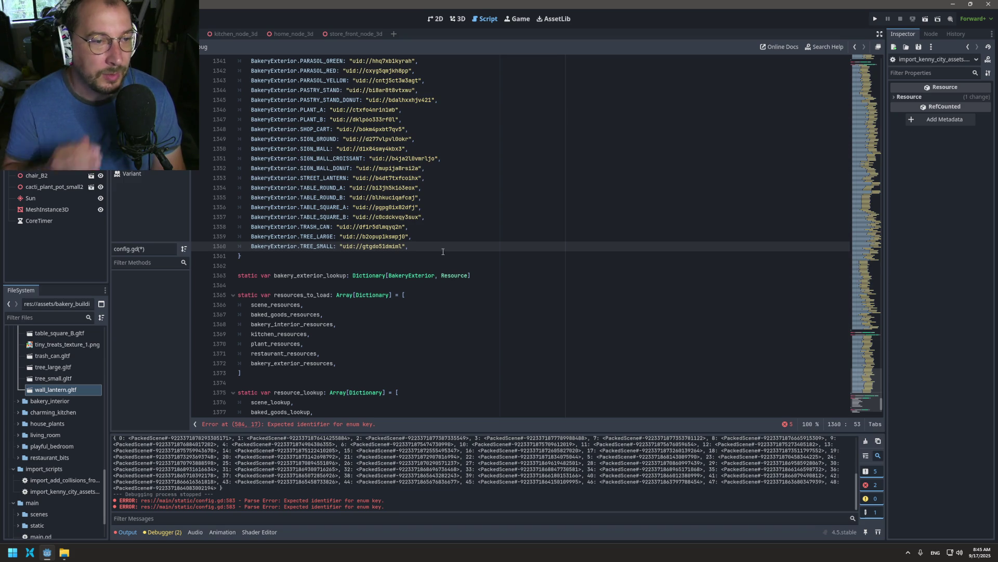
key(Return)
key(ctrl+v)
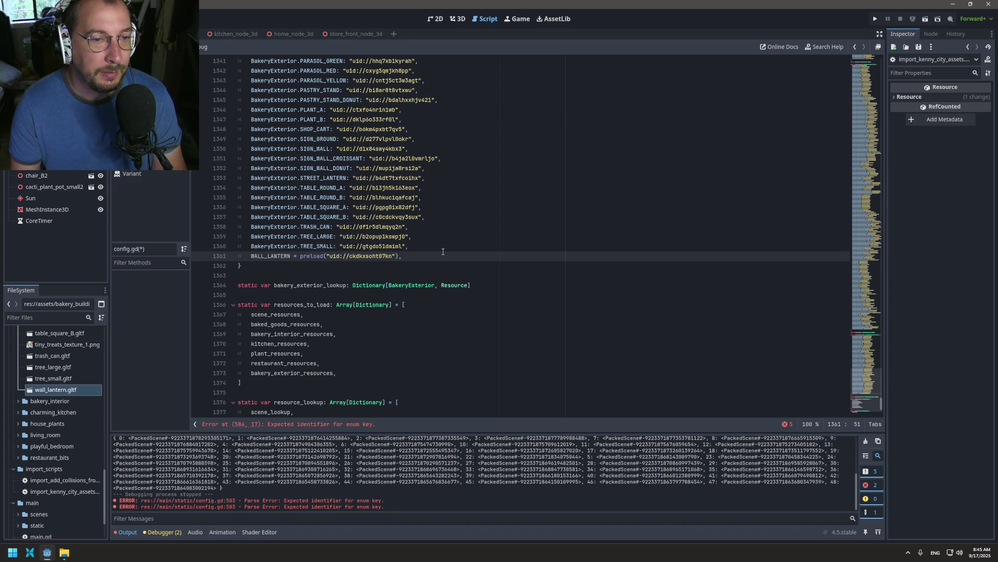
- Edit it to BakeryExterior.WALL_LANTERN: "uid://ckdkxsoht07kn" and save config.gd
click(252, 257)
text(BakeryExterior.)
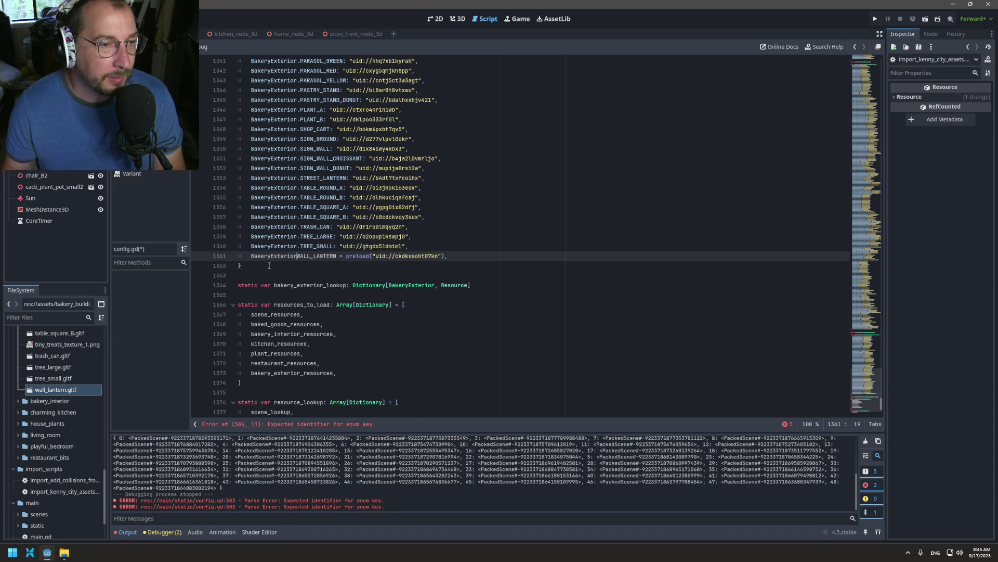
double_click(364, 256)
key(BackSpace)
key(BackSpace)
key(BackSpace)
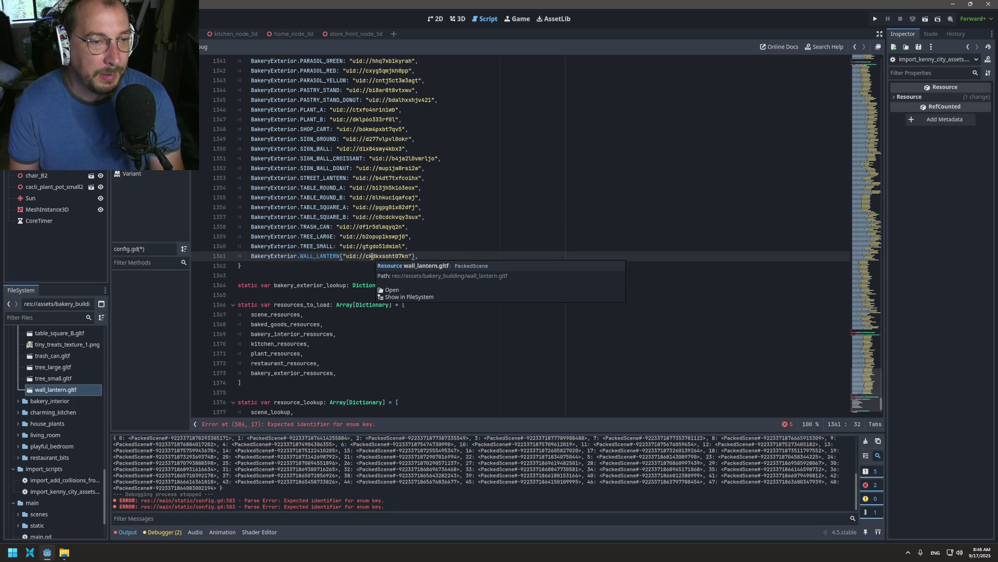
text(:)
key(Delete)
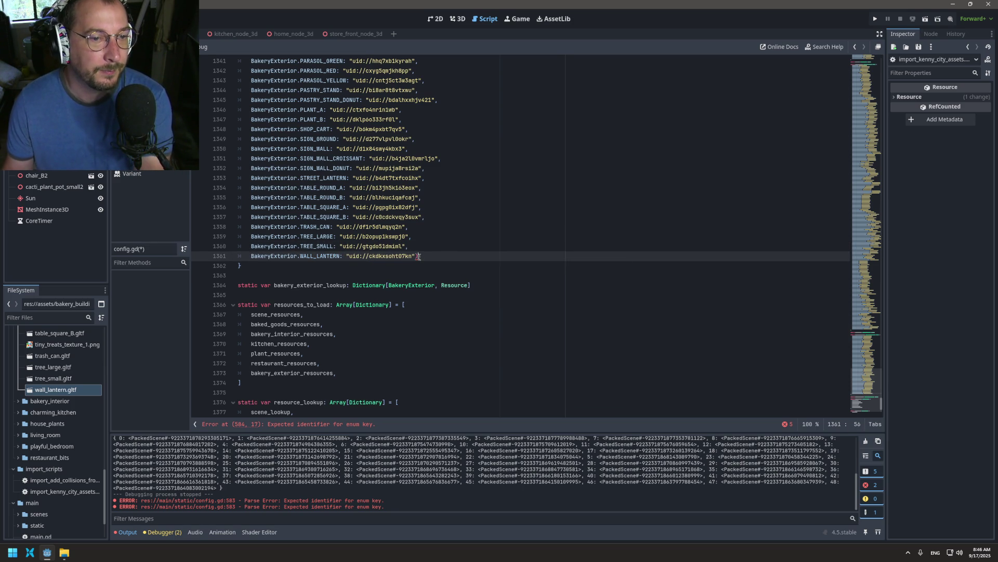
key(ctrl+s)
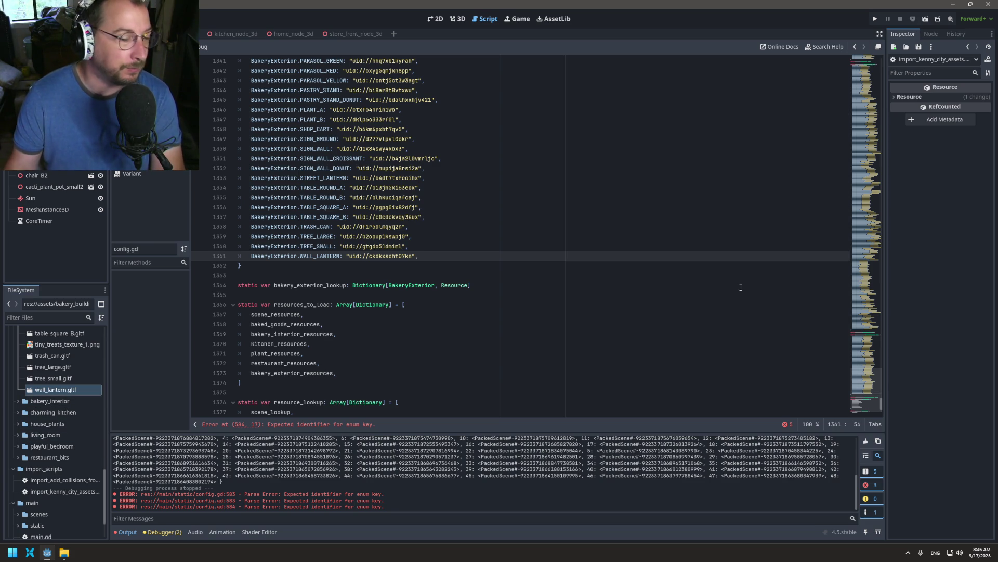
- Place edit carets at the start of every const line in the LivingRoom enum
mouse_move(880, 408)
mouse_down()
mouse_move(892, 202)
mouse_move(888, 212)
mouse_up()
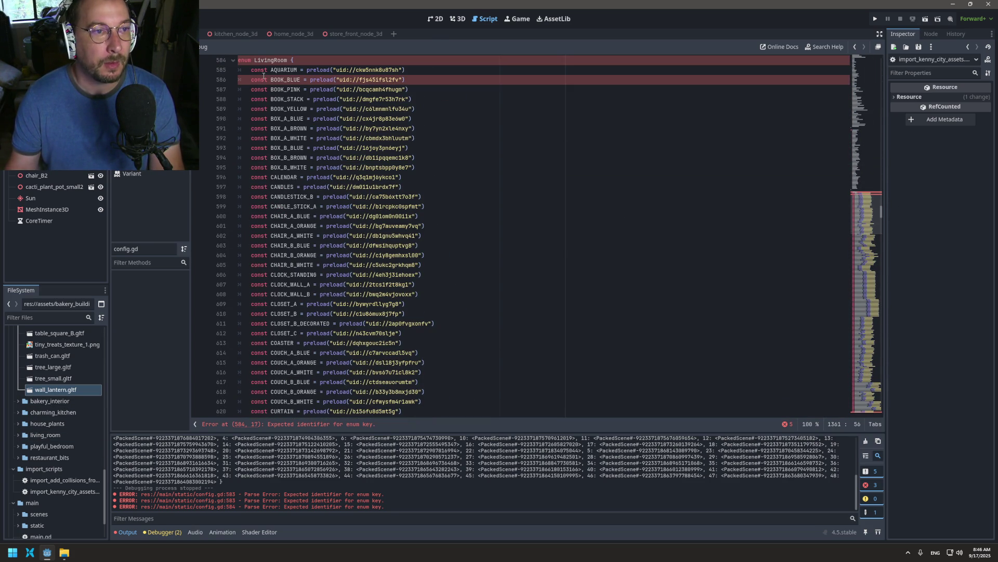
mouse_move(236, 67)
mouse_down()
mouse_move(374, 420)
mouse_move(448, 63)
mouse_move(440, 60)
mouse_move(452, 59)
mouse_move(476, 304)
mouse_up()
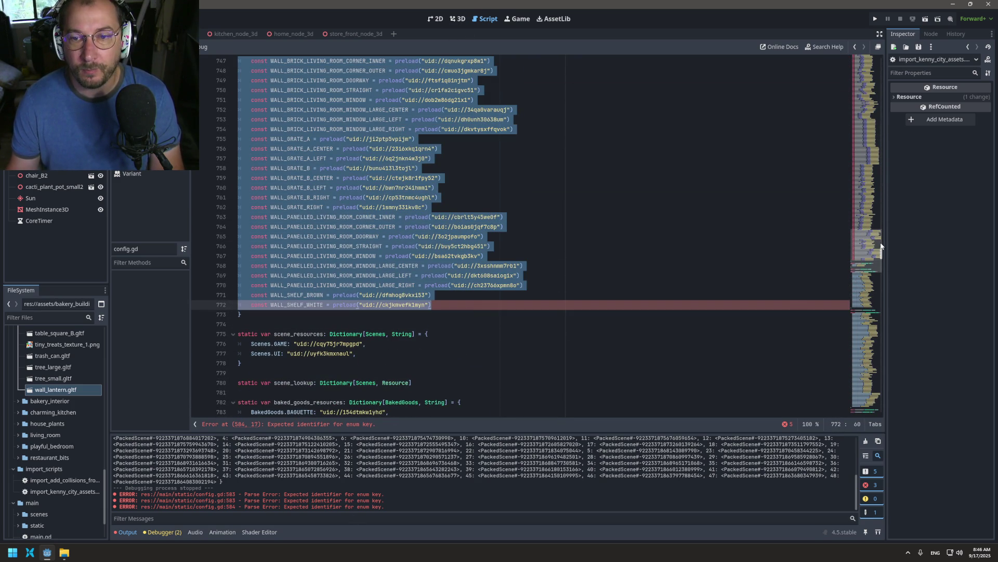
scroll(880, 243, up, 4)
drag(881, 243, 877, 207)
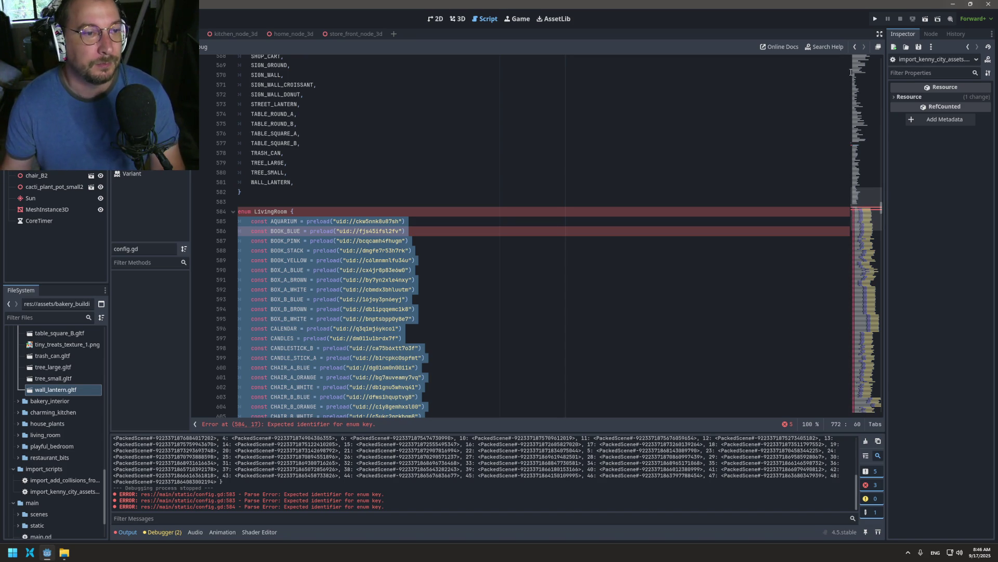
click(258, 221)
click(253, 220)
key(shift+alt+Down)
key(shift+alt+Down)
key(shift+alt+Down)
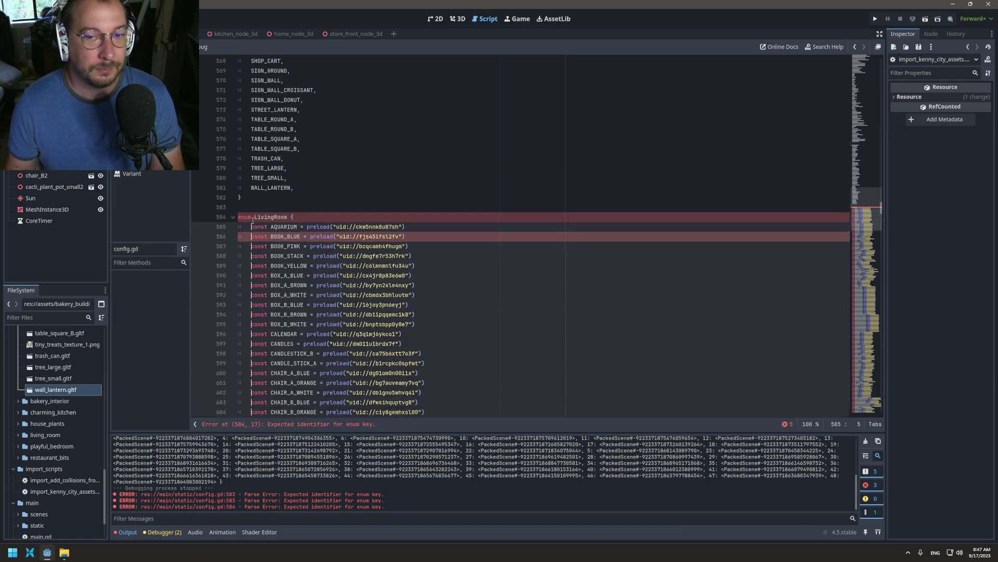
key(shift+alt+Down)
key(shift+alt+Down)
key(shift+alt+Down)
key(shift+alt+Down)
key(shift+alt+Down)
key(shift+alt+Down)
key(shift+alt+Down)
key(shift+alt+Down)
key(shift+alt+Down)
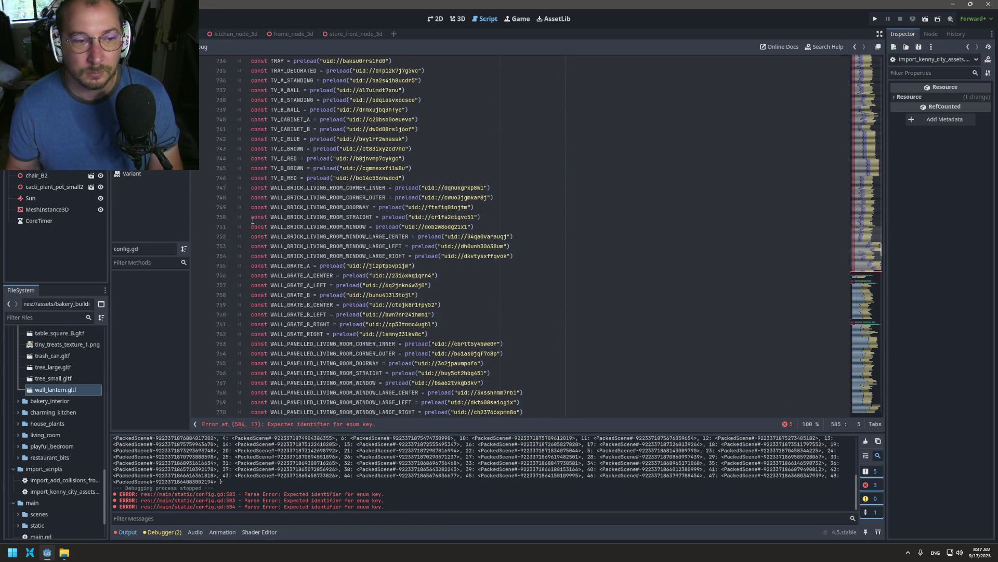
key(shift+alt+Down)
key(shift+alt+Down)
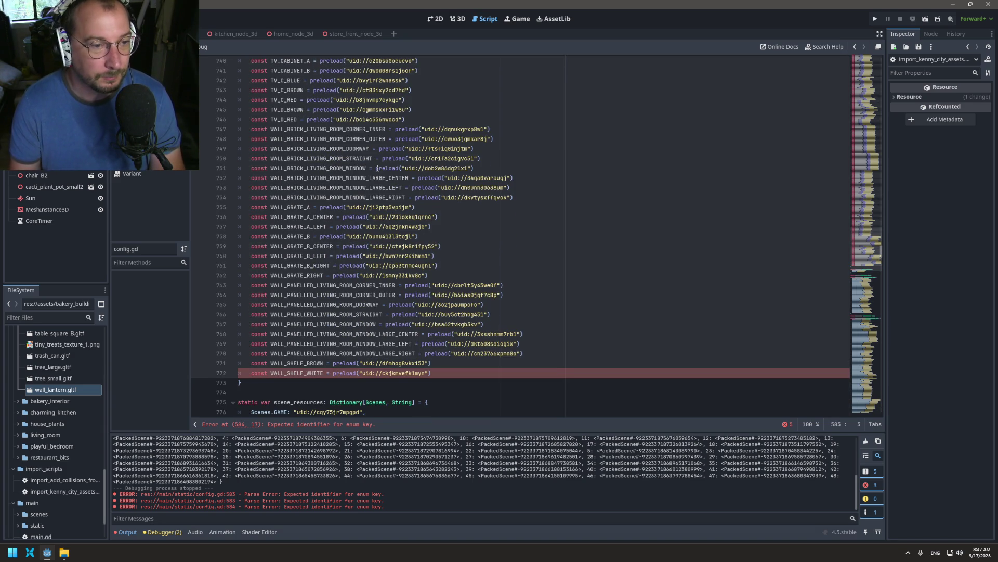
- Strip const and the preload("uid://…") call, ending each key like AQUARIUM with a comma
key(Delete)
key(Delete)
key(Delete)
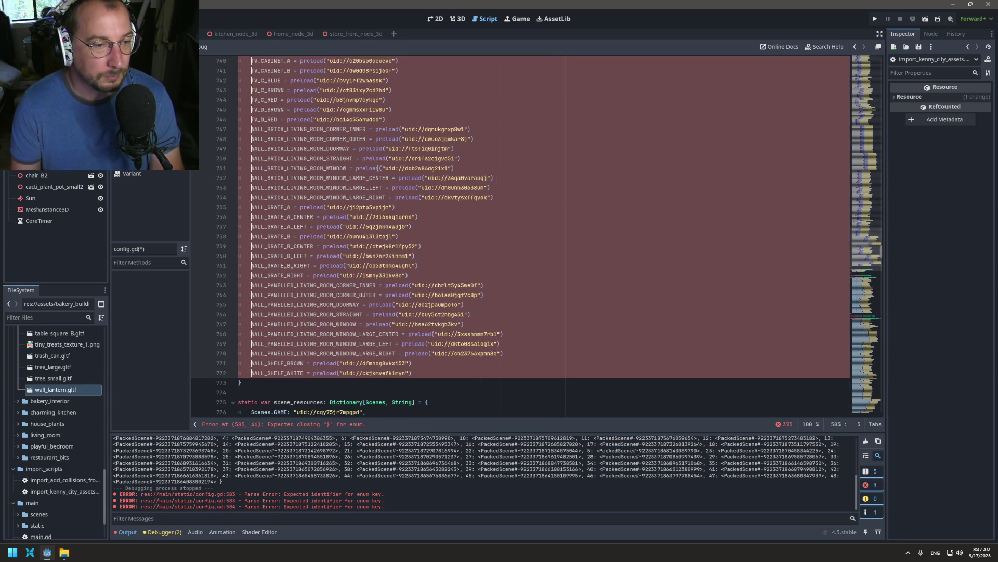
key(ctrl+Right)
key(ctrl+Delete)
key(ctrl+Delete)
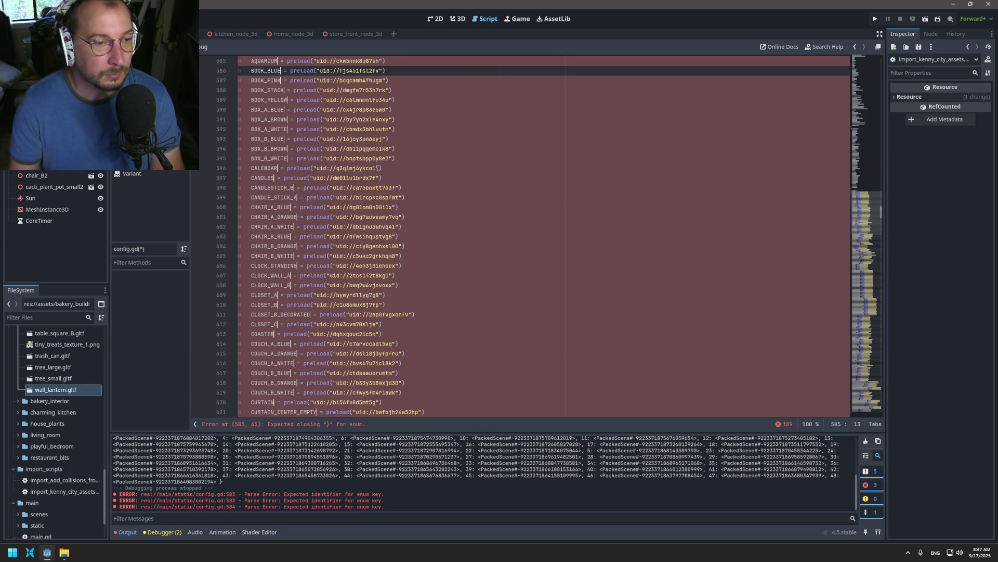
key(ctrl+Delete)
key(ctrl+Delete)
key(ctrl+Delete)
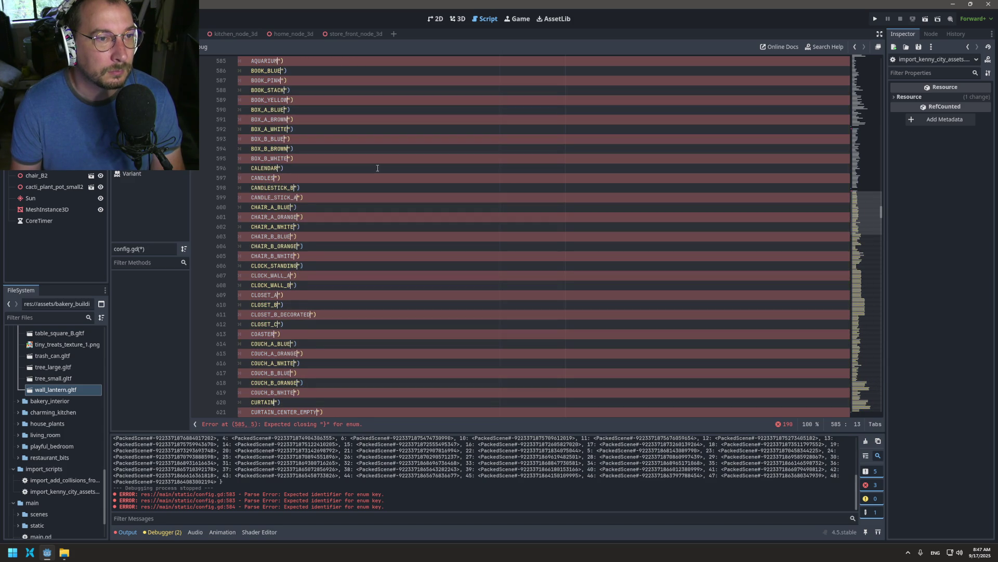
key(Delete)
key(Delete)
text(,)
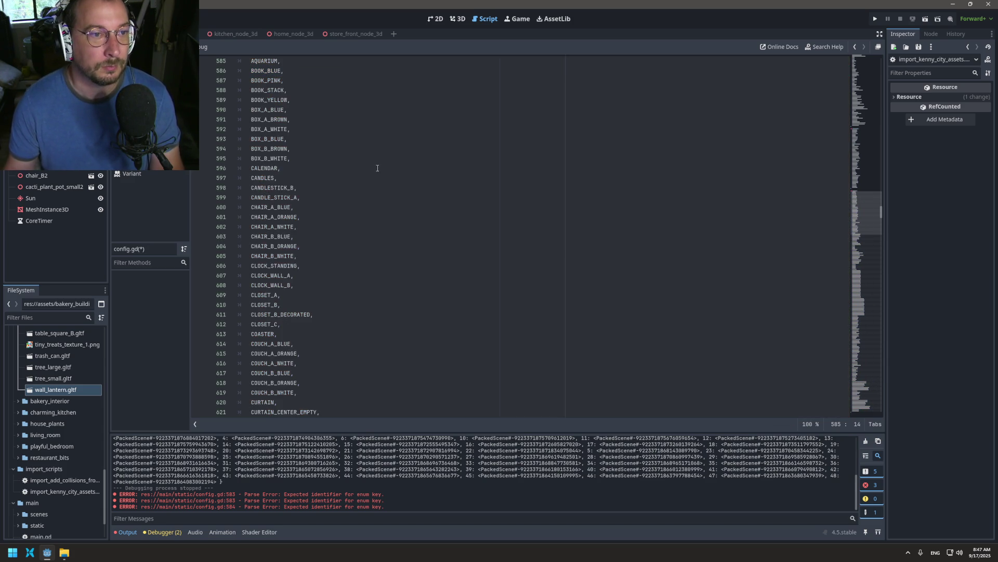
- Save config.gd and place the cursor after the bakery exterior lookup
scroll(387, 208, down, 15)
key(ctrl+s)
scroll(395, 227, down, 10)
scroll(401, 228, down, 6)
drag(881, 239, 825, 475)
scroll(333, 217, up, 1)
click(500, 221)
- Start a new static var declaration below the bakery exterior lookup
key(Return)
key(Return)
text(static var)
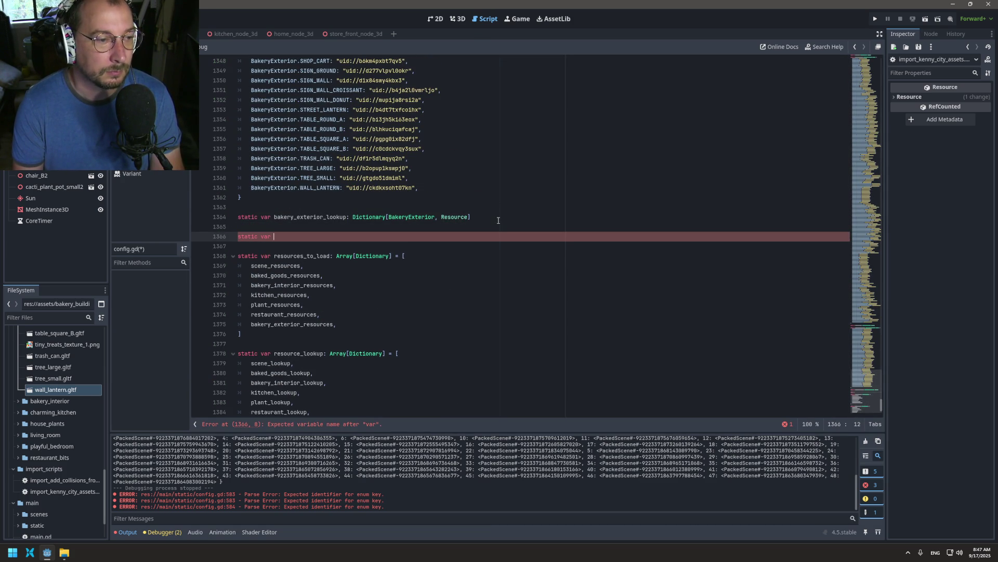
scroll(498, 220, up, 6)
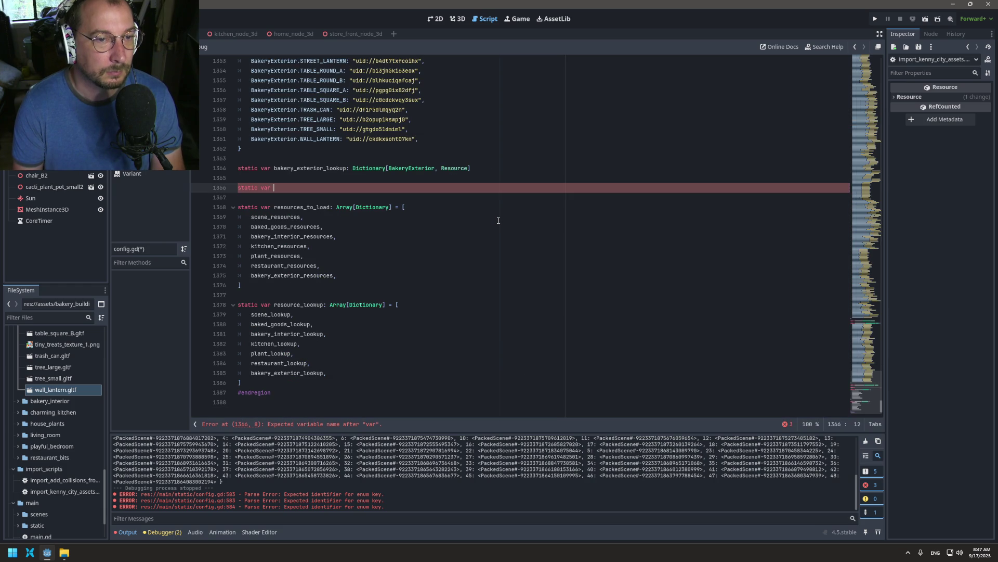
scroll(540, 222, down, 8)
scroll(95, 432, up, 10)
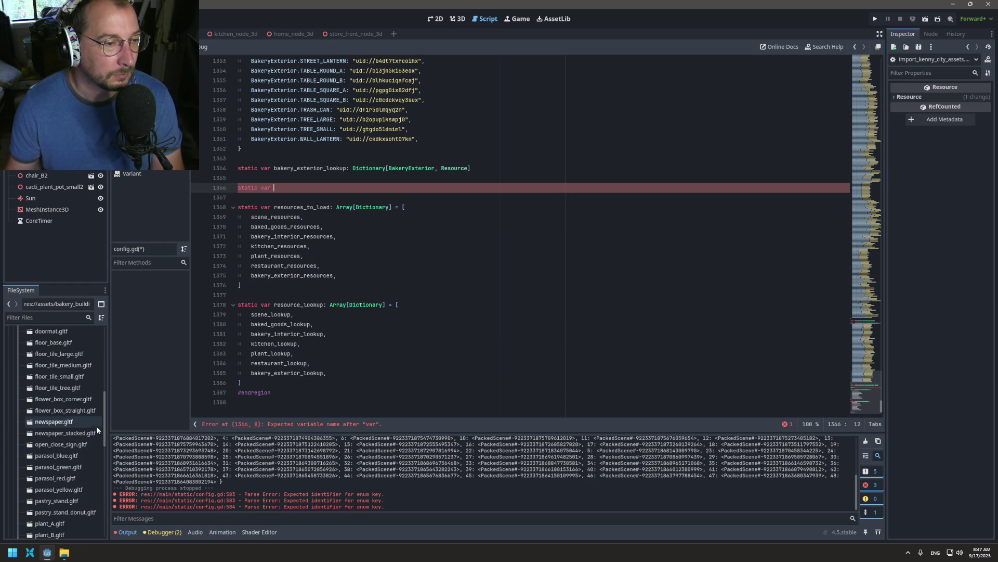
drag(106, 406, 130, 325)
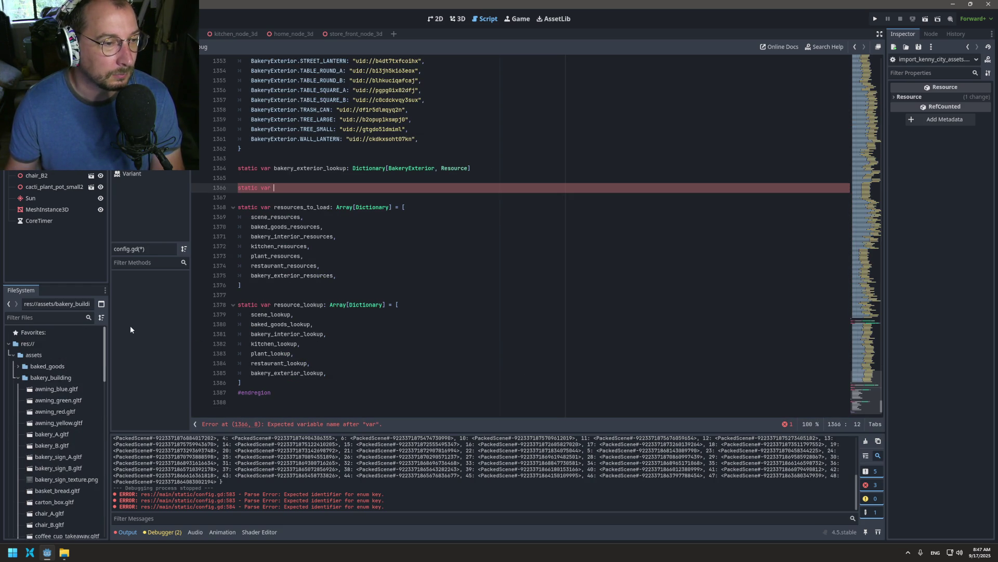
click(18, 378)
click(316, 192)
key(ctrl+v)
key(ctrl+z)
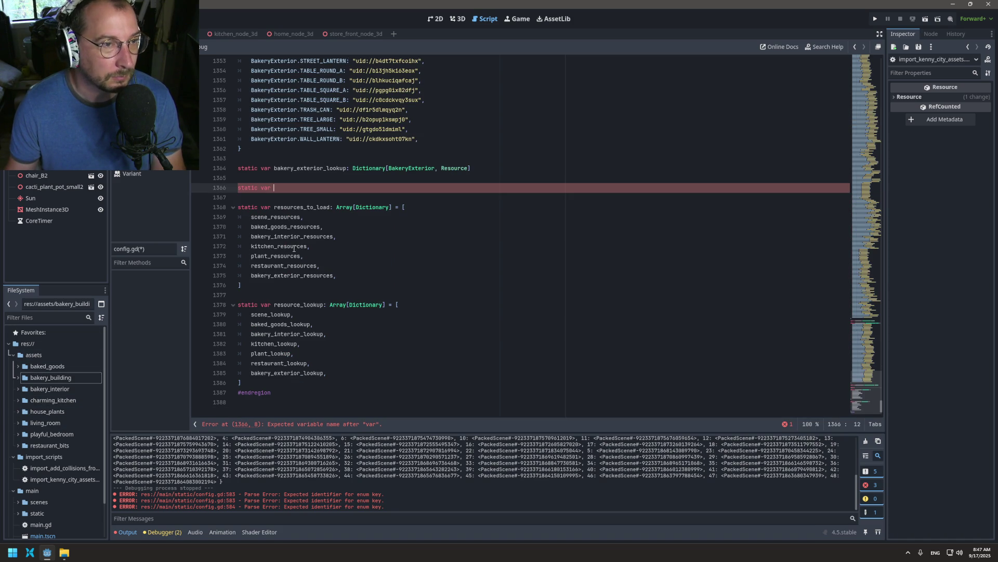
- Complete it as living_room_resources: Dictionary[LivingRoom, String] = { and open its body
mouse_move(294, 248)
text(lov)
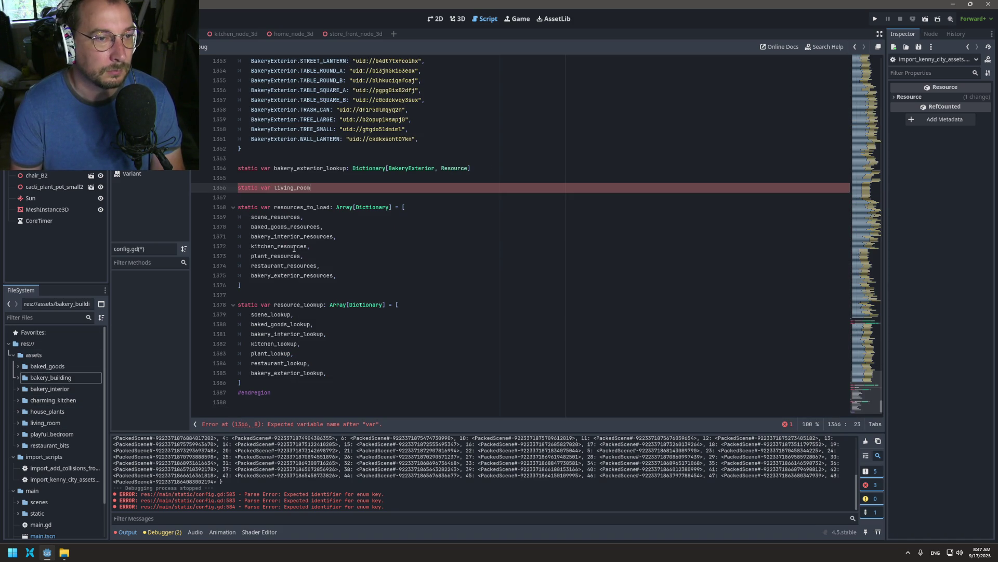
text(sources: Dic)
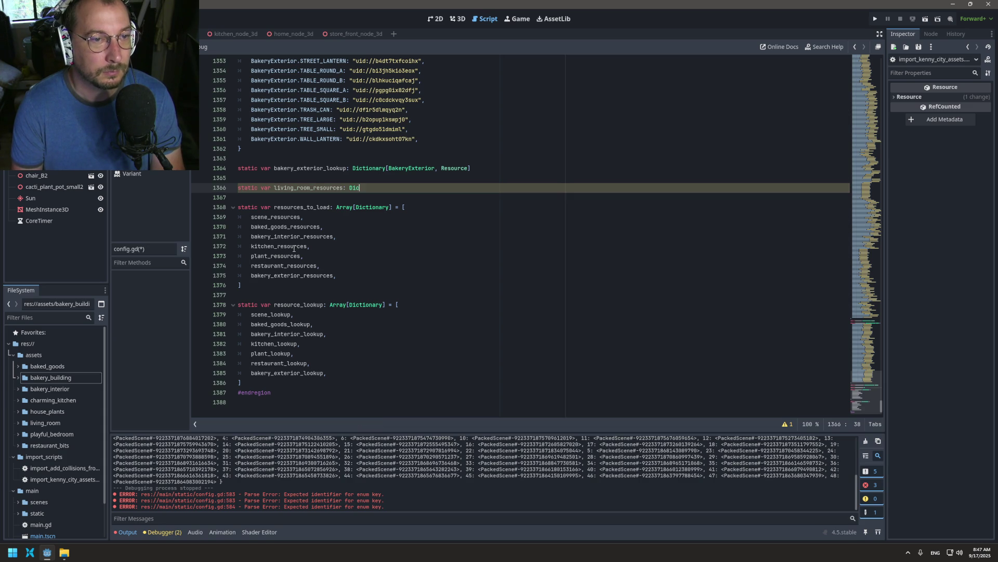
text(tionary[Li)
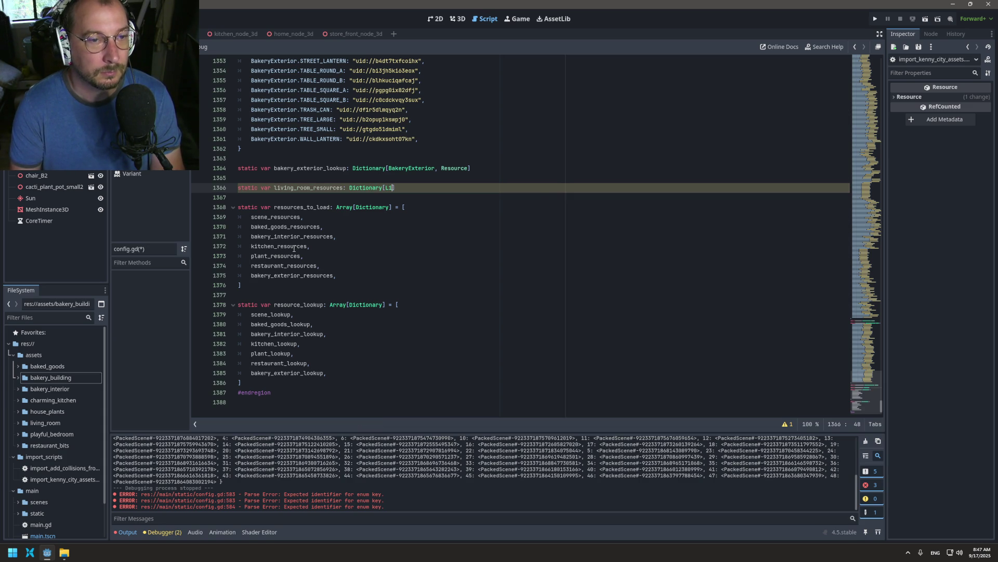
text(vingRooom)
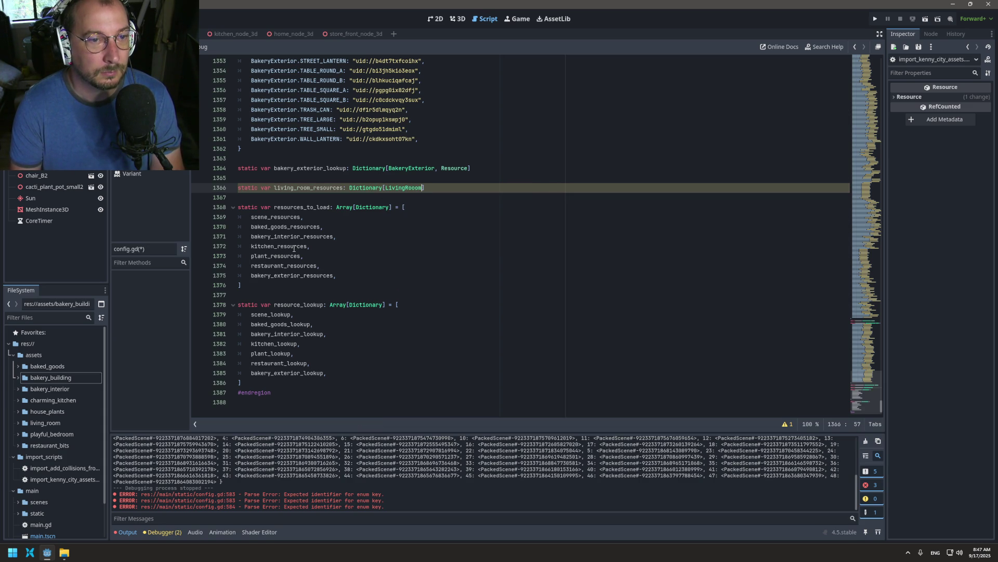
key(BackSpace)
key(BackSpace)
key(BackSpace)
text(m, )
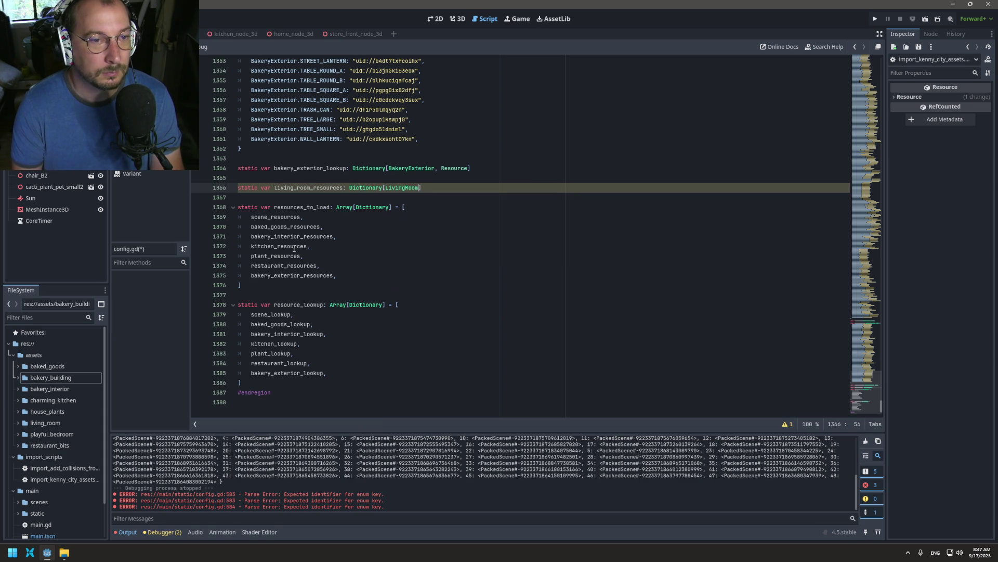
text(Str)
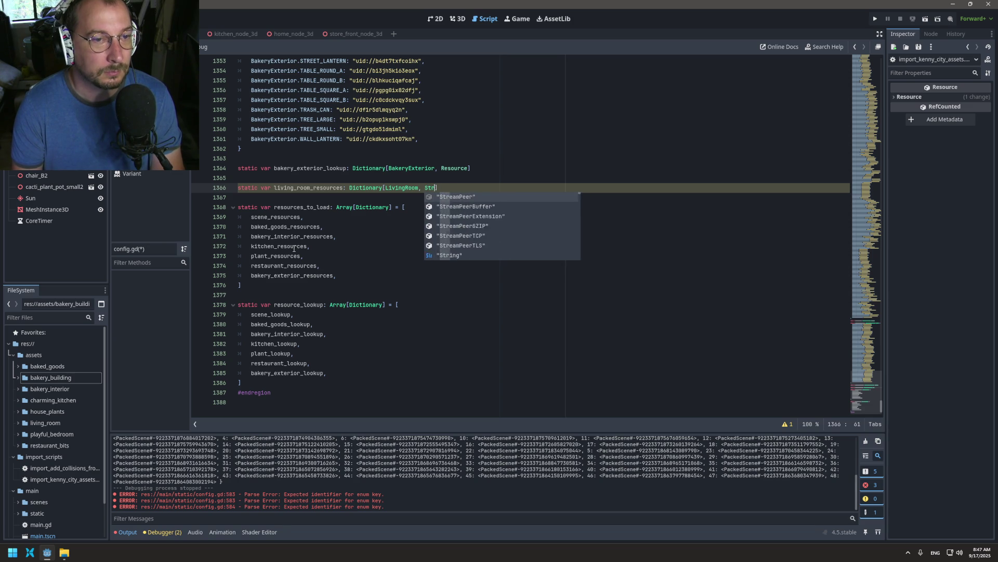
text(ing] = {)
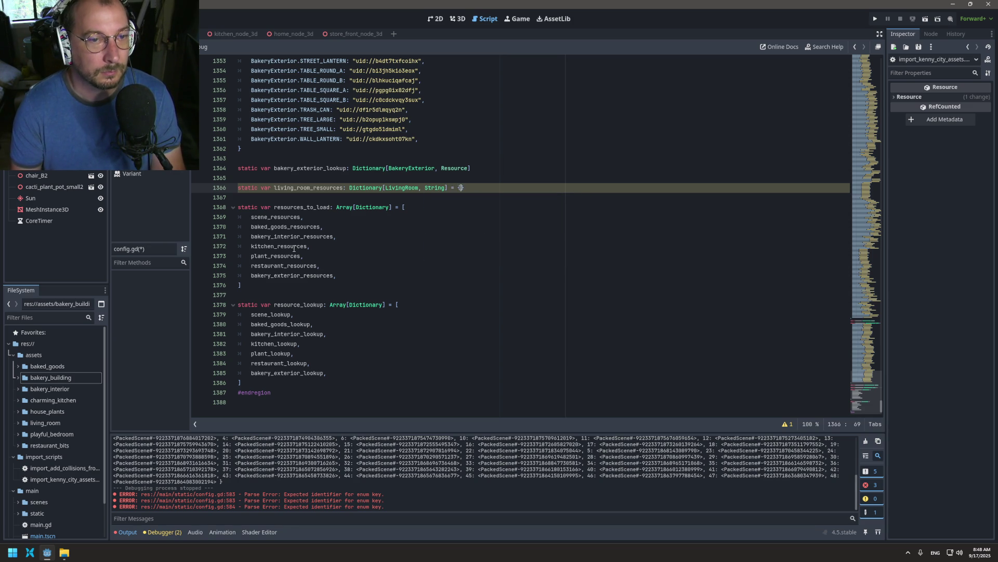
key(Return)
- Paste the living room preload constants, AQUARIUM onward, into the living_room_resources dictionary body
key(ctrl+v)
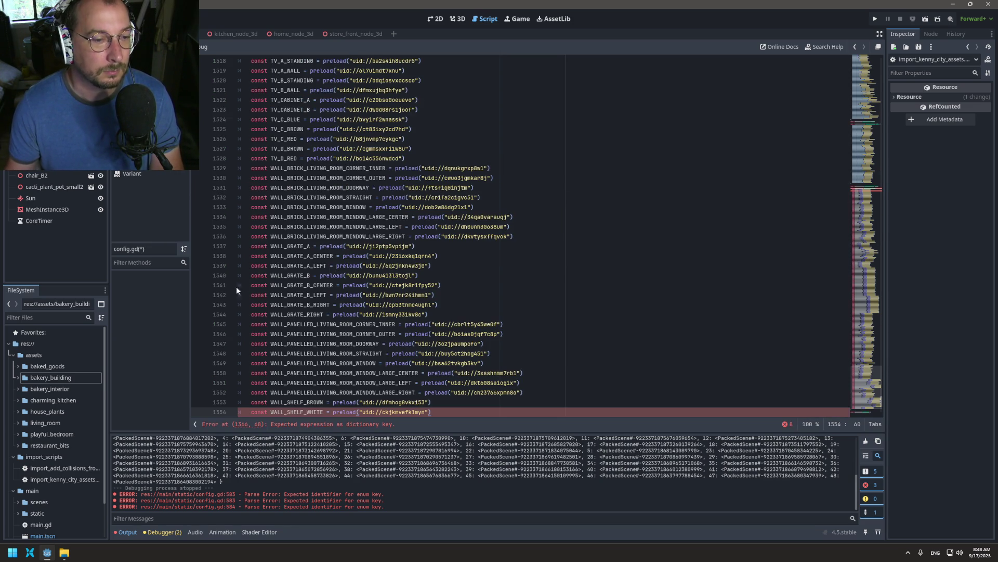
click(252, 409)
scroll(255, 400, down, 1)
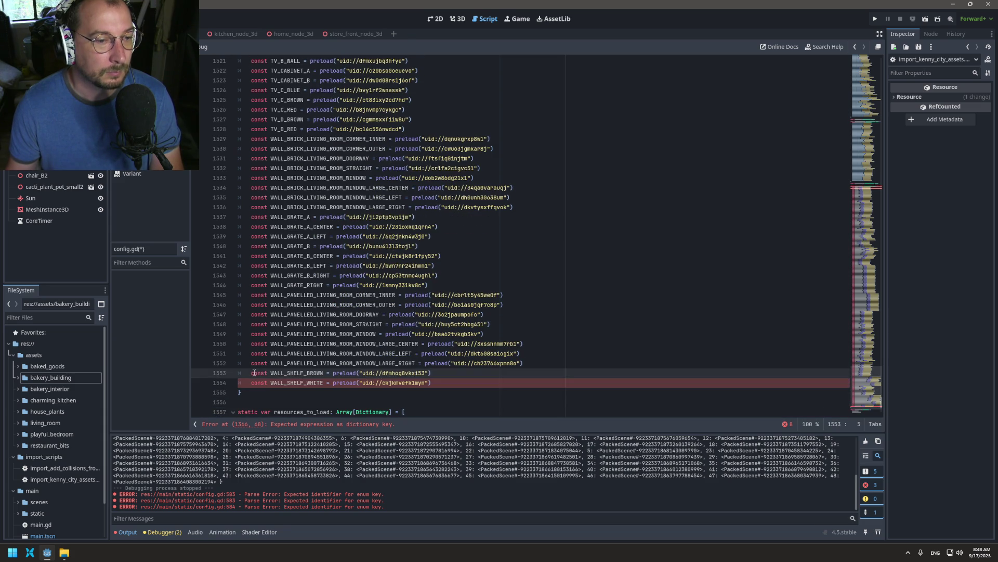
key(shift+Up)
key(shift+Up)
key(shift+Up)
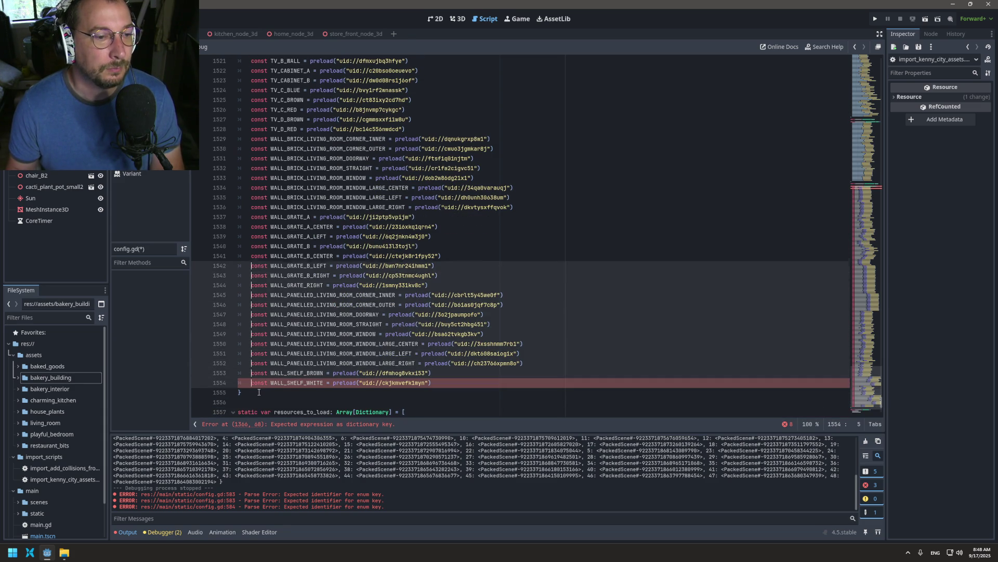
scroll(259, 393, up, 20)
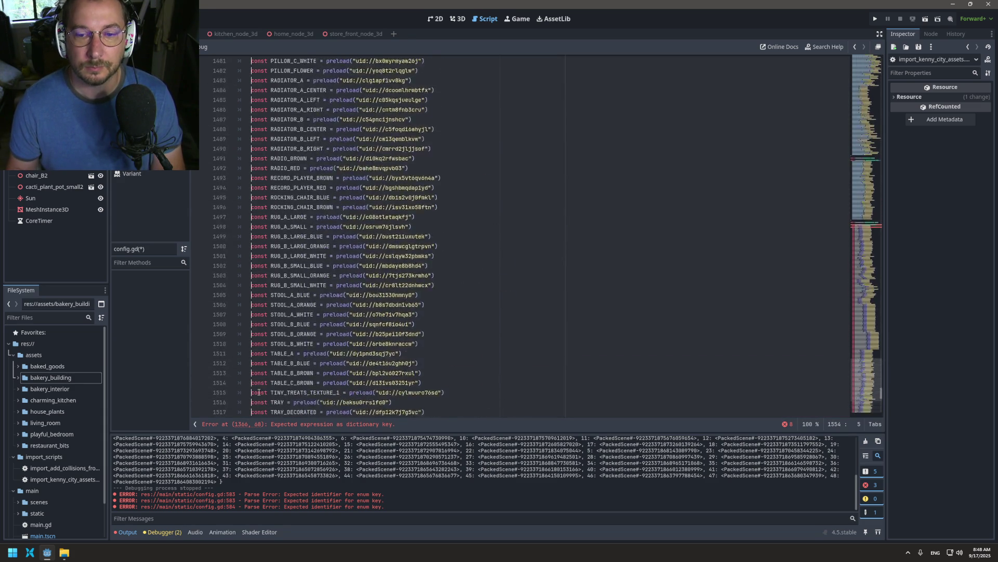
scroll(258, 392, up, 20)
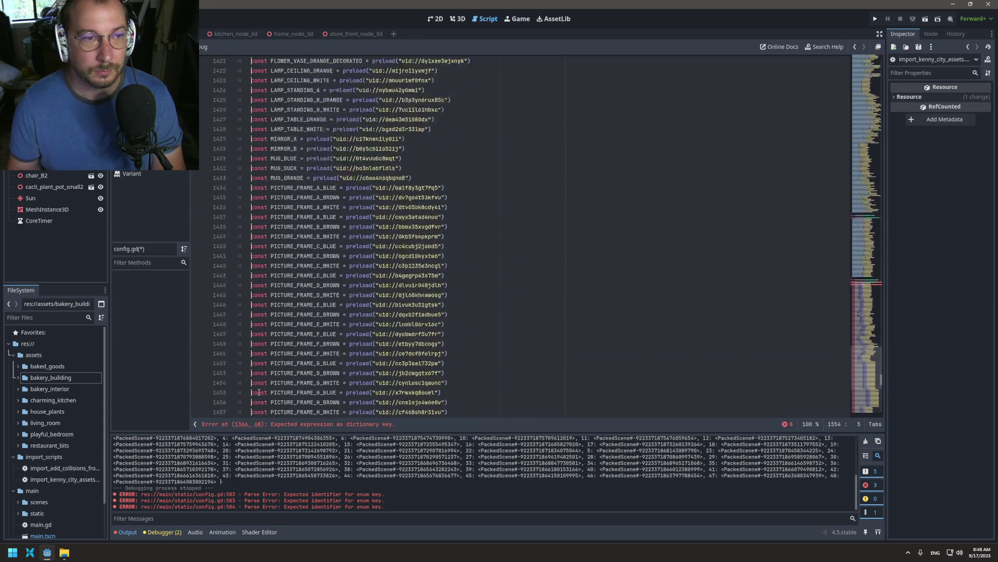
scroll(259, 392, up, 9)
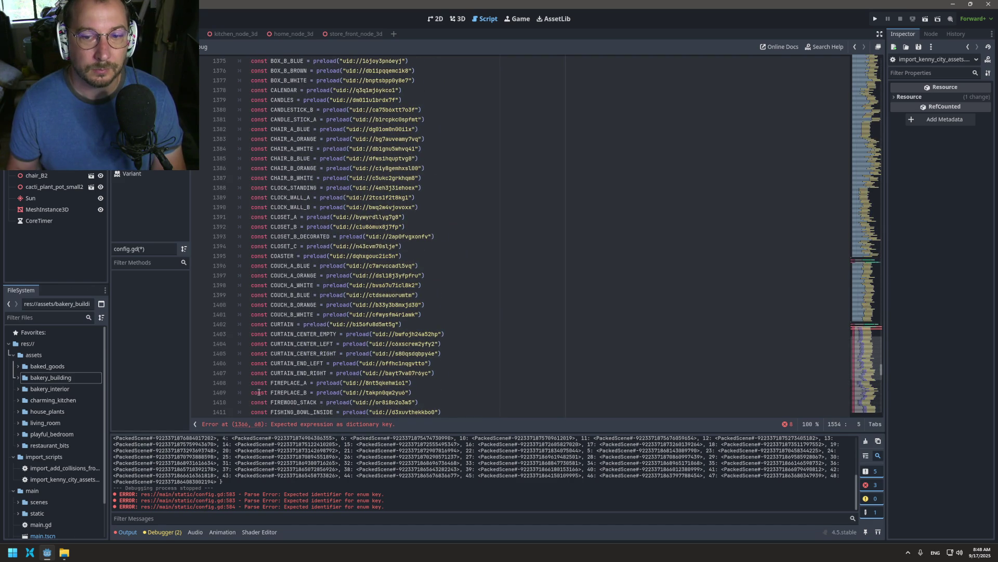
scroll(343, 373, down, 20)
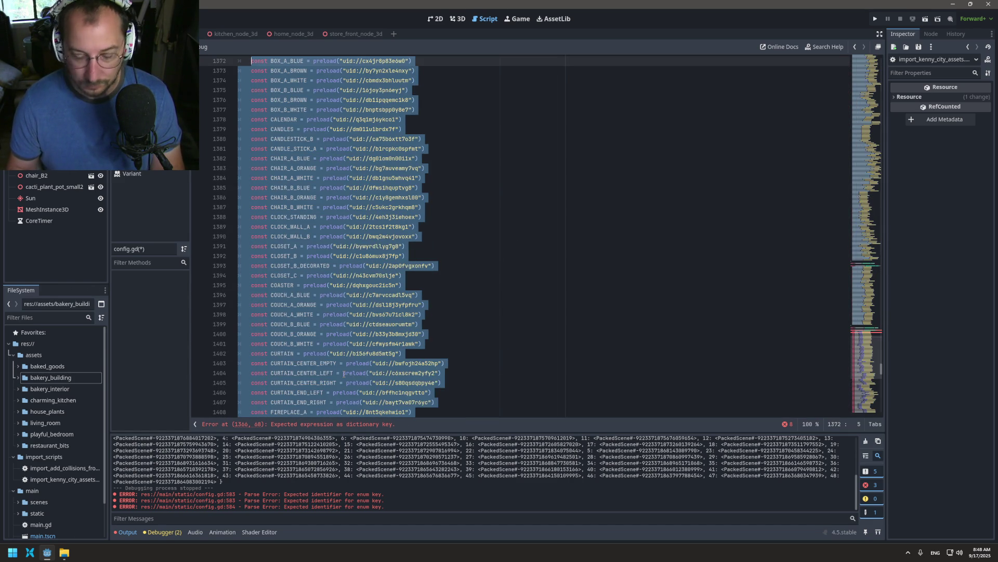
key(Up)
key(Up)
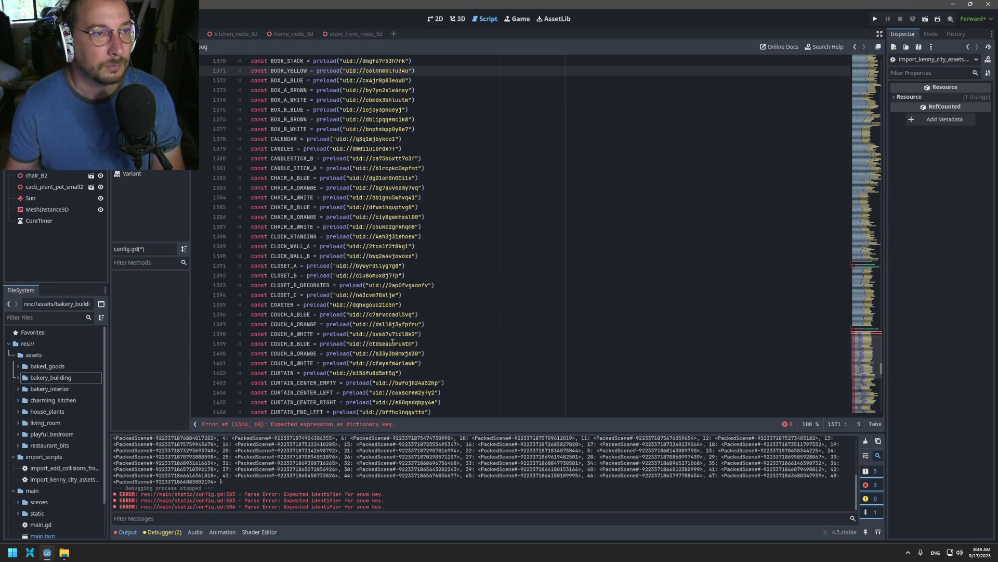
scroll(309, 167, up, 2)
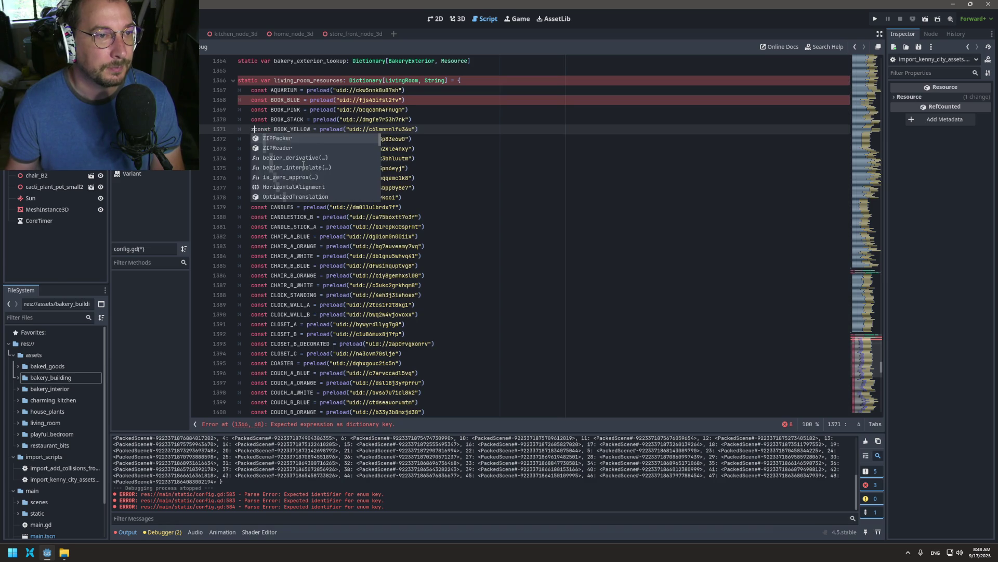
key(ctrl+z)
key(ctrl+z)
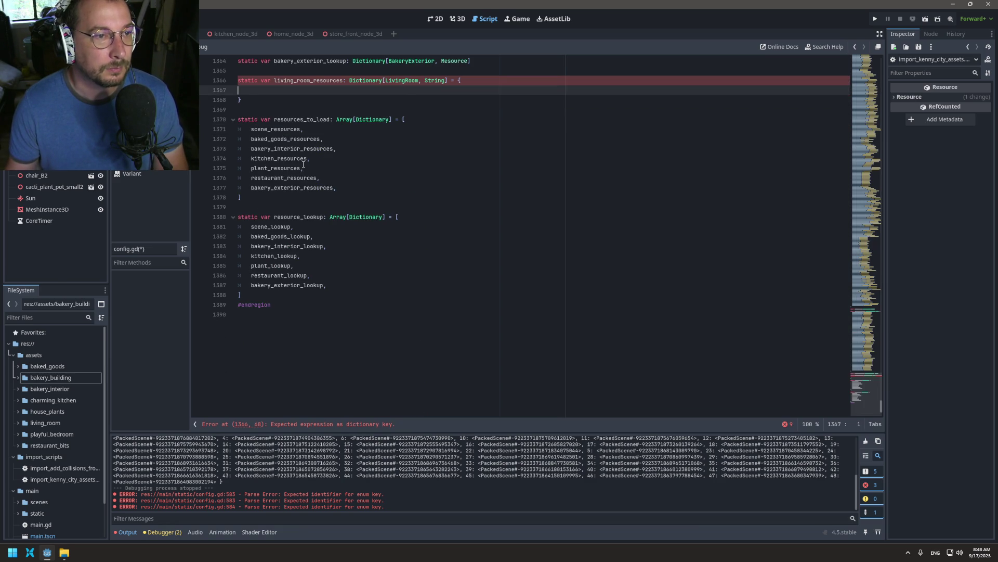
key(ctrl+y)
- Place a caret at the start of every pasted const line for multi-line editing
click(252, 411)
drag(252, 412, 253, 56)
key(shift+alt+Up)
key(shift+alt+Up)
key(shift+alt+Up)
key(shift+alt+Up)
key(shift+alt+Up)
key(shift+alt+Up)
key(shift+alt+Up)
scroll(371, 401, up, 5)
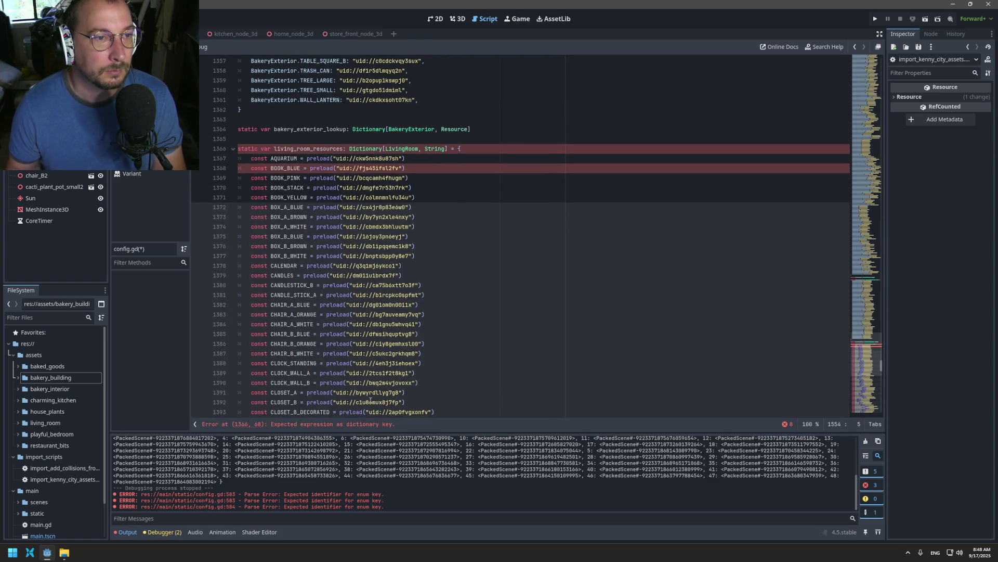
key(shift+End)
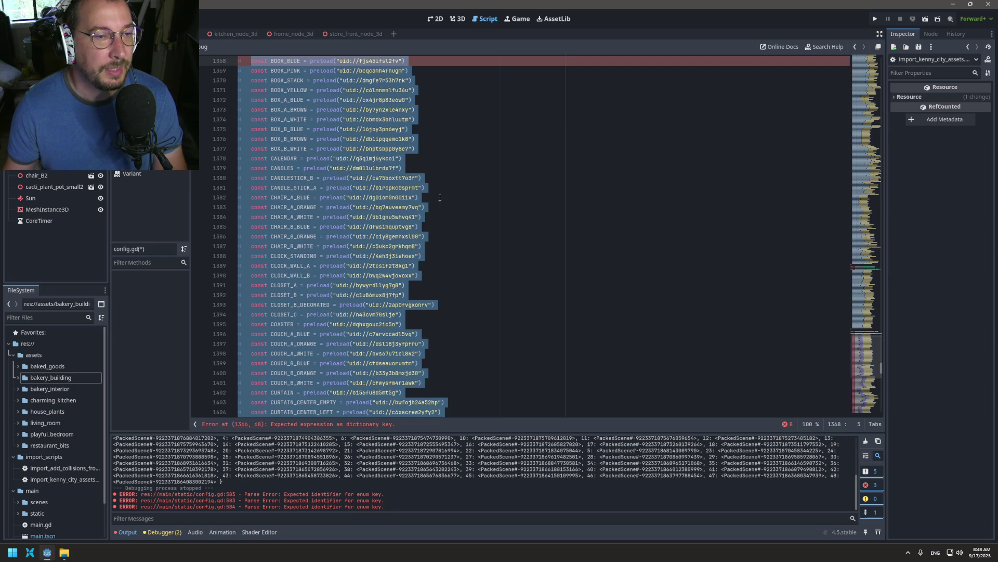
scroll(314, 194, up, 2)
click(245, 103)
key(Down)
key(shift+alt+Down)
key(shift+alt+Down)
key(shift+alt+Down)
key(shift+alt+Down)
key(shift+alt+Down)
key(shift+alt+Down)
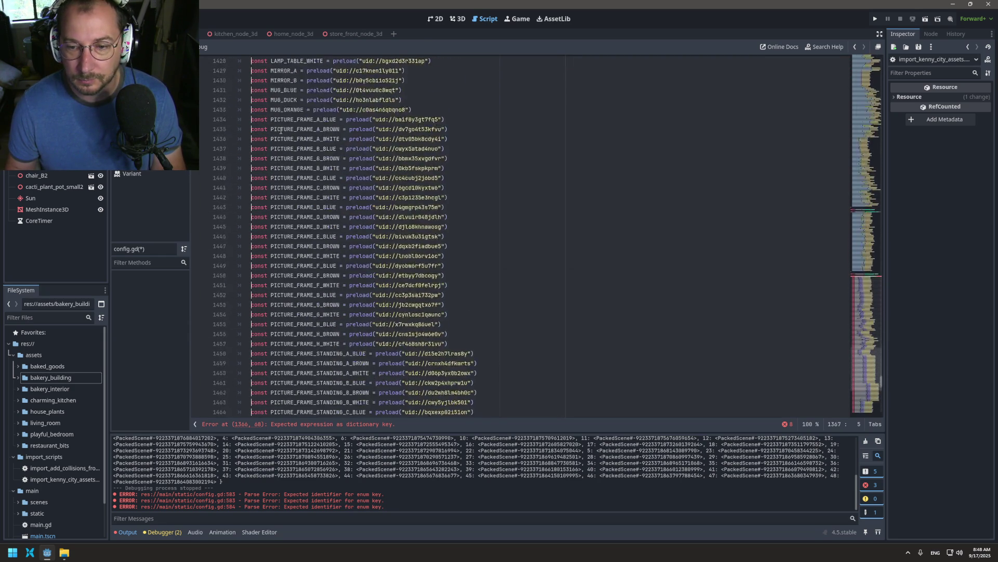
scroll(281, 131, down, 11)
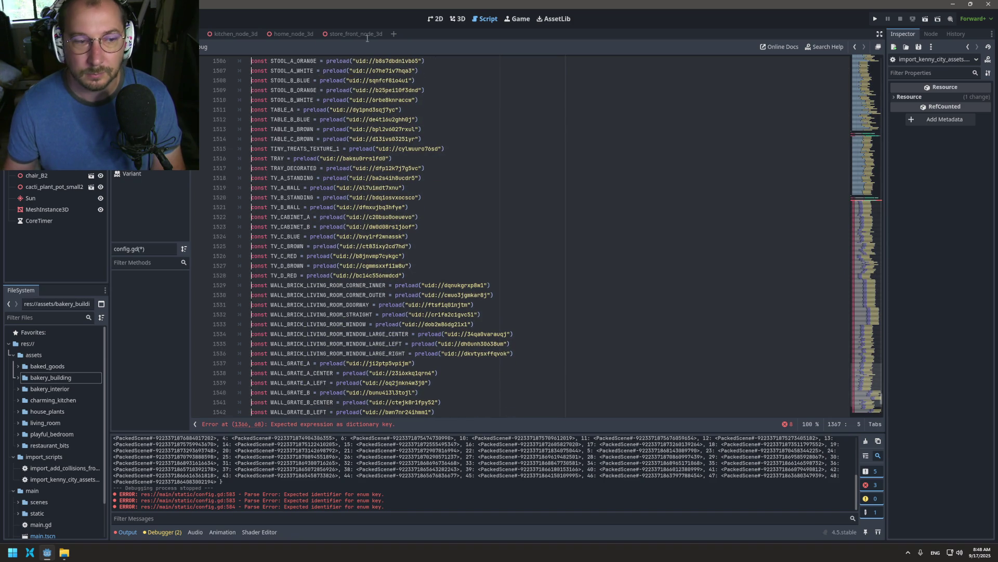
scroll(366, 269, down, 2)
scroll(358, 262, down, 2)
key(Tab)
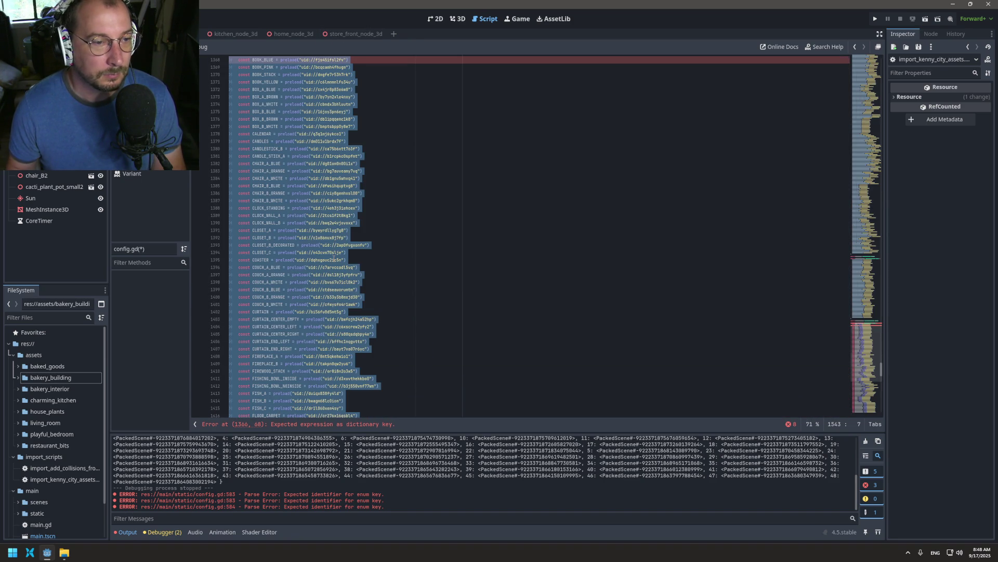
scroll(335, 259, down, 10)
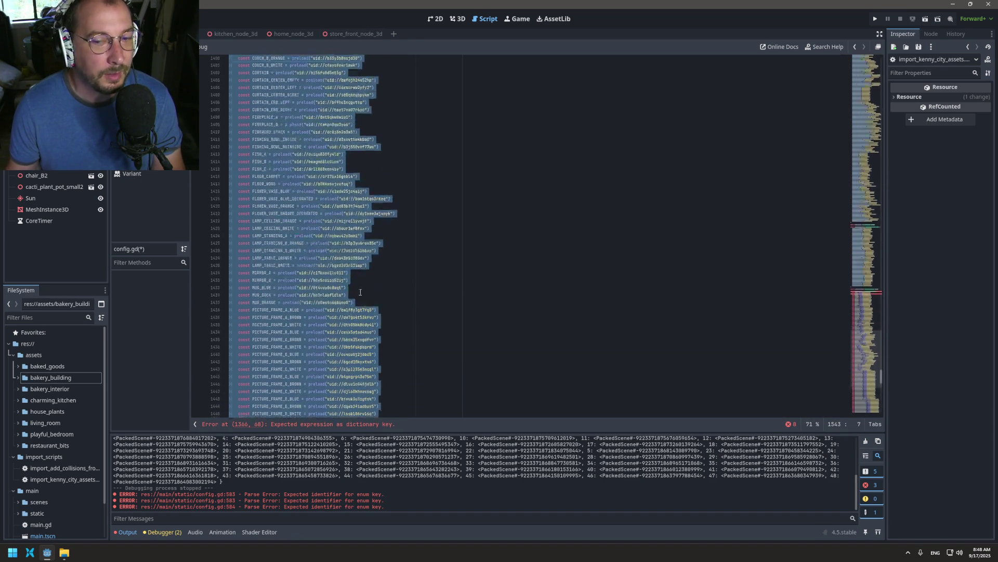
scroll(739, 329, down, 10)
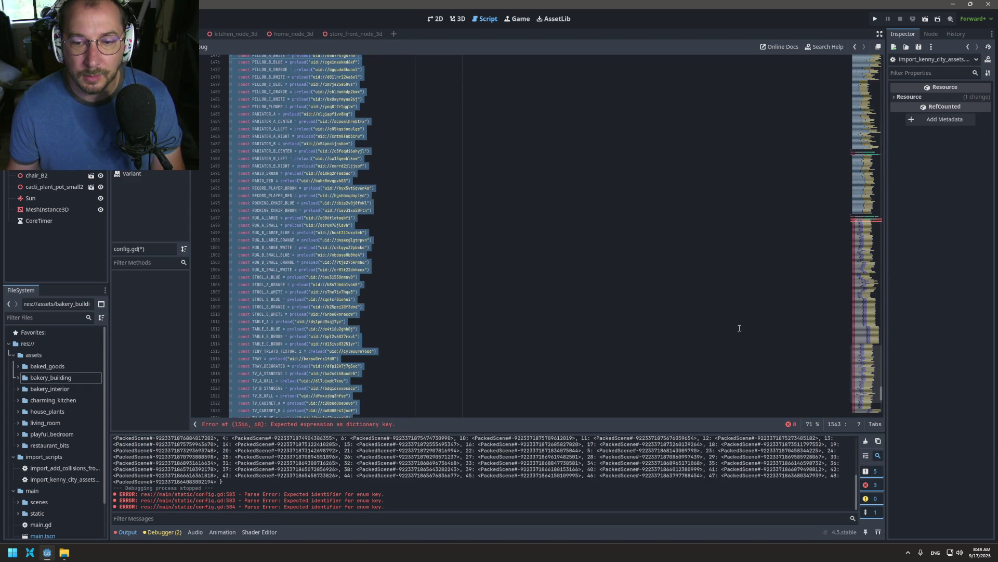
ctrl+scroll(557, 285, down, 4)
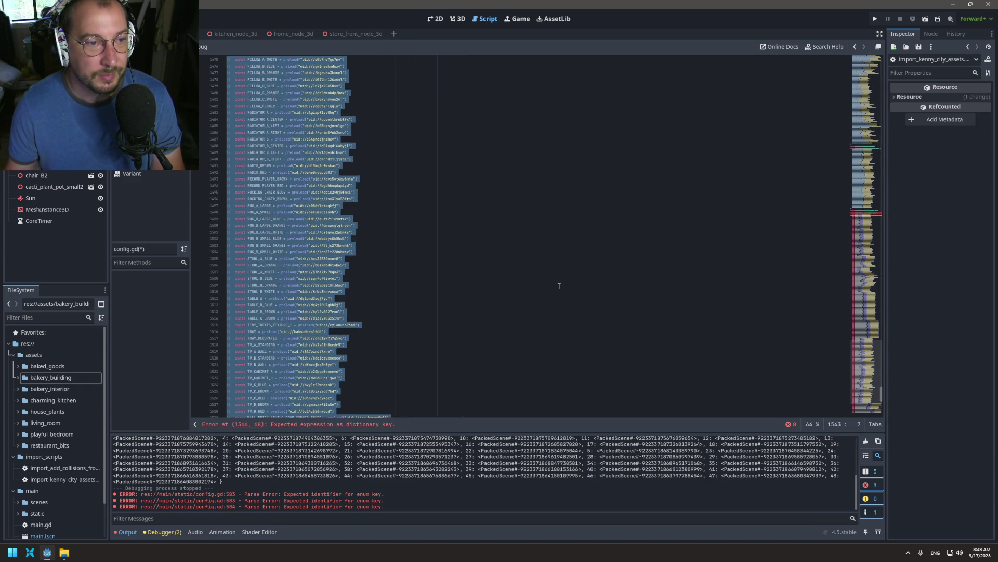
ctrl+scroll(401, 352, down, 3)
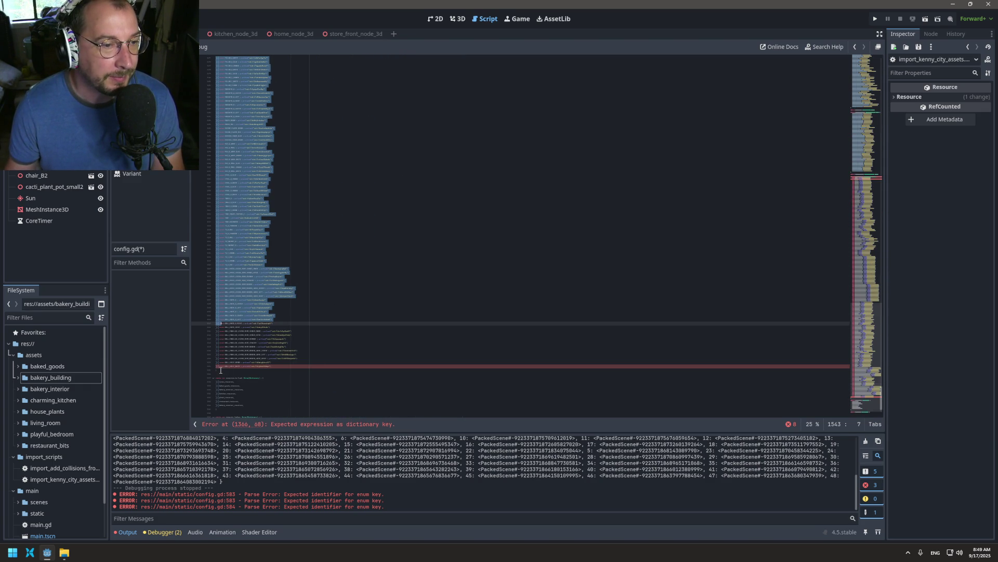
click(219, 365)
key(shift+Up)
key(shift+Up)
key(shift+Up)
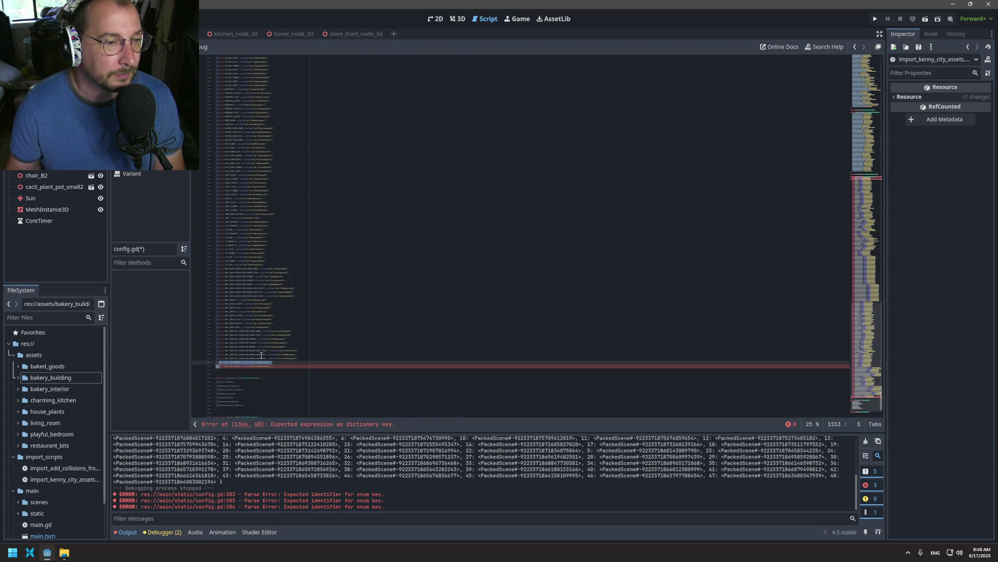
key(Down)
scroll(228, 325, up, 4)
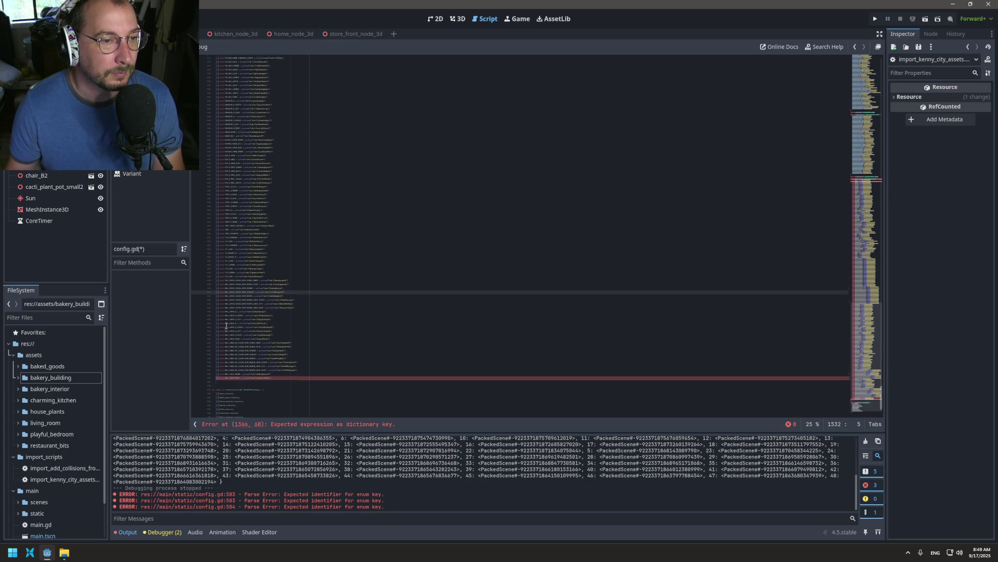
ctrl+scroll(254, 304, up, 6)
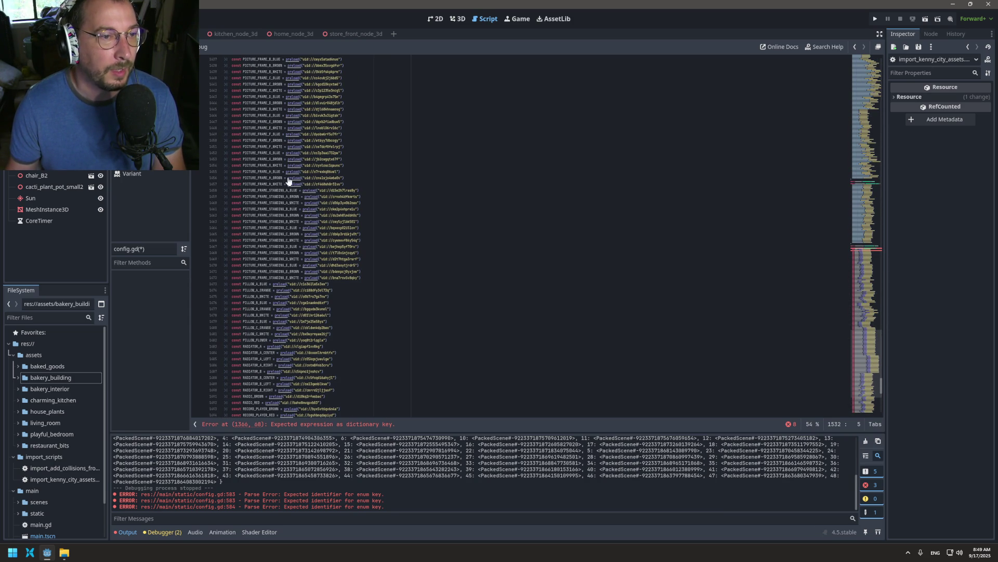
scroll(276, 203, up, 15)
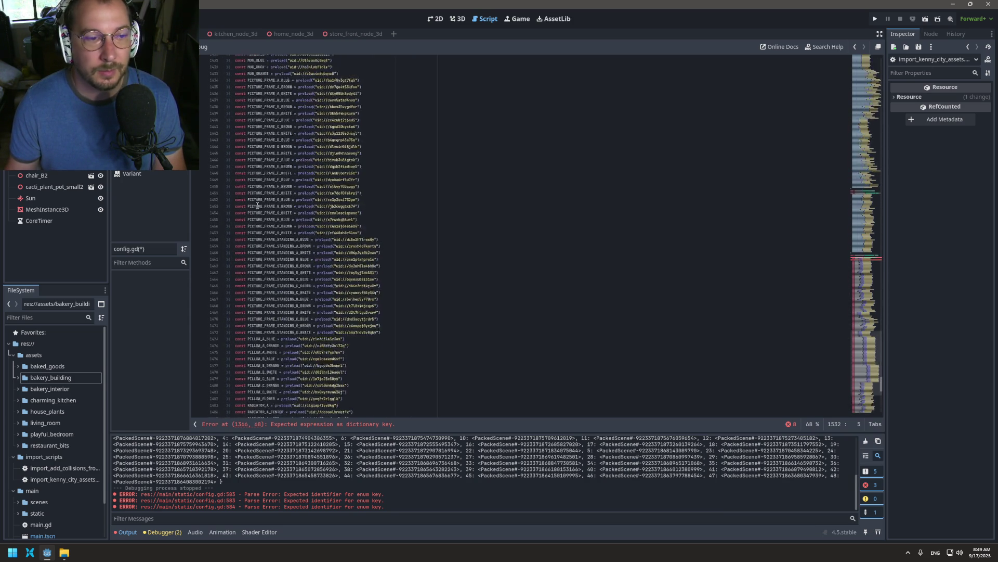
ctrl+scroll(258, 207, up, 2)
scroll(257, 207, up, 6)
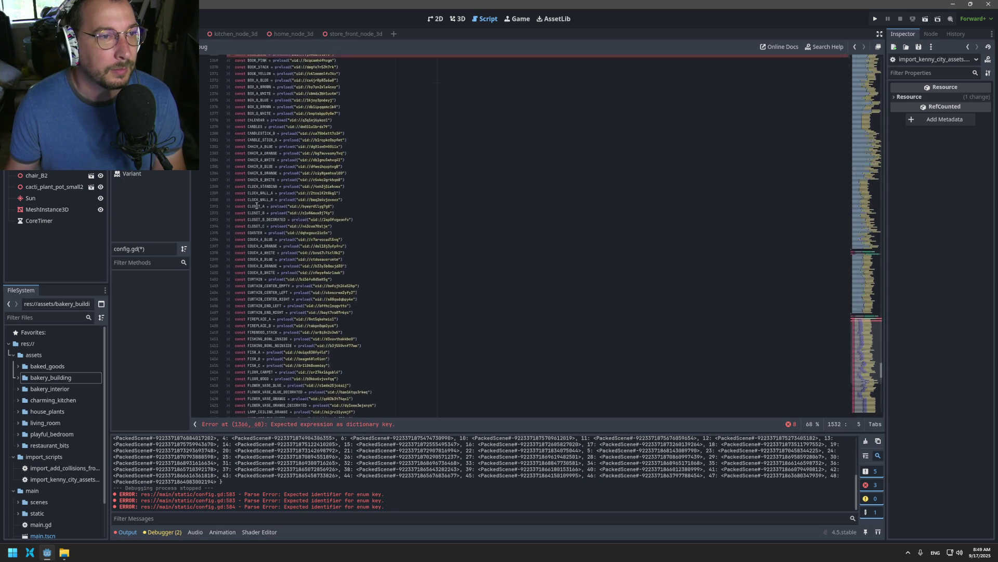
scroll(634, 204, down, 20)
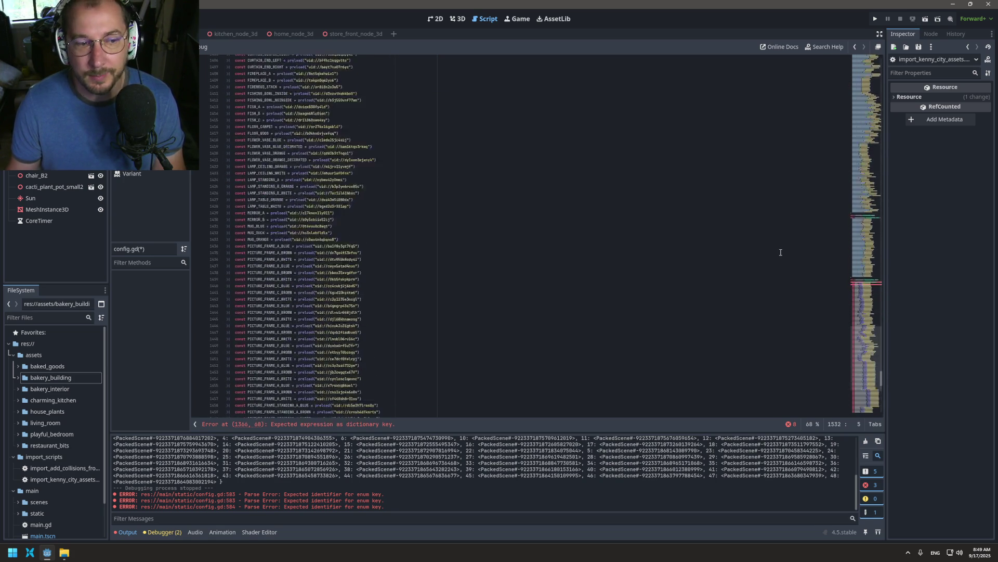
scroll(780, 252, down, 19)
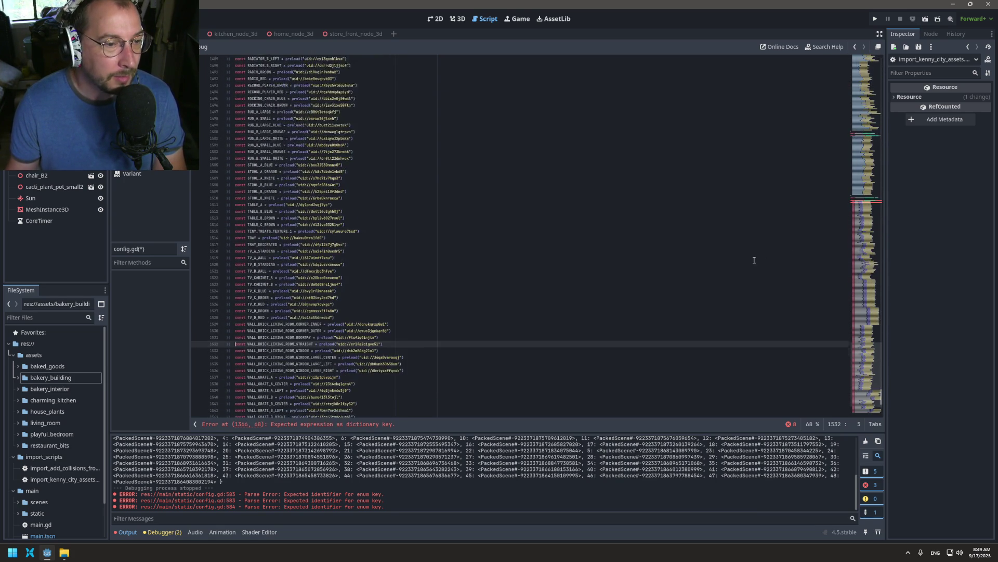
scroll(258, 275, up, 4)
ctrl+scroll(235, 321, up, 1)
ctrl+scroll(266, 328, up, 1)
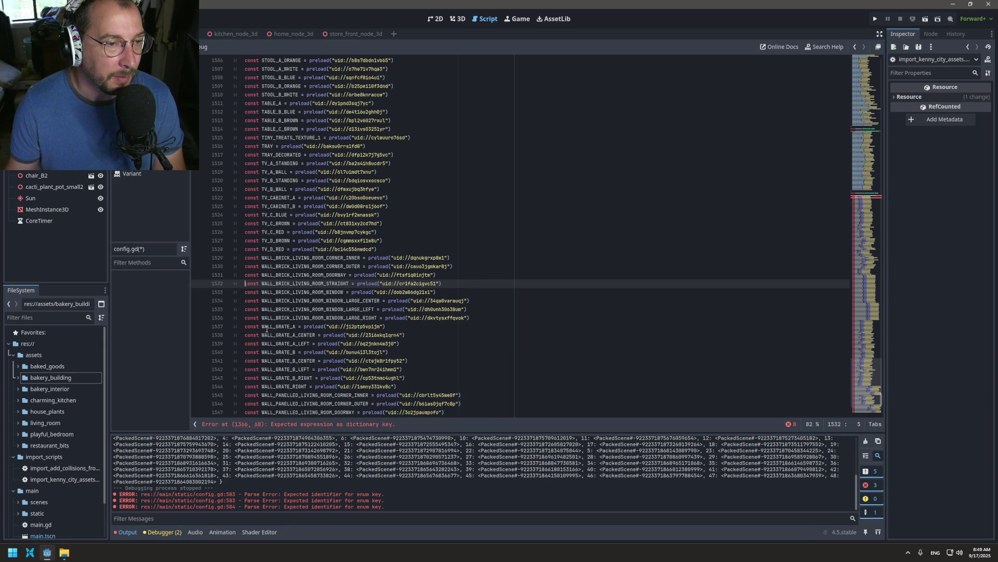
scroll(267, 331, down, 6)
click(244, 321)
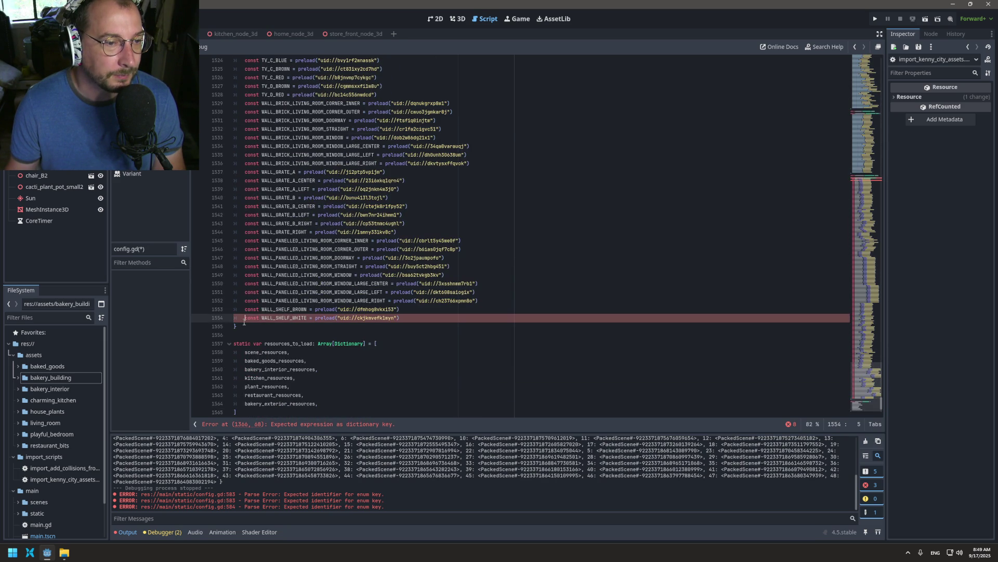
- Try adding carets up the constant lines, then reset to a single caret at line 1367
key(shift+alt+Up)
key(shift+alt+Up)
key(shift+alt+Up)
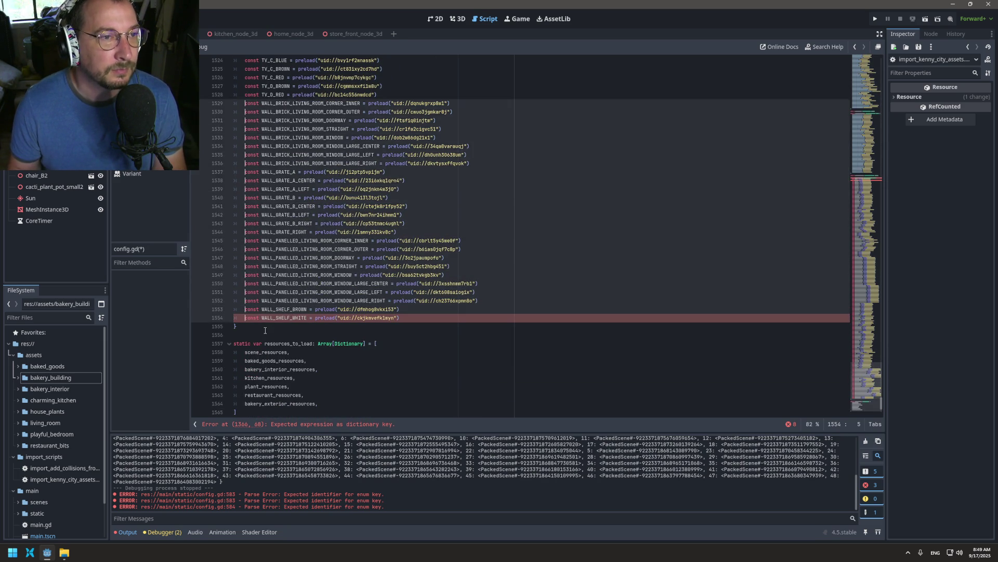
key(shift+alt+Up)
key(shift+alt+Up)
key(shift+alt+Up)
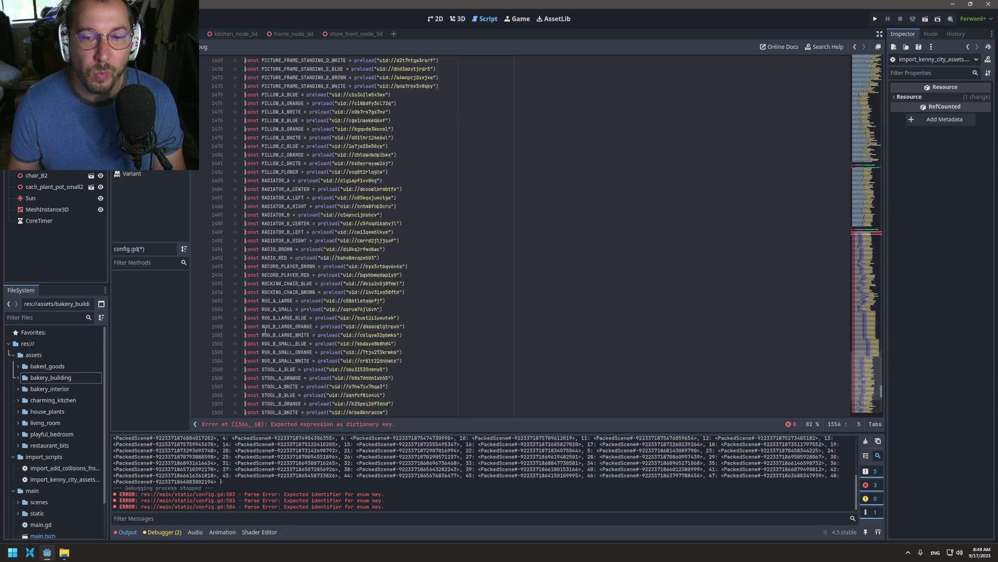
key(shift+alt+Up)
key(shift+alt+Up)
key(shift+alt+Up)
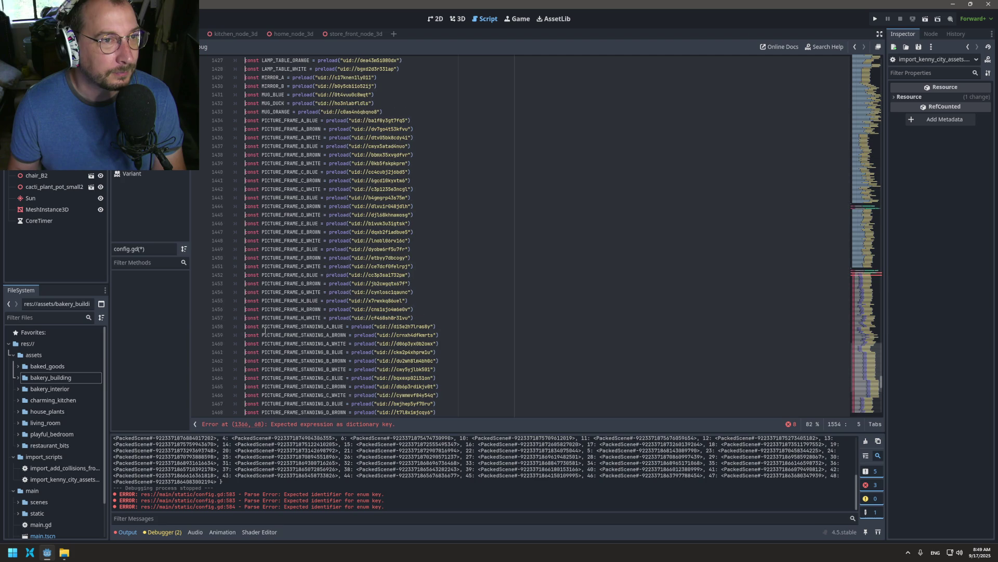
key(shift+alt+Up)
key(shift+alt+Up)
key(shift+alt+Up)
key(shift+alt+Up)
key(shift+alt+Up)
key(shift+alt+Up)
key(shift+alt+Up)
key(shift+alt+Up)
key(shift+alt+Up)
key(shift+alt+Up)
key(shift+alt+Up)
key(shift+alt+Up)
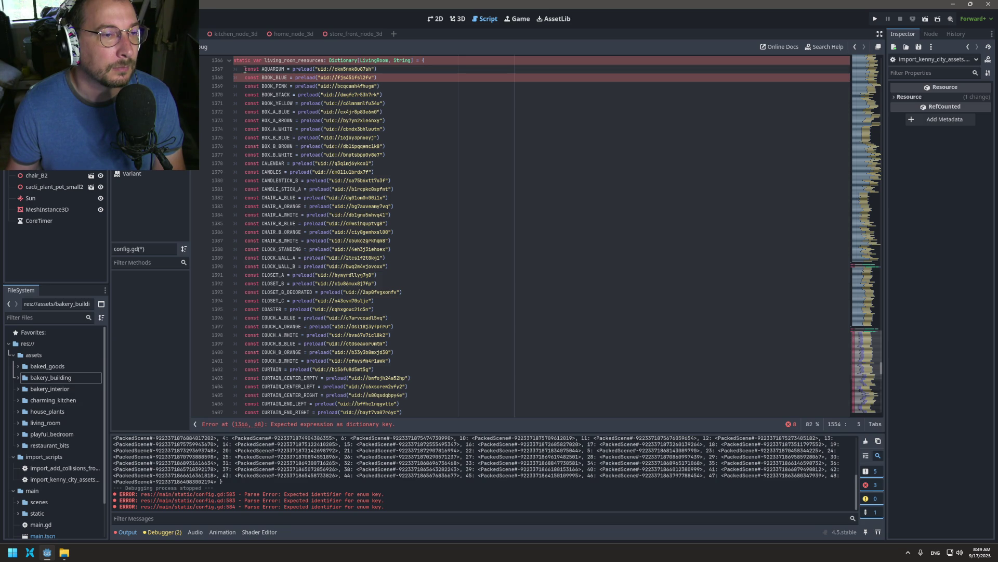
key(Escape)
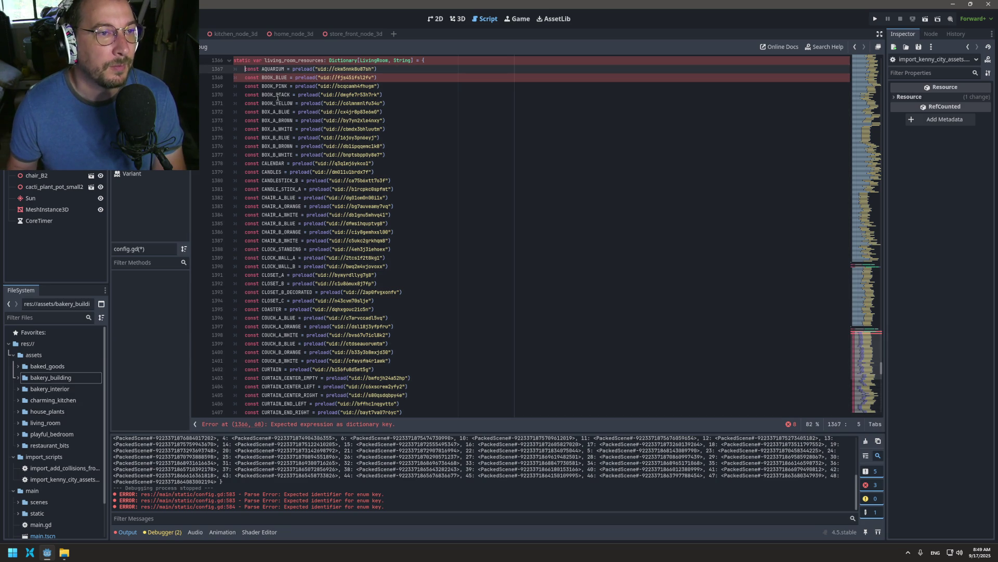
key(shift+Down)
key(shift+Down)
key(shift+Down)
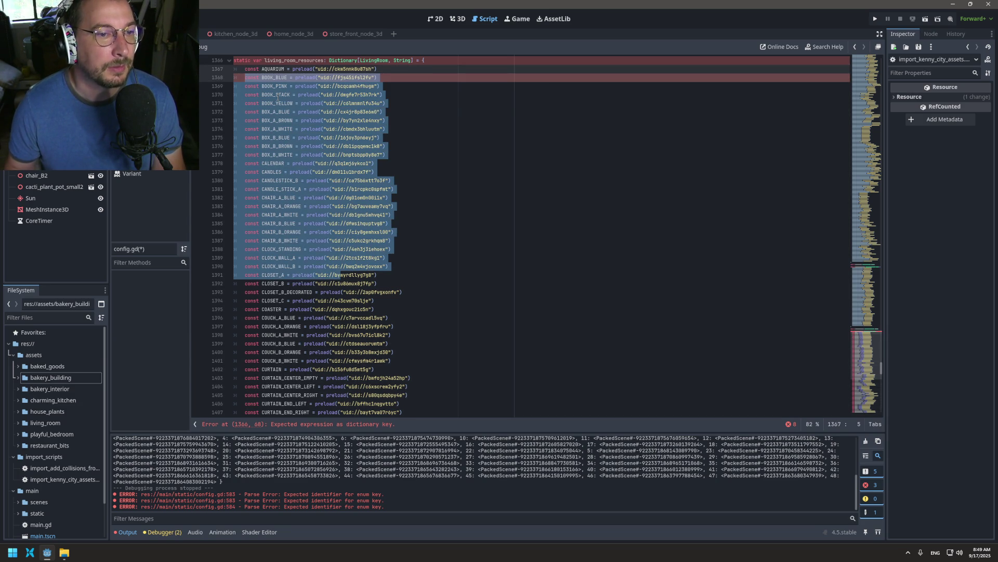
scroll(291, 97, up, 1)
key(Escape)
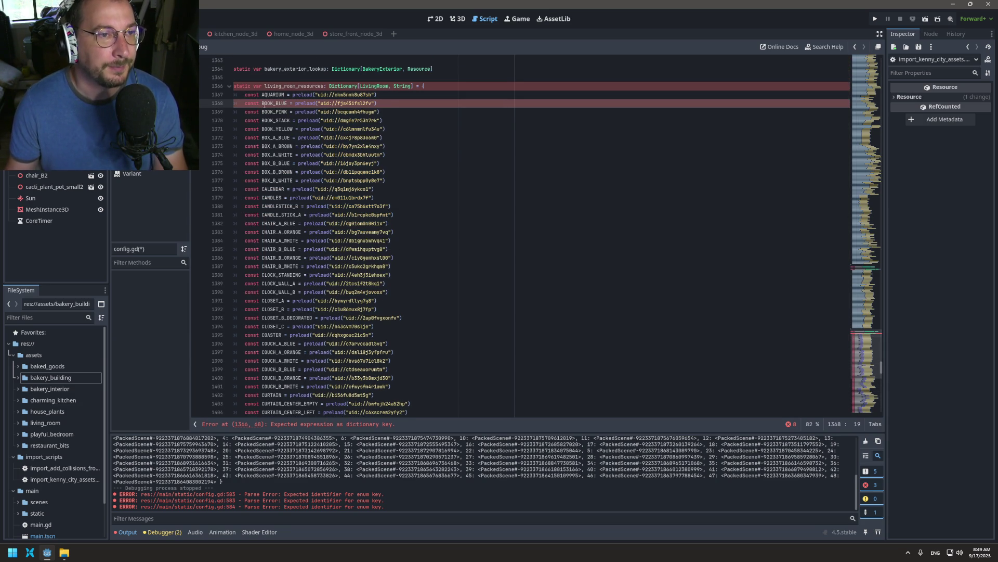
- Put carets on lines 1367–1554 and delete the leading 'const ' from each
key(shift+alt+Down)
key(shift+alt+Down)
key(shift+alt+Down)
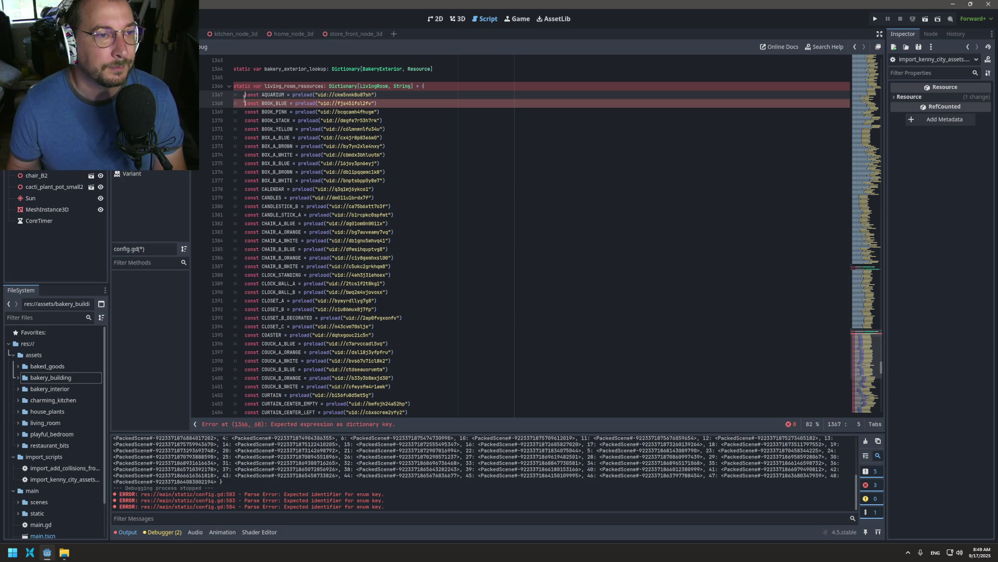
key(shift+alt+Down)
key(shift+alt+Down)
key(shift+alt+Down)
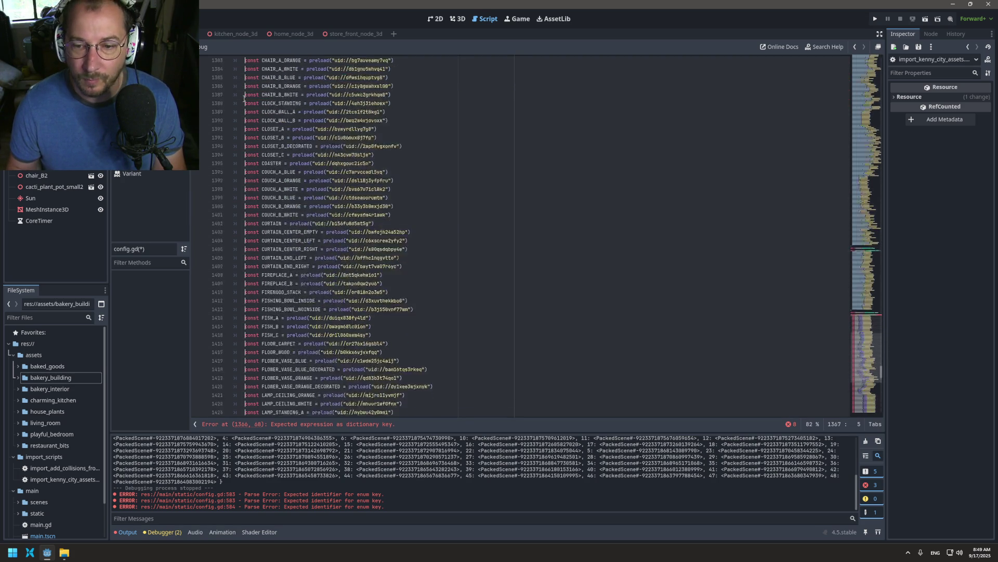
key(shift+alt+Down)
key(shift+alt+Down)
key(shift+alt+Down)
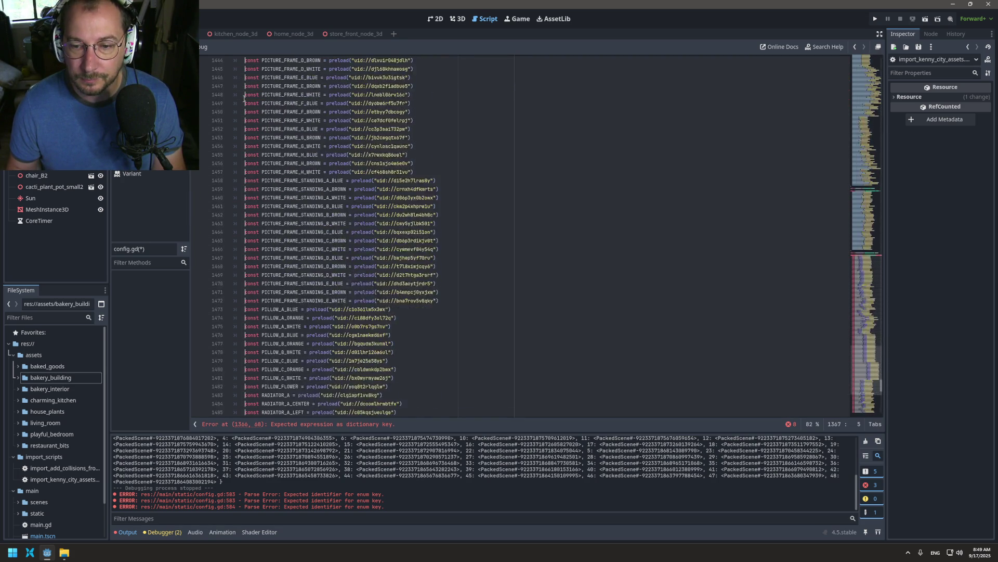
key(shift+alt+Down)
key(shift+alt+Down)
key(shift+alt+Down)
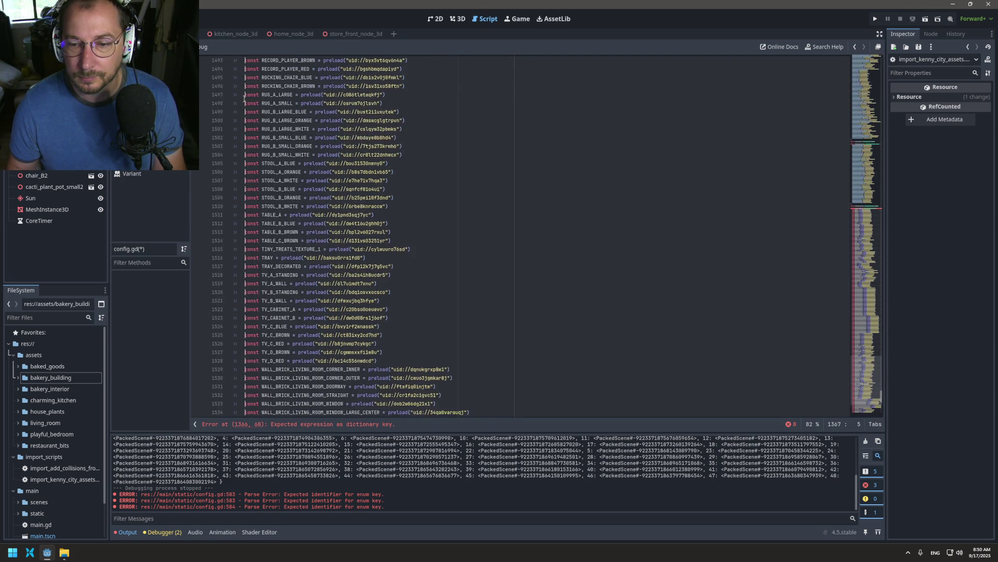
key(shift+alt+Down)
key(shift+alt+Down)
key(shift+alt+Down)
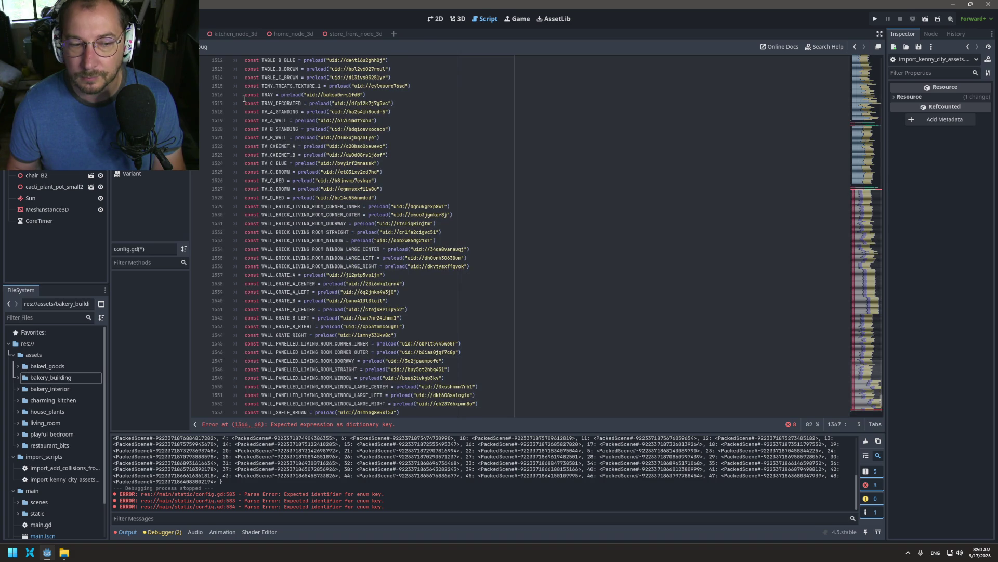
scroll(280, 331, down, 2)
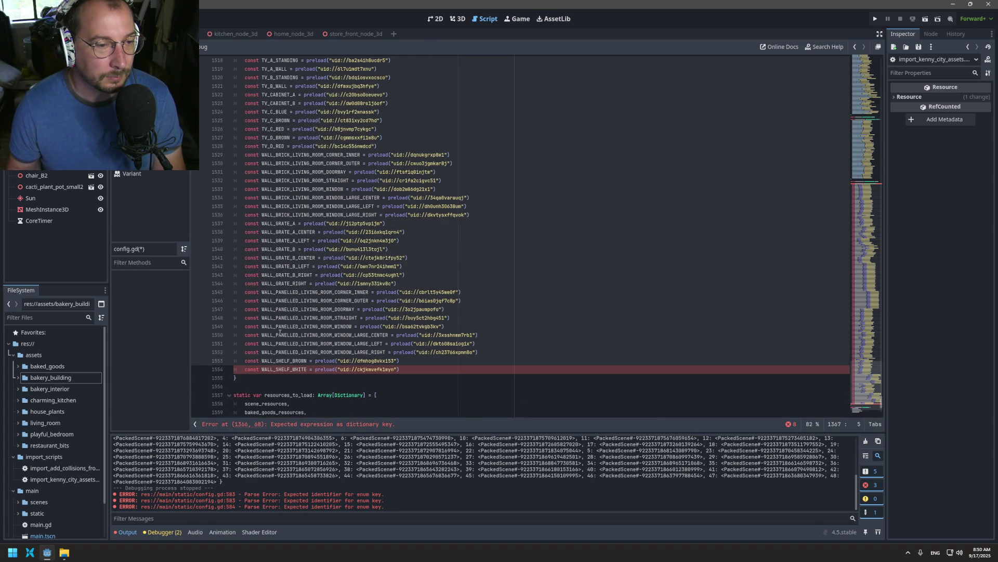
key(shift+alt+Down)
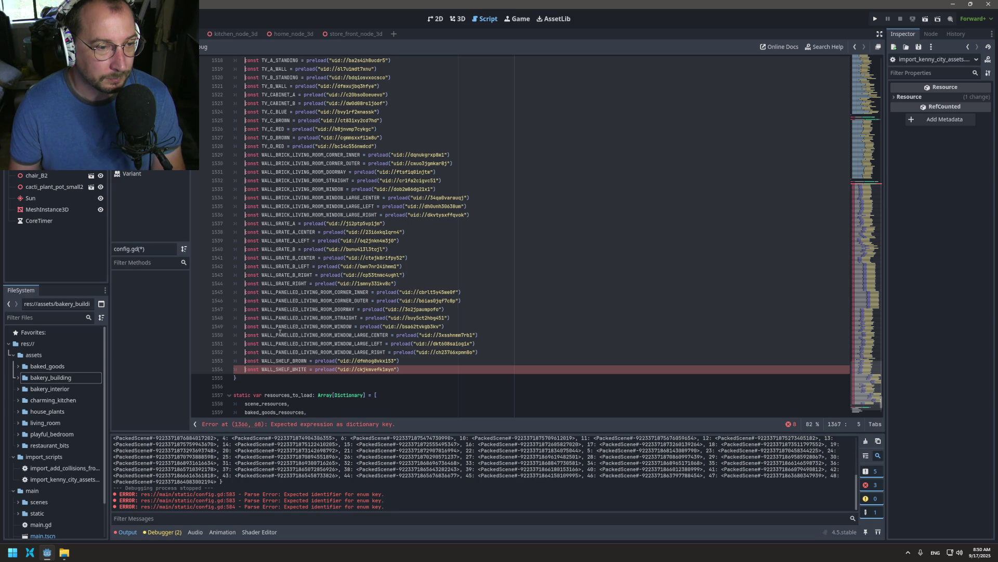
key(Delete)
key(Delete)
key(Delete)
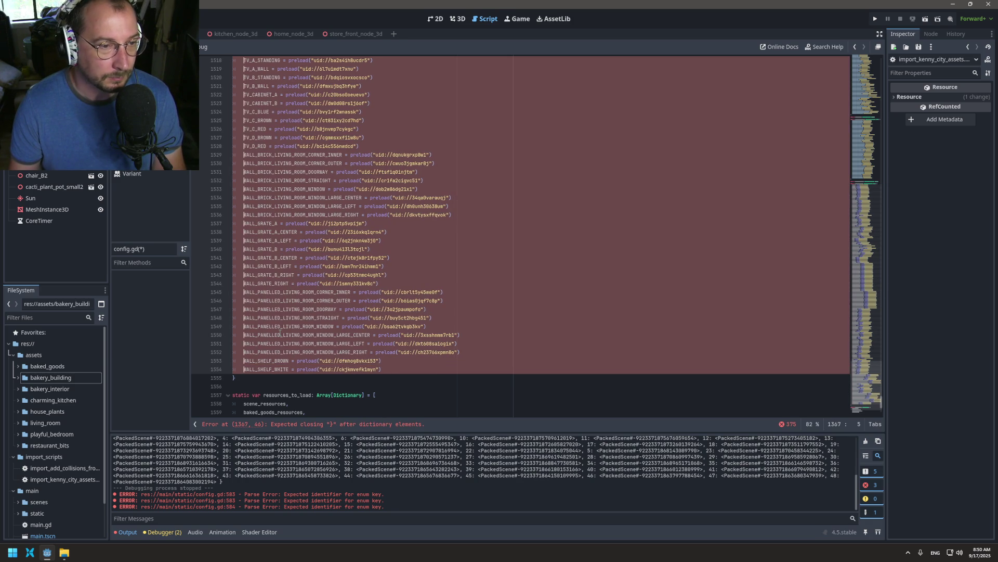
- Rewrite every NAME = preload(uid) line as LivingRoom.NAME: uid, removing '= preload' and the parentheses
key(ctrl+Right)
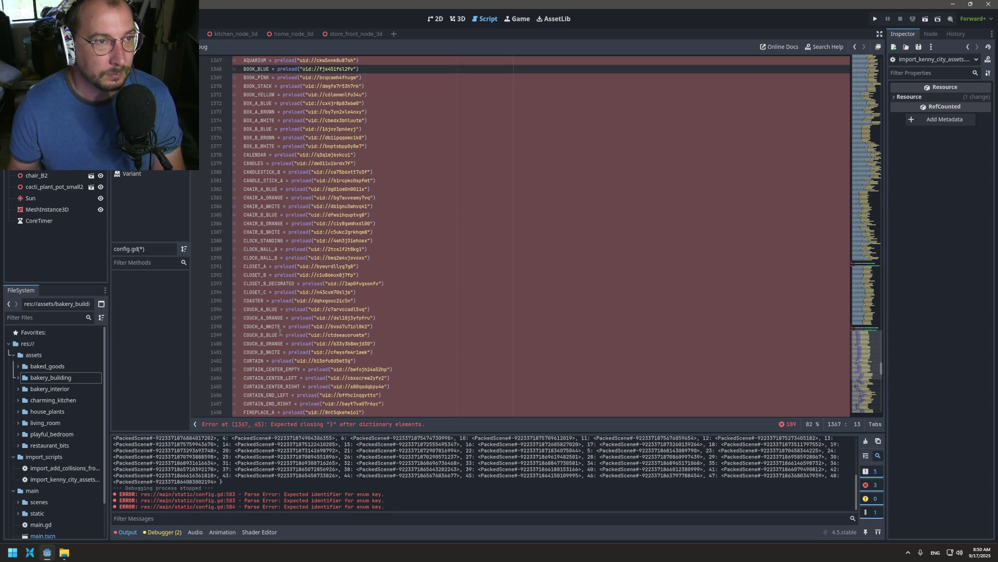
text(:)
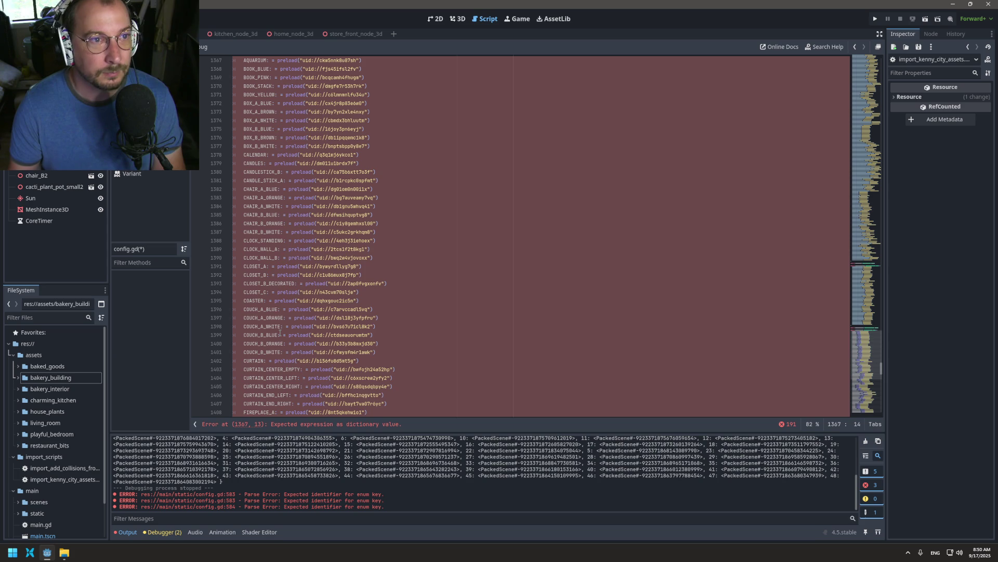
key(ctrl+Delete)
key(ctrl+Delete)
key(Delete)
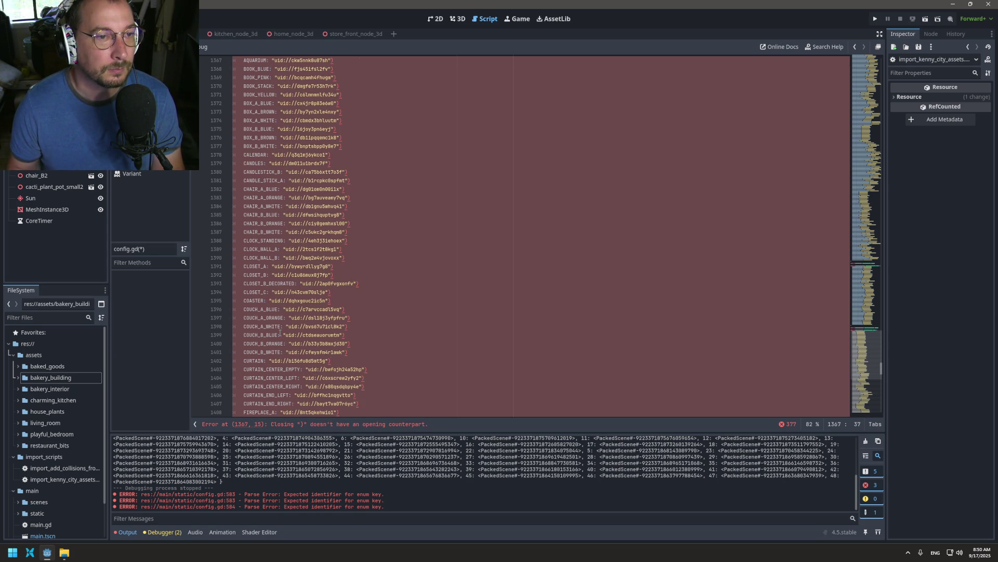
key(End)
key(BackSpace)
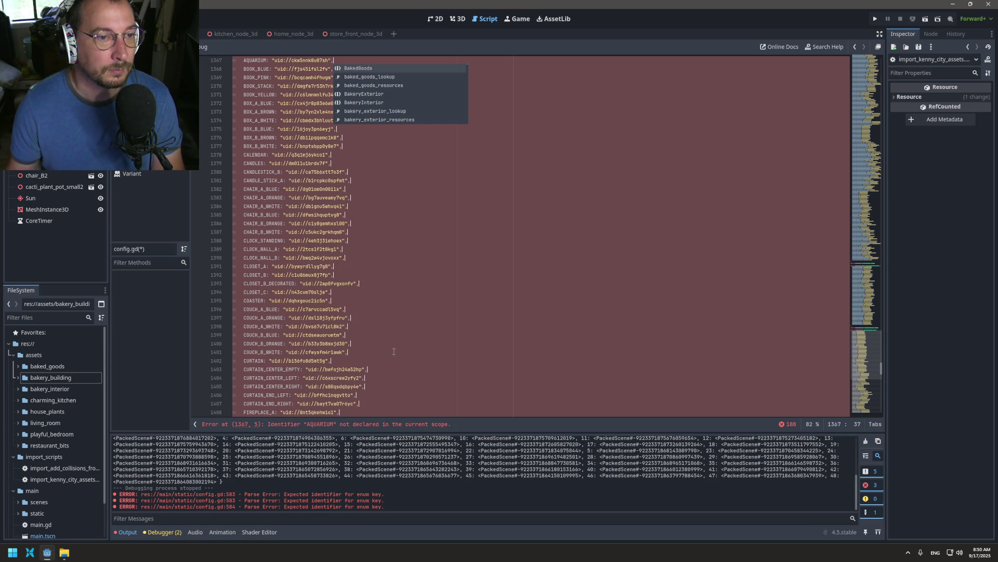
scroll(424, 303, up, 3)
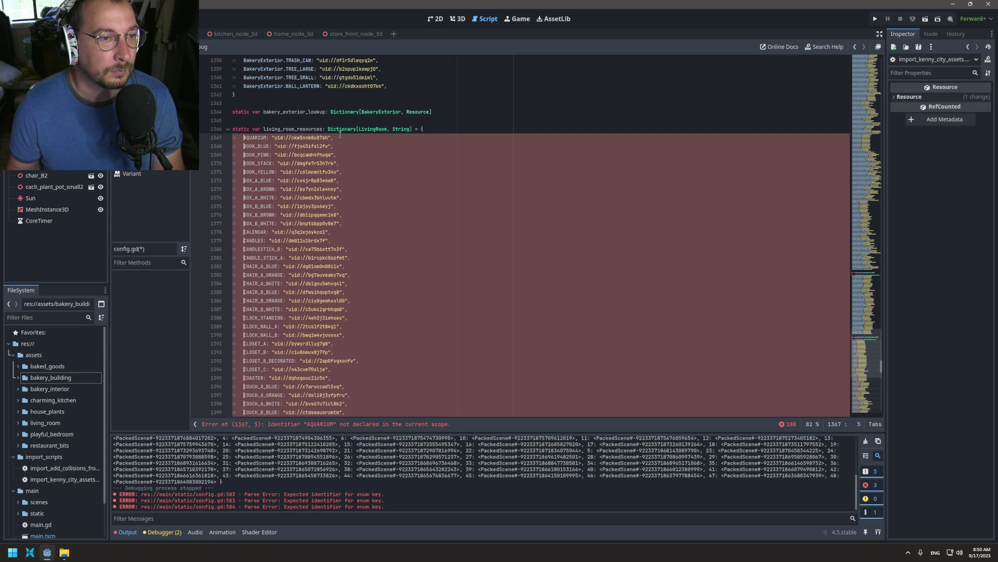
text(LivingR)
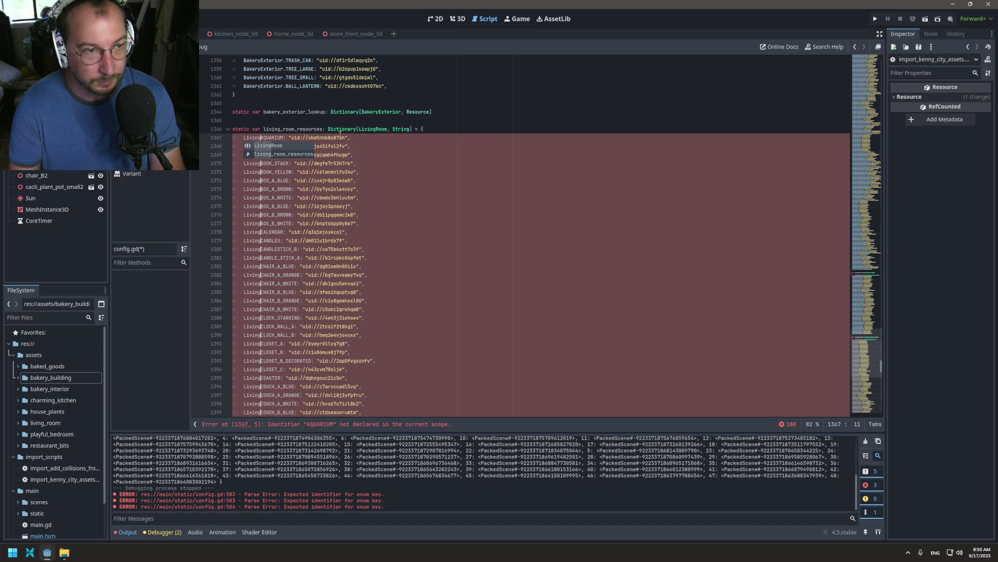
text(oom.)
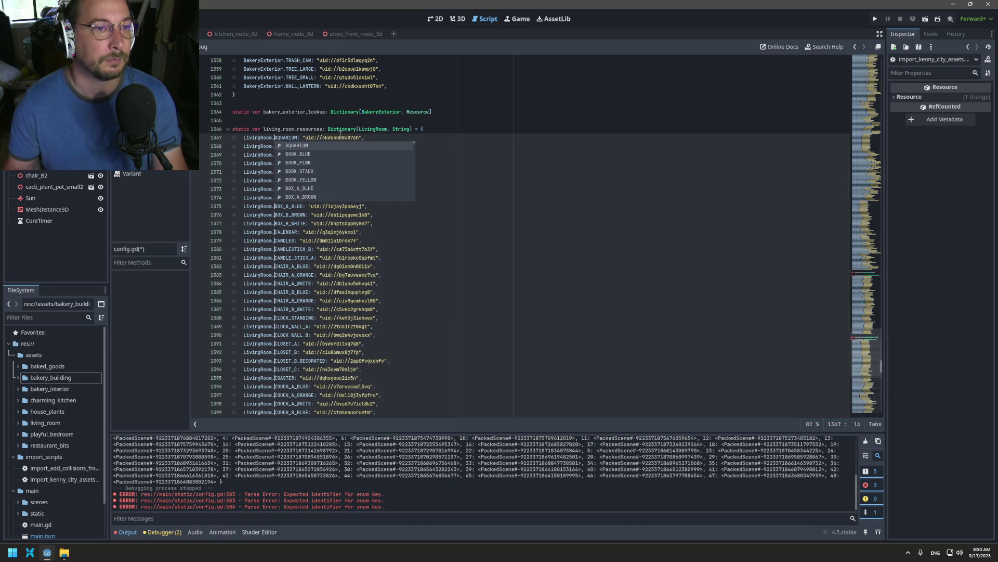
key(Escape)
click(361, 146)
- Save, then declare 'static var living_room_lookup: Dictionary[LivingRoom, Resource]' after the living room dictionary
key(ctrl+s)
scroll(345, 213, down, 15)
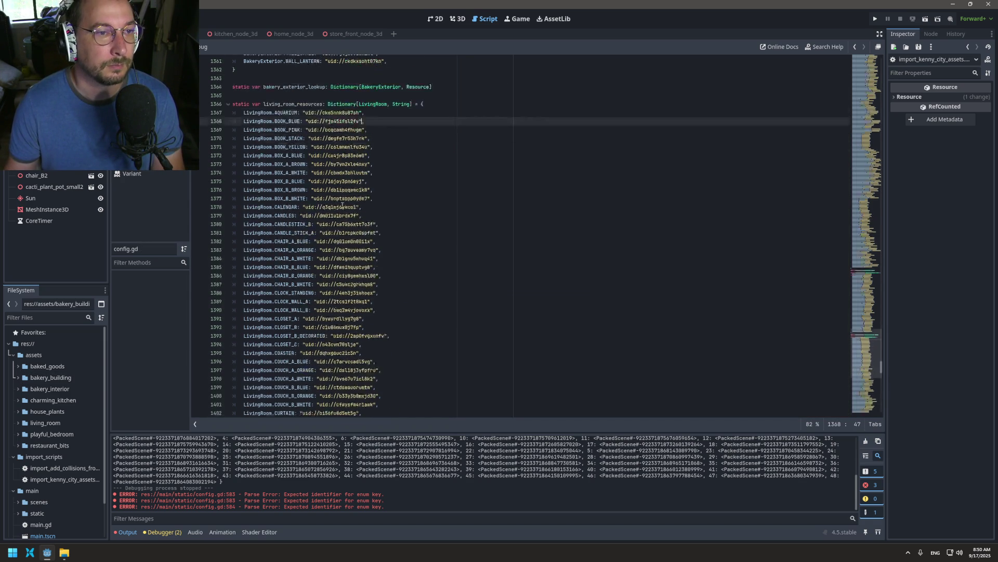
scroll(345, 212, down, 20)
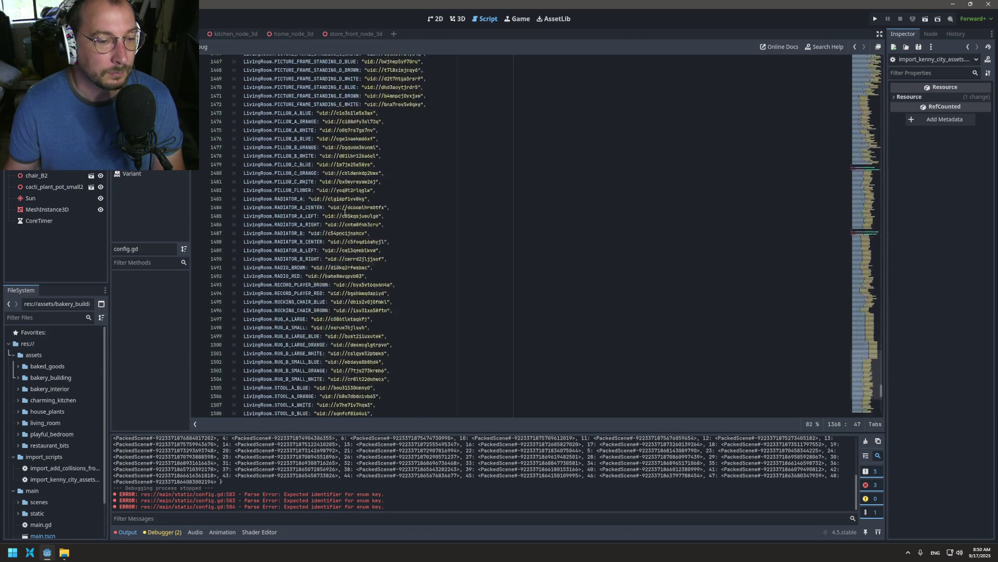
scroll(340, 215, down, 5)
click(290, 222)
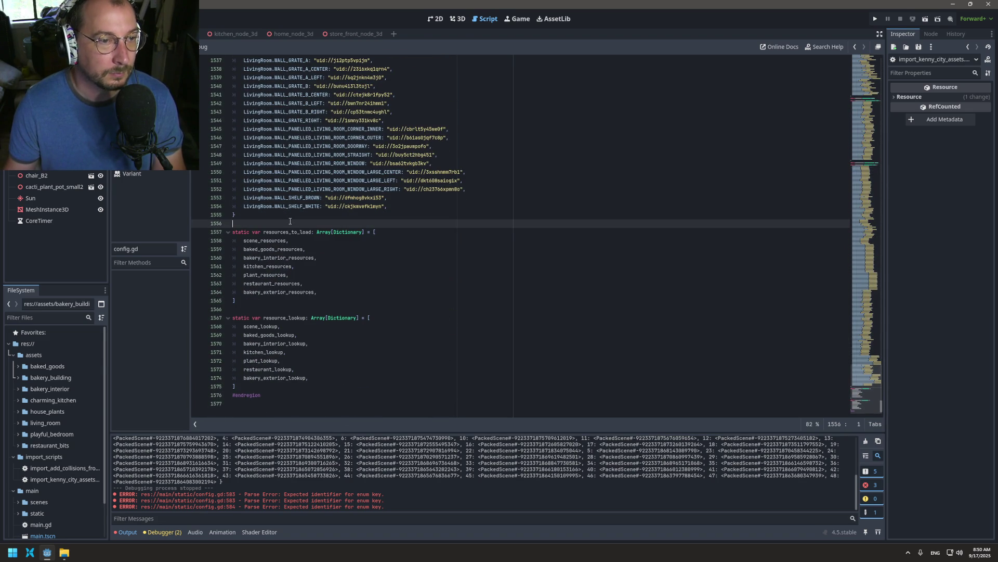
key(Return)
text(static var living_room_lookup: Dictionary)
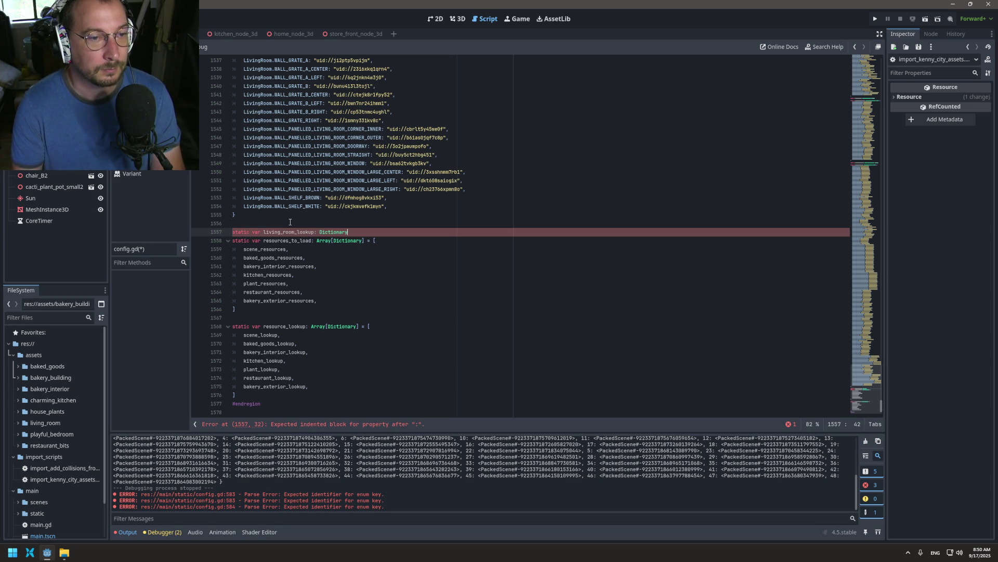
text([Liv)
key(Return)
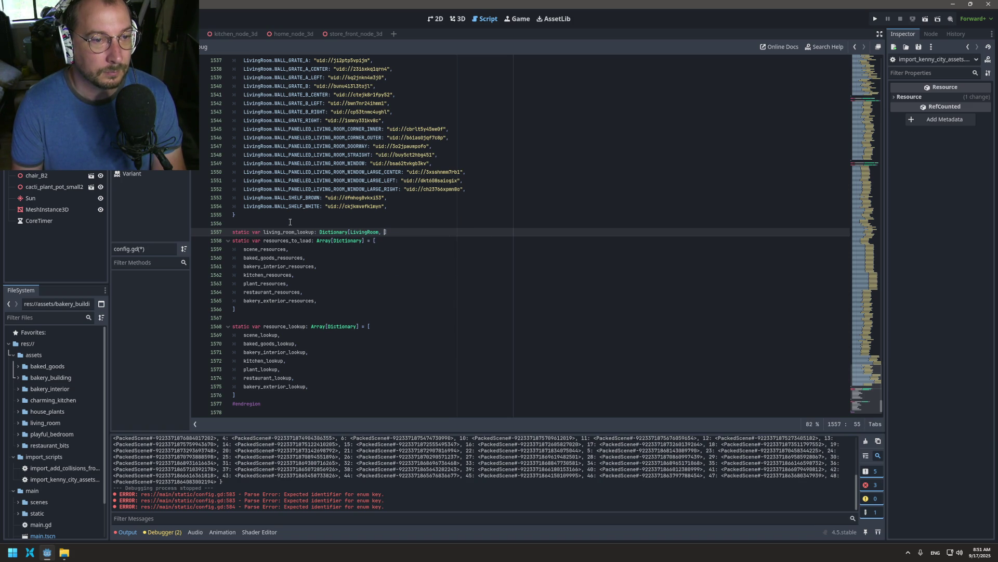
text(Rr)
key(BackSpace)
text(esour)
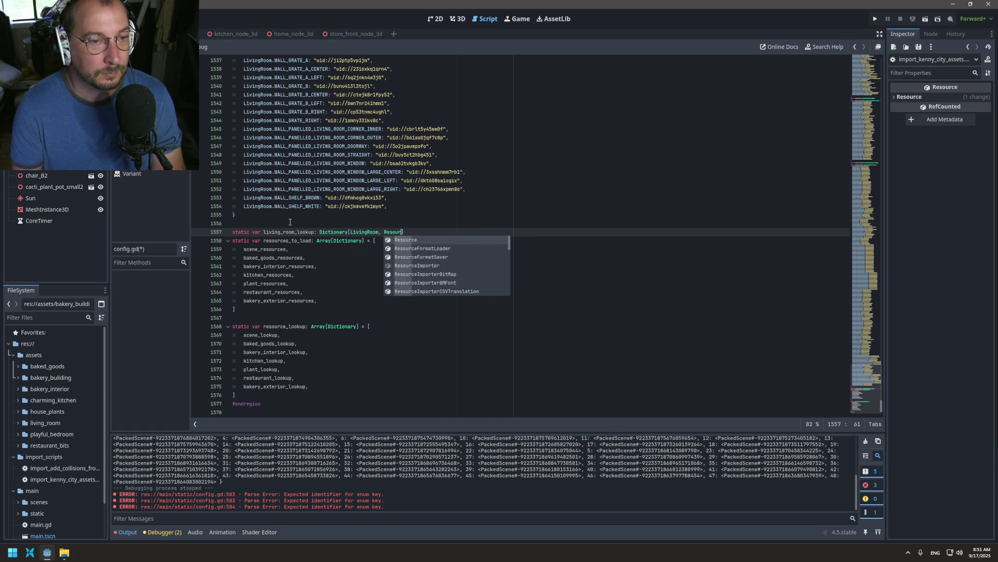
key(Return)
key(End)
key(Return)
- Append the new living room entries to the resource_lookup and resources_to_load arrays
click(283, 232)
double_click(283, 231)
key(ctrl+c)
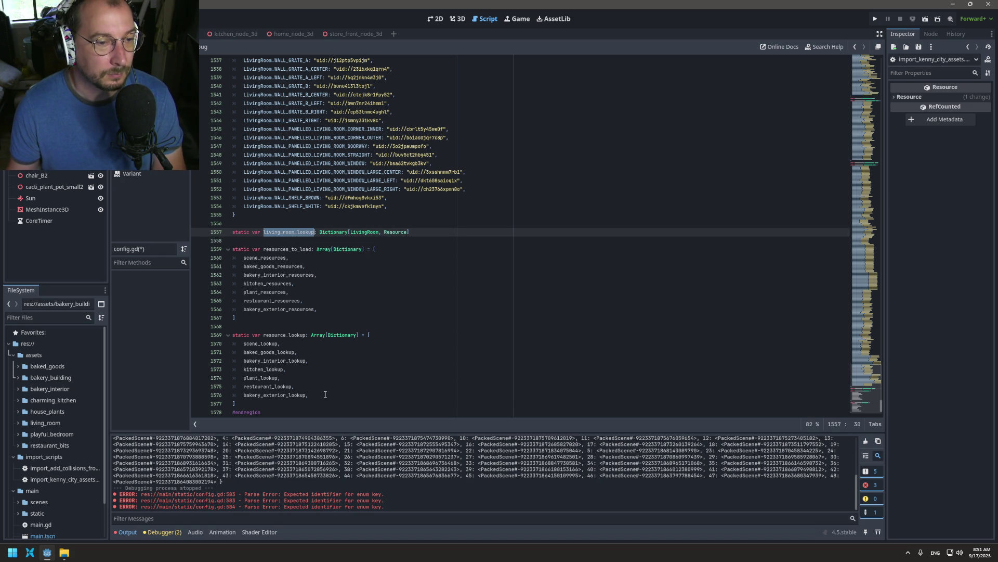
click(325, 394)
key(Return)
key(ctrl+v)
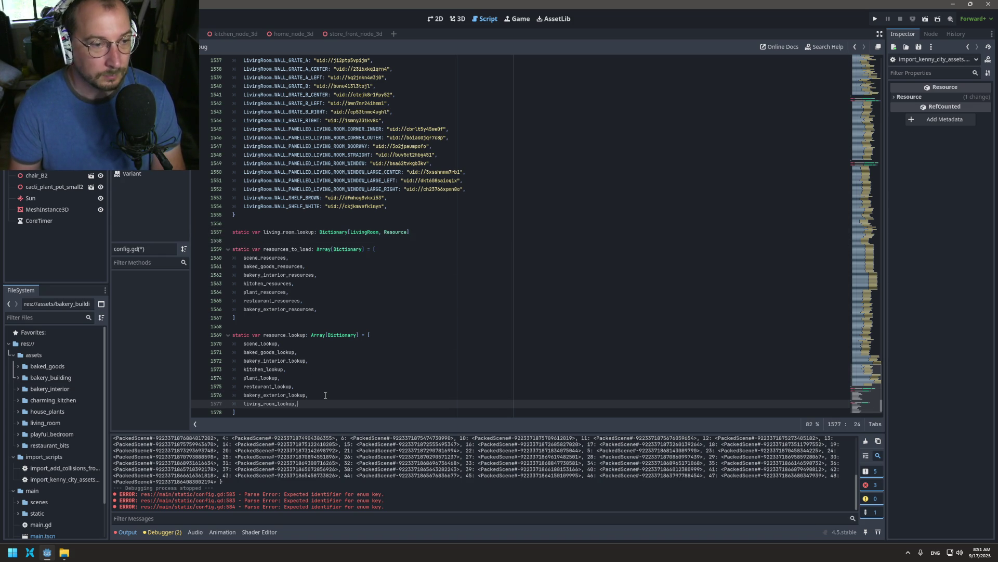
click(326, 309)
key(Return)
key(ctrl+v)
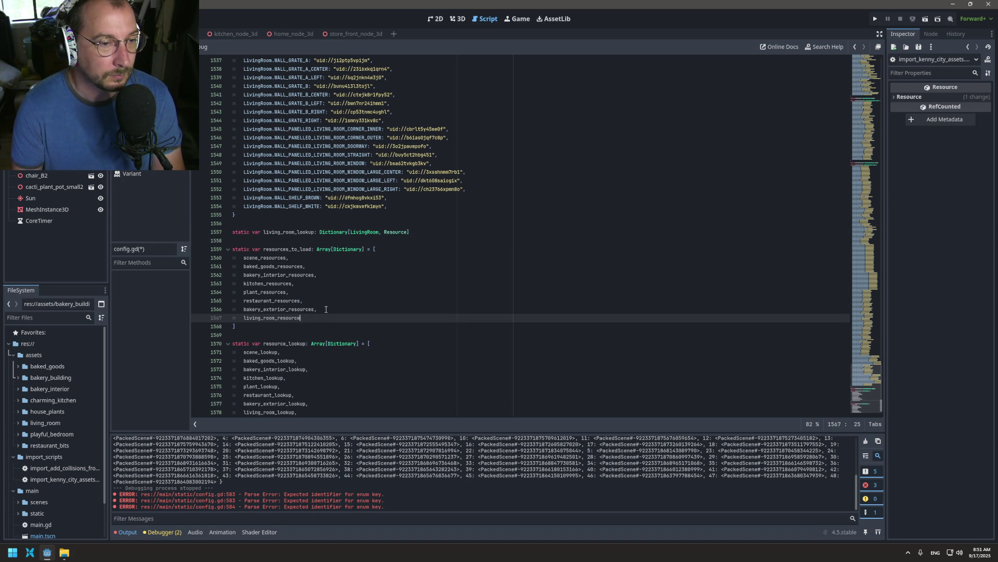
- Save config.gd and run the game with F5, then return to resources_to_load
key(ctrl+s)
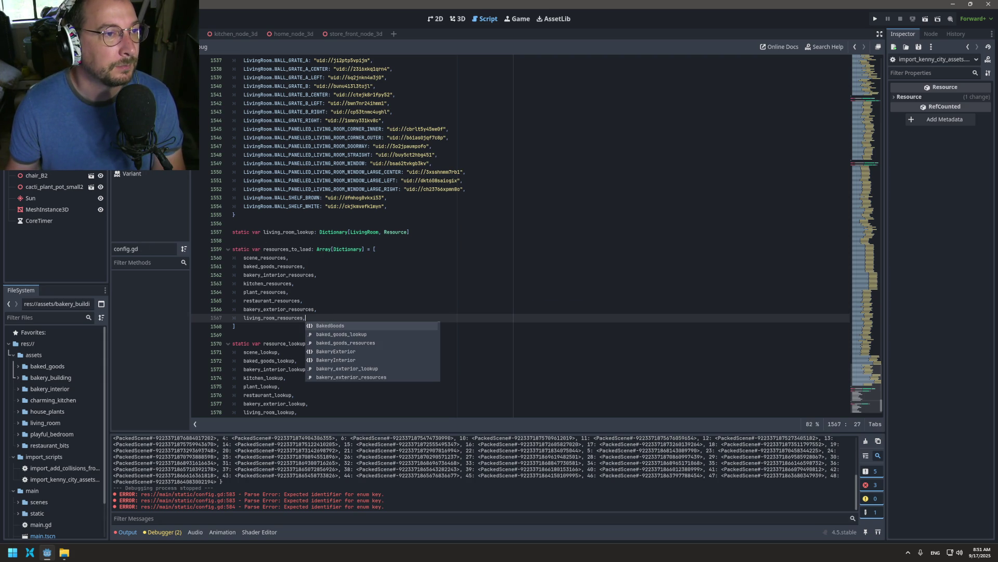
key(F5)
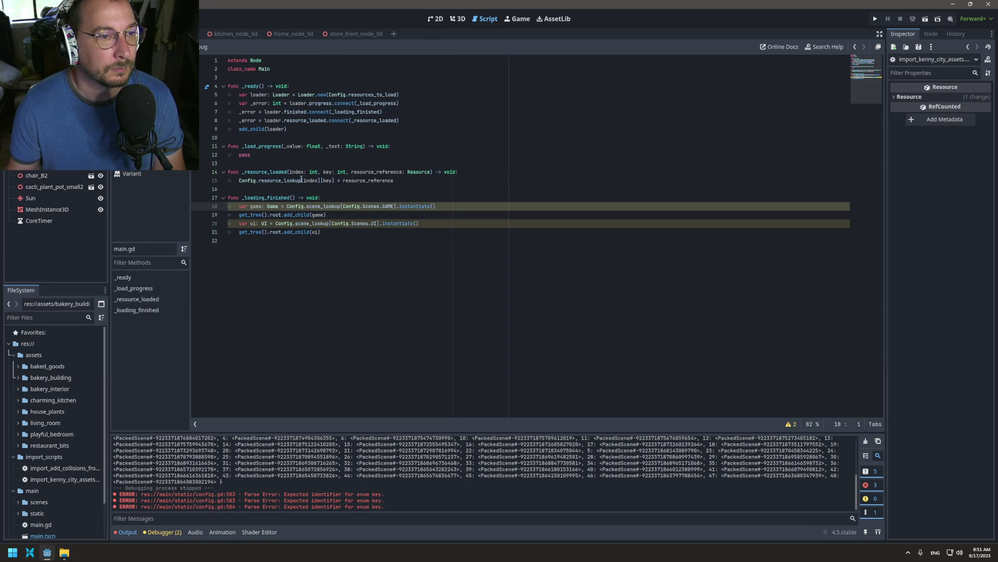
ctrl+click(370, 94)
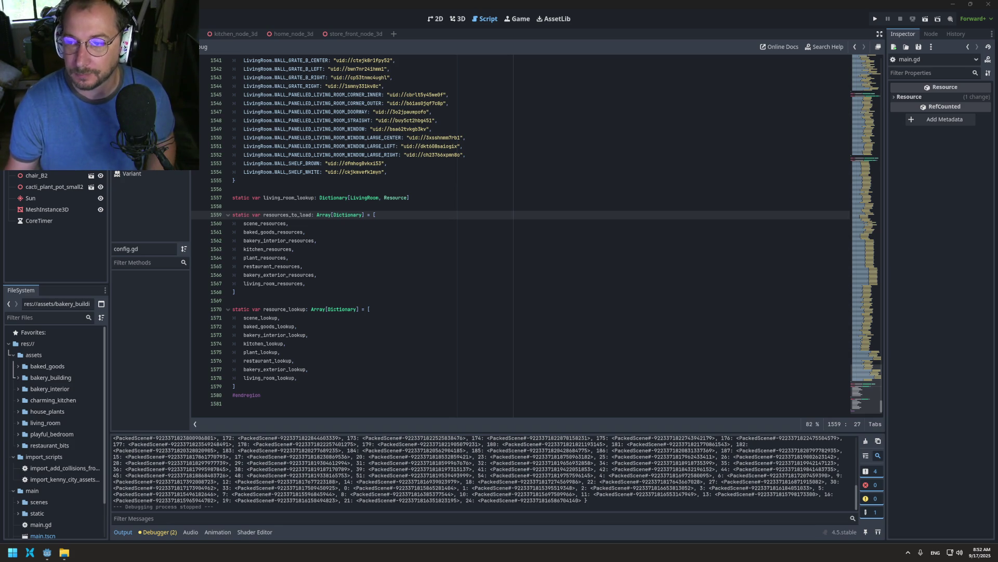
- Back in config.gd, tidy the blank lines after the living_room_lookup declaration
click(994, 49)
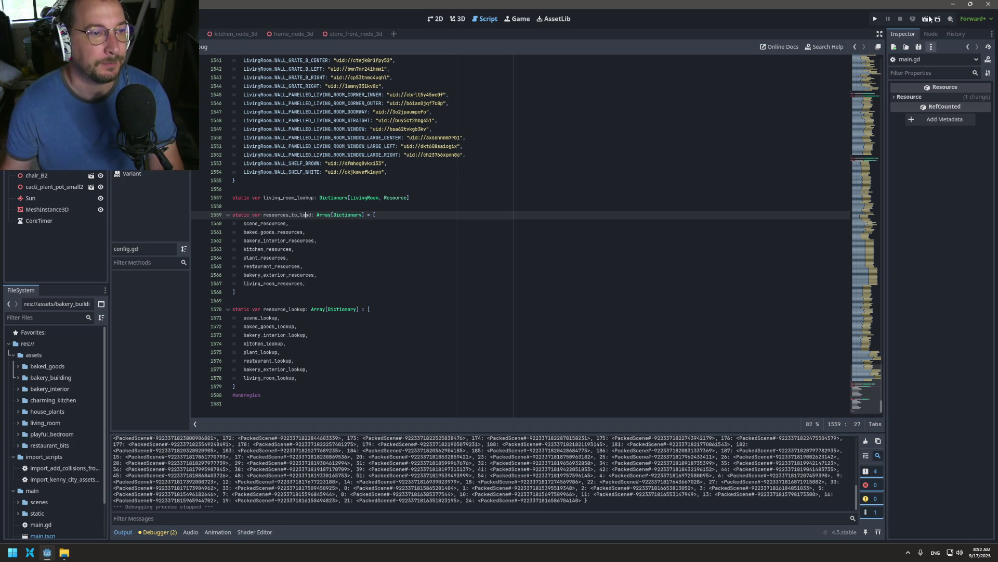
click(279, 205)
click(421, 194)
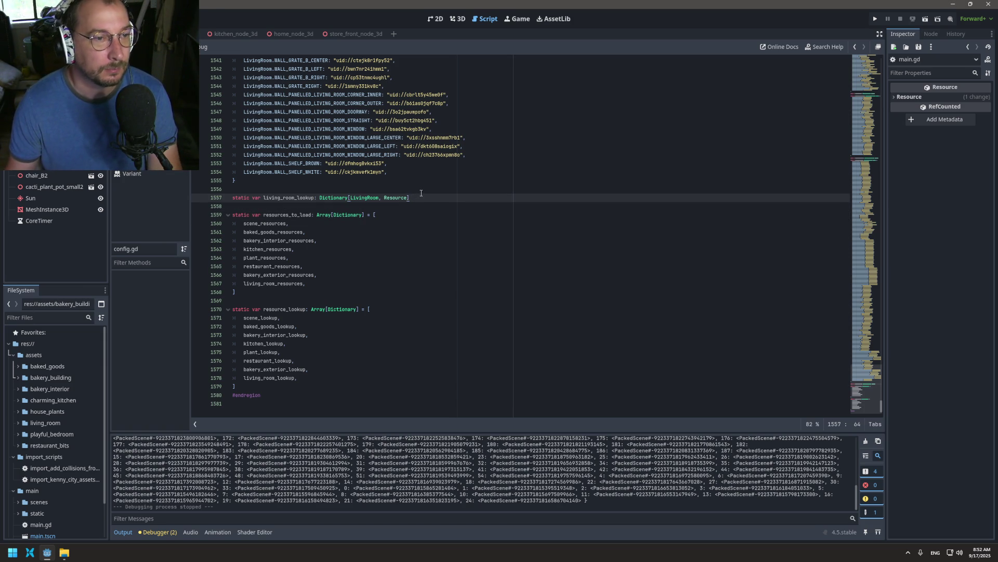
key(Return)
key(Return)
key(BackSpace)
key(BackSpace)
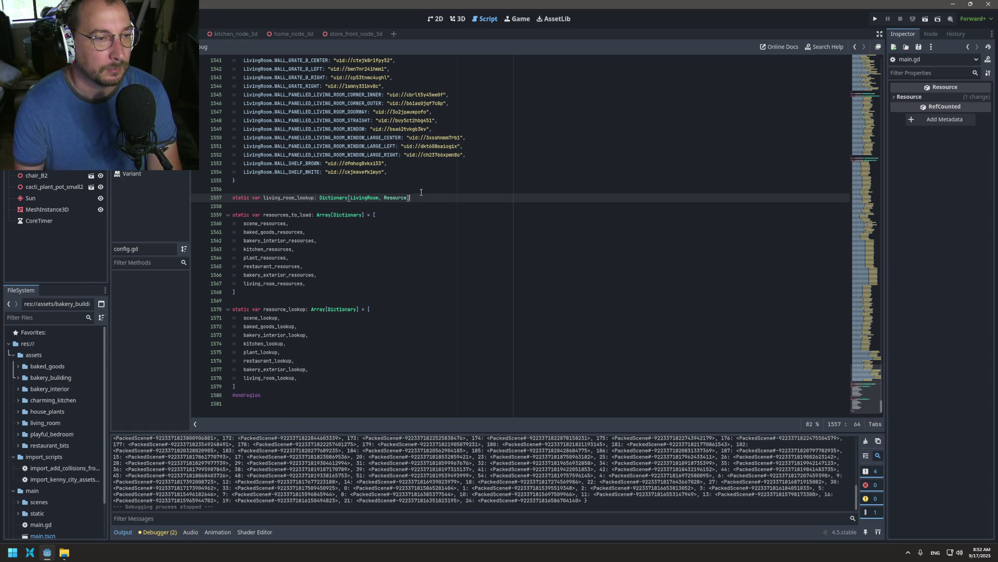
- Move up through the enums to the end of the LivingRoom enum around line 773
scroll(860, 326, up, 7)
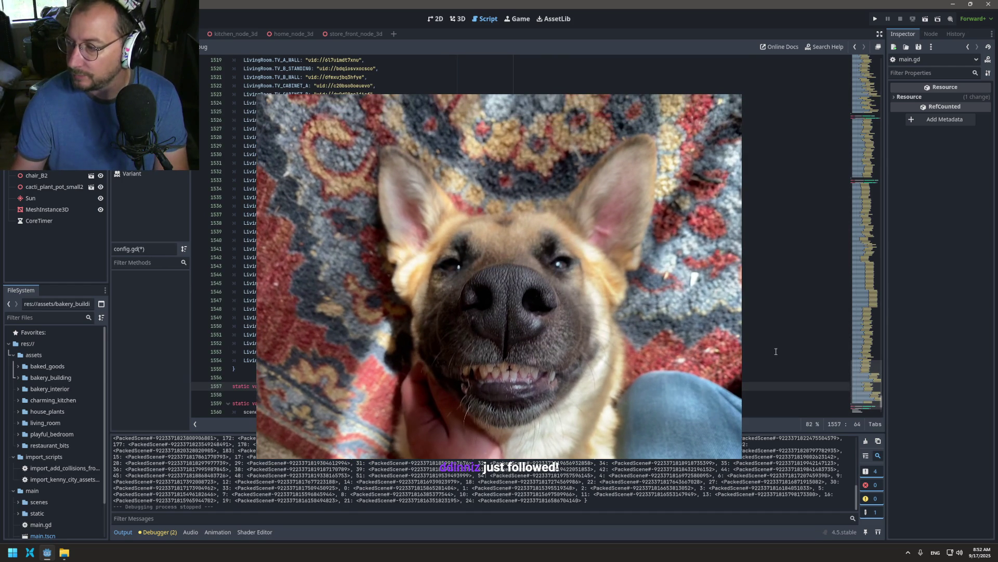
scroll(520, 234, up, 15)
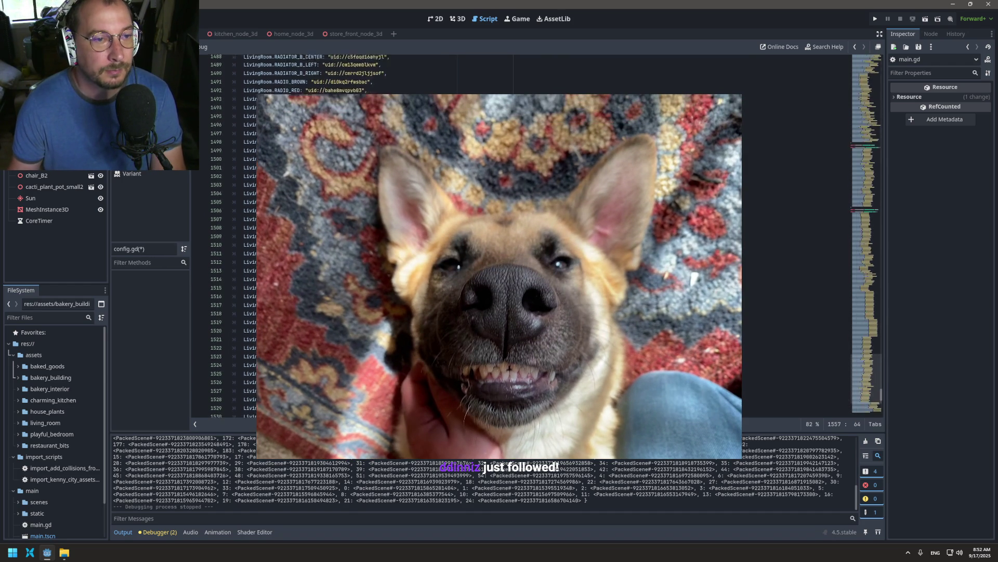
scroll(856, 371, up, 20)
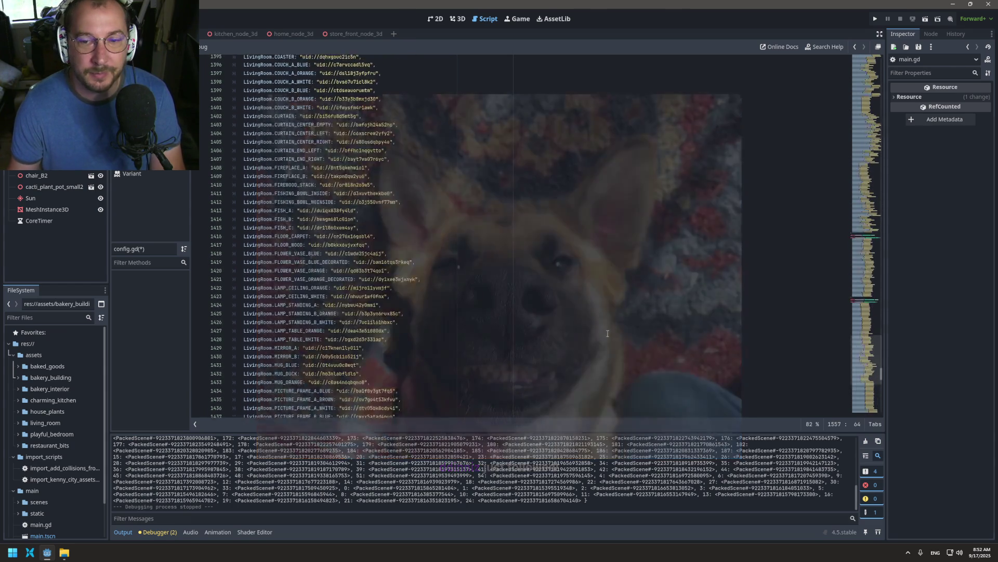
mouse_move(881, 368)
mouse_down()
mouse_move(909, 178)
mouse_move(887, 223)
mouse_up()
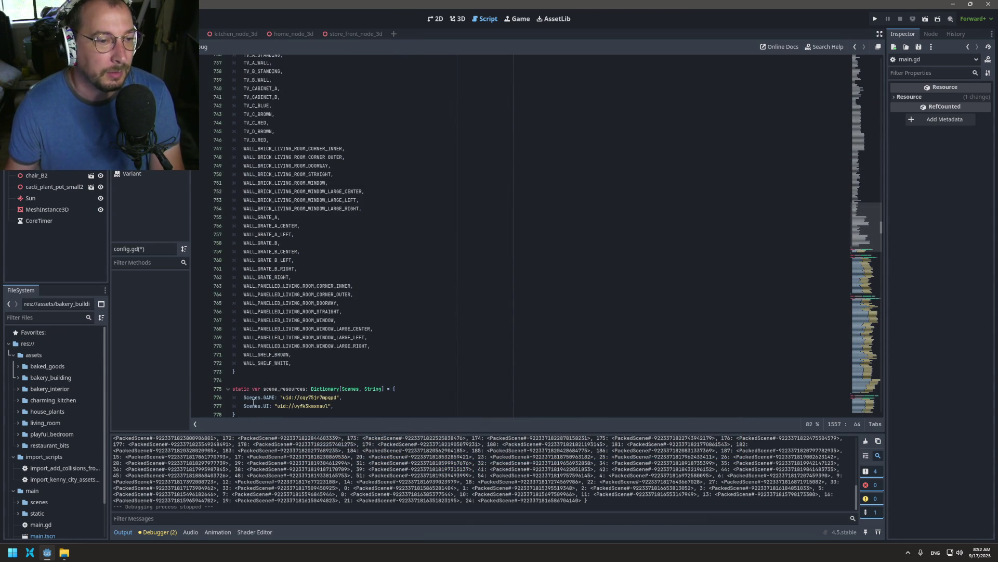
drag(260, 374, 276, 210)
scroll(375, 148, up, 15)
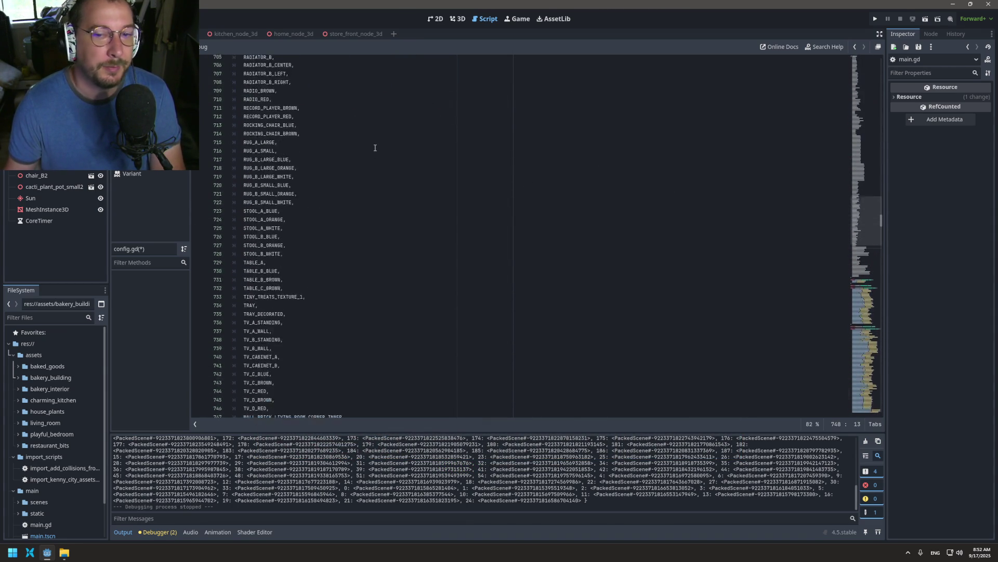
scroll(374, 147, up, 10)
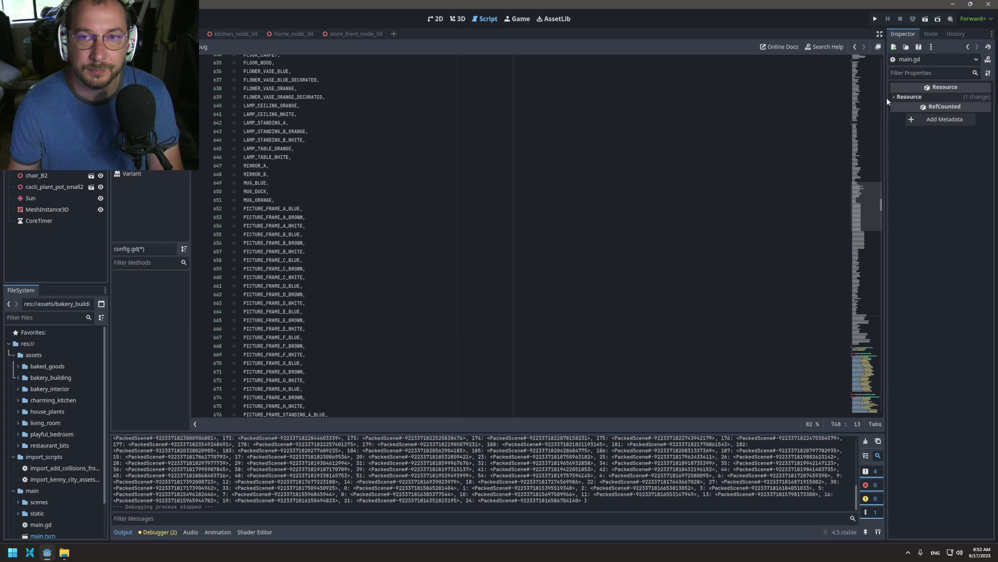
scroll(856, 63, up, 20)
double_click(262, 258)
click(248, 263)
scroll(257, 244, down, 10)
scroll(263, 231, down, 15)
scroll(263, 227, down, 20)
scroll(268, 218, down, 12)
click(267, 169)
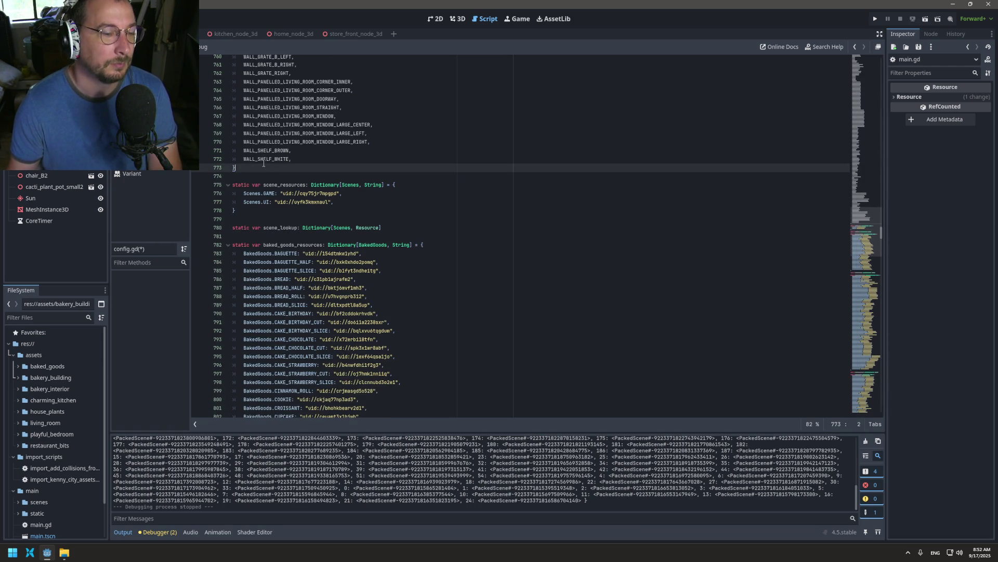
- Add an empty Bedroom enum after the LivingRoom enum, with an indented line inside it
key(Return)
key(Return)
text(enum BakeryExterior {)
key(Return)
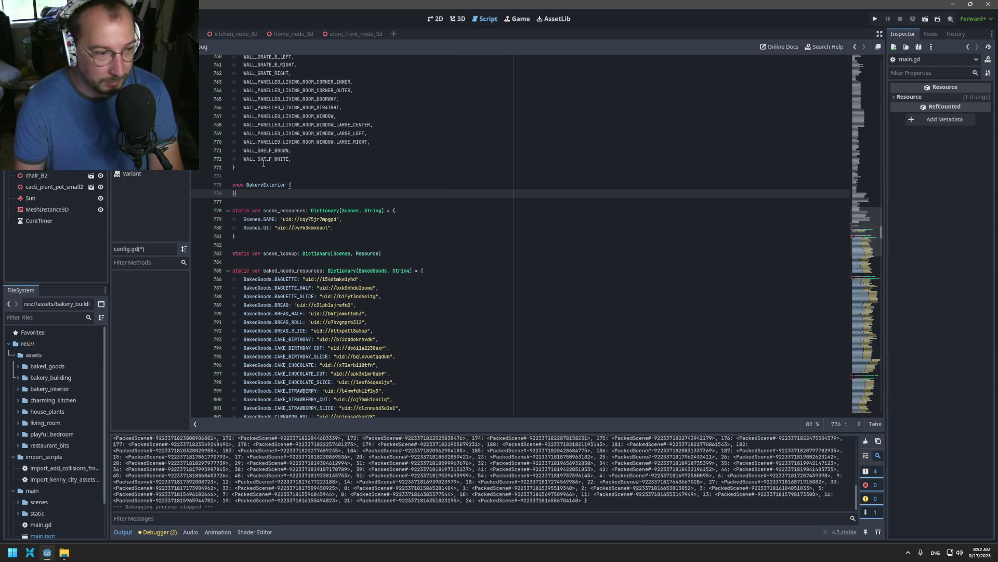
text(})
double_click(263, 185)
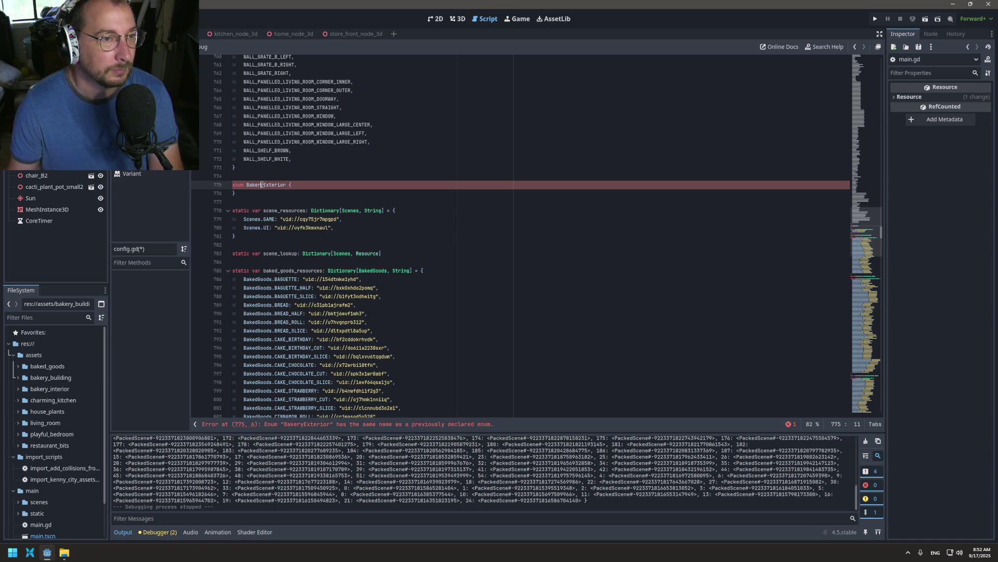
text(Ba)
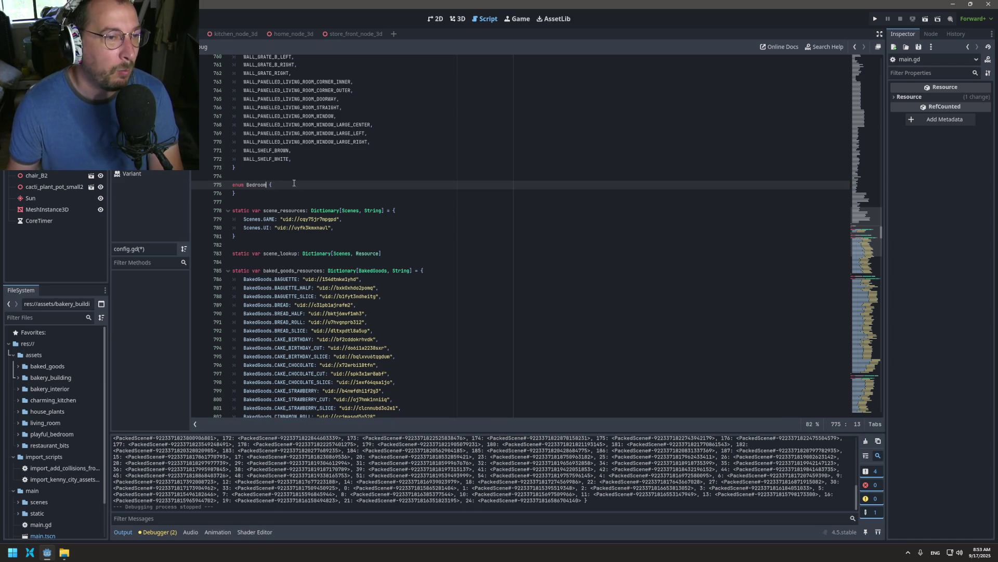
key(Return)
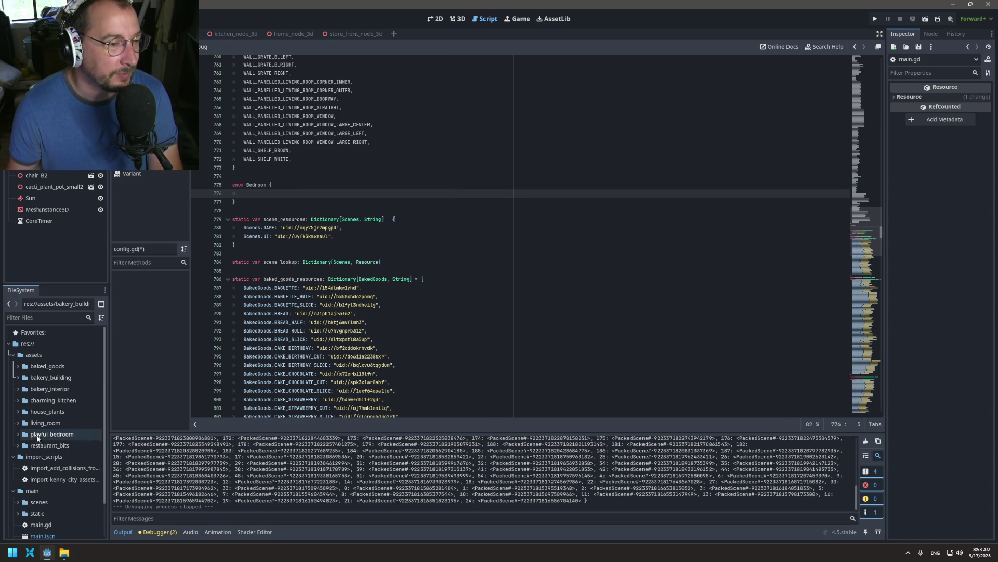
- Select the playful_bedroom gltf files in the FileSystem dock, alarm_clock through wall_shelf_pink
click(18, 434)
click(40, 450)
scroll(80, 431, down, 10)
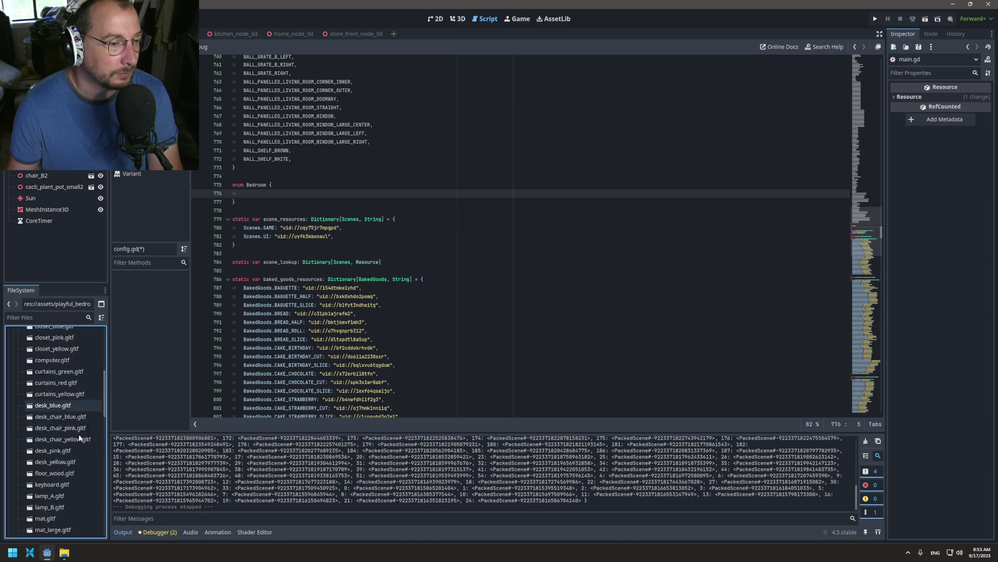
scroll(79, 436, down, 5)
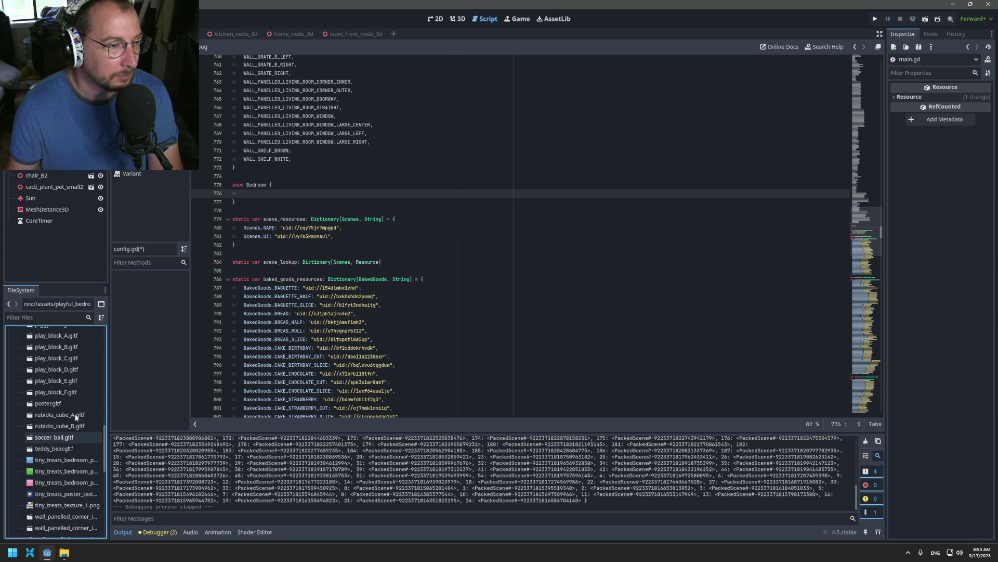
click(60, 438)
shift+click(62, 449)
scroll(61, 449, down, 3)
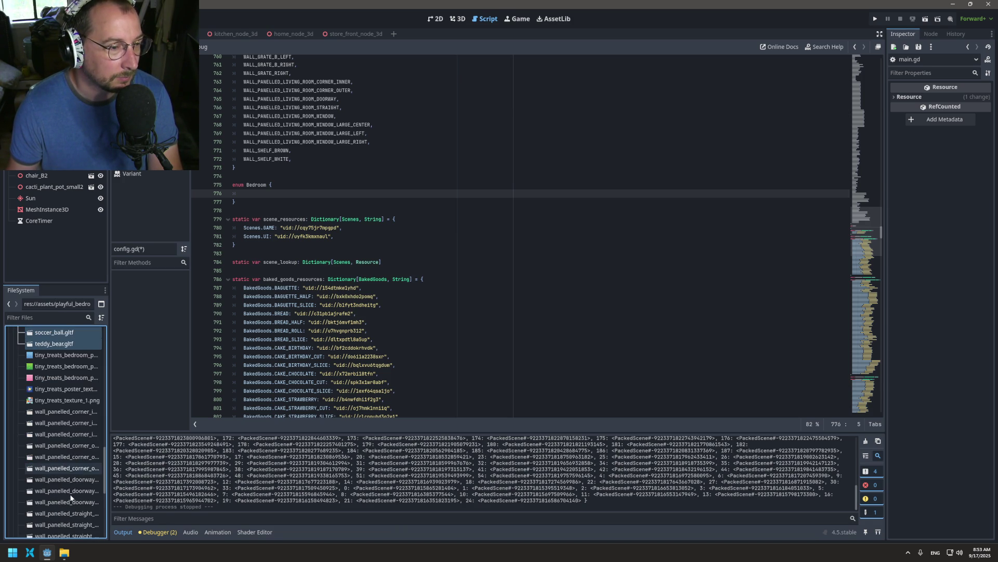
scroll(61, 449, down, 6)
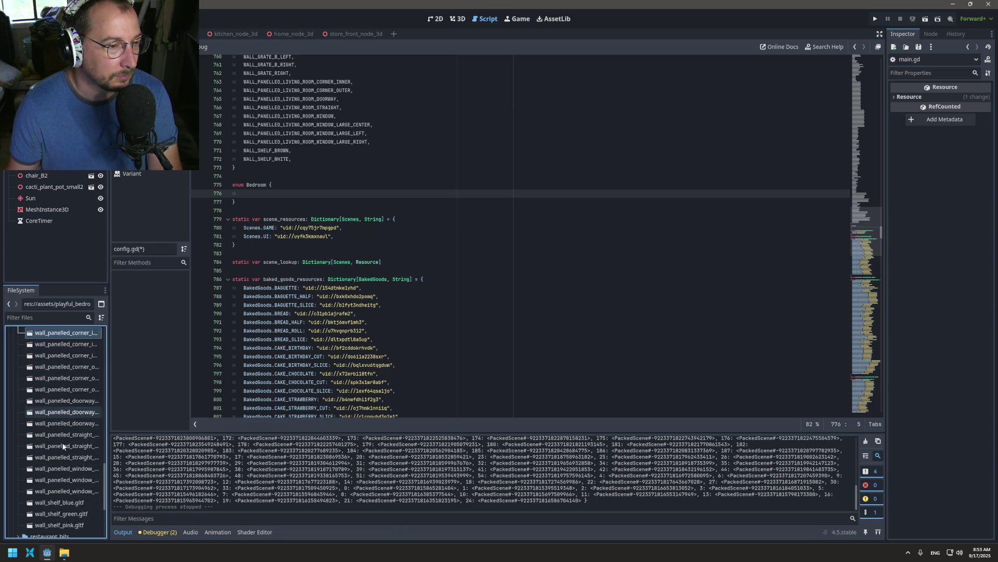
scroll(61, 442, up, 5)
click(70, 395)
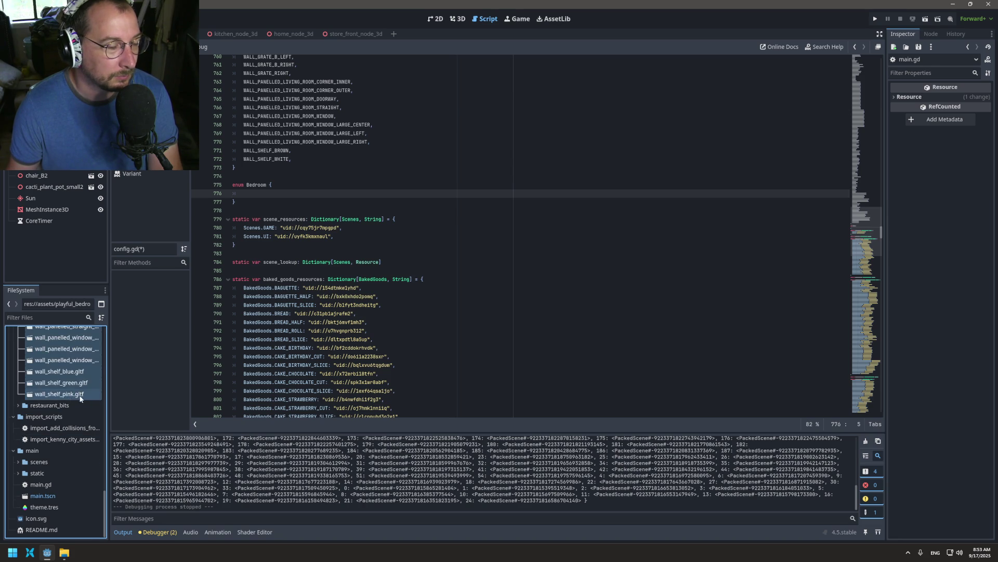
shift+click(80, 396)
scroll(80, 395, down, 3)
shift+click(59, 442)
- Drop the bedroom .gltf files into config.gd as preload constants and select that block
mouse_move(59, 446)
mouse_down()
mouse_move(91, 439)
mouse_move(247, 315)
mouse_move(241, 198)
mouse_up()
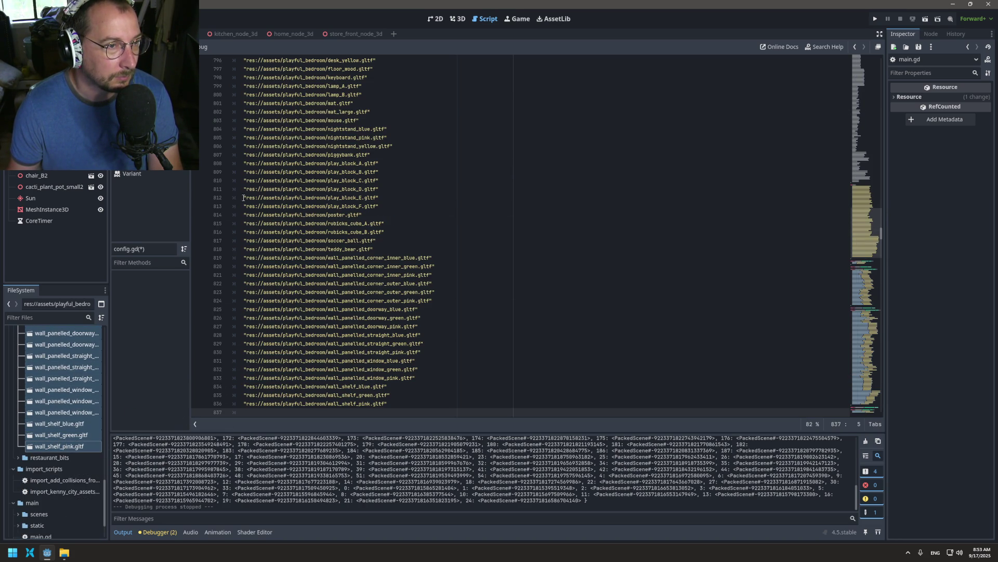
key(ctrl+z)
mouse_move(41, 440)
mouse_down()
mouse_move(97, 427)
mouse_move(235, 283)
mouse_move(255, 100)
mouse_move(249, 65)
mouse_up()
scroll(376, 292, down, 3)
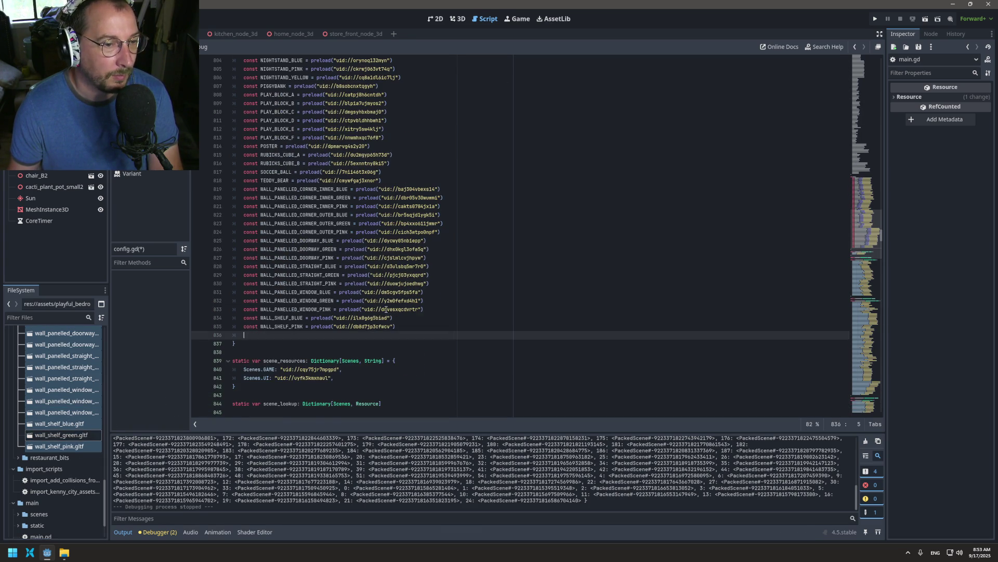
drag(387, 333, 385, 161)
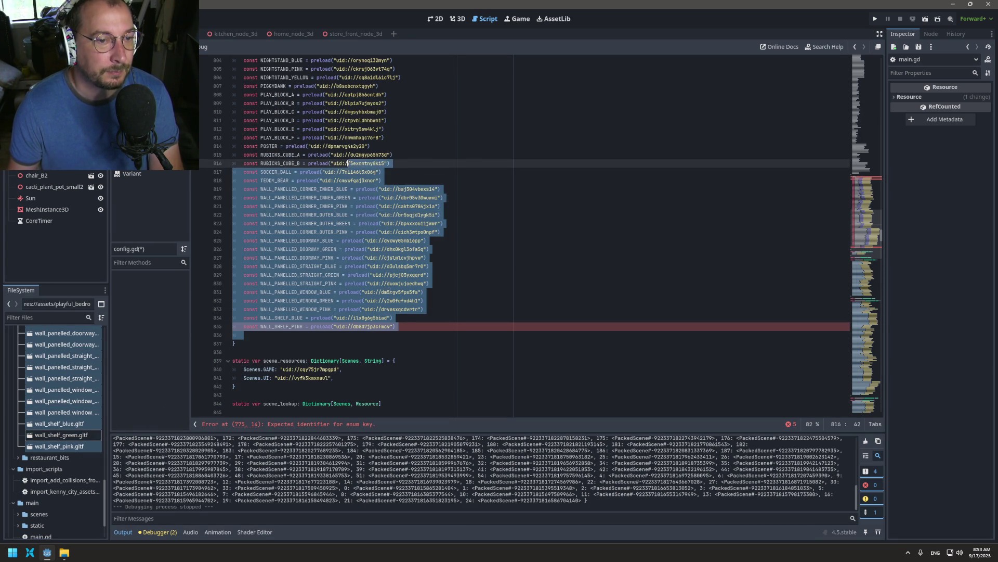
click(382, 292)
mouse_move(402, 317)
mouse_down()
mouse_move(244, 263)
mouse_move(244, 57)
mouse_move(244, 411)
mouse_move(239, 18)
mouse_move(237, 179)
mouse_move(234, 68)
mouse_move(234, 76)
mouse_up()
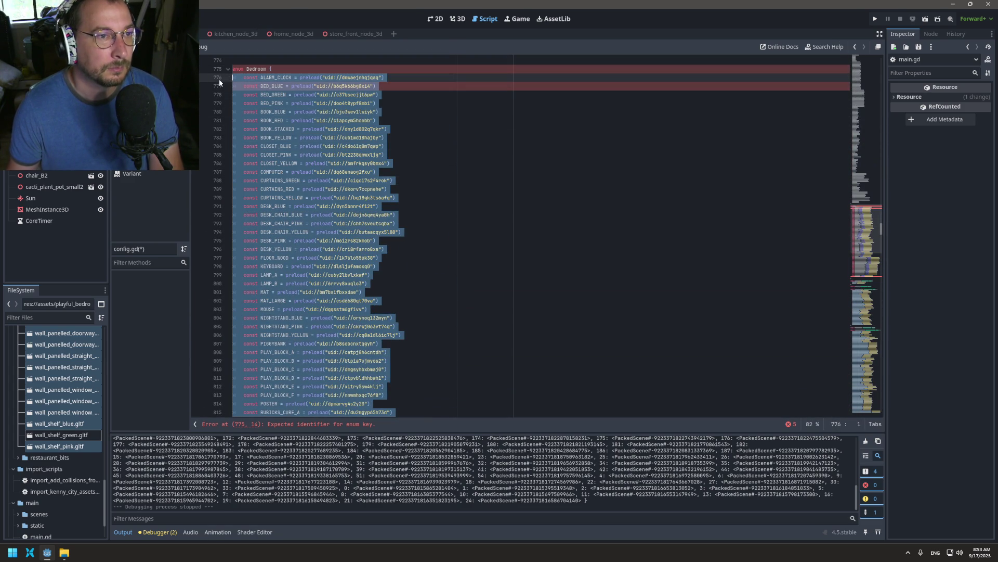
- Put a caret on every bedroom preload line and copy the block to the clipboard
click(238, 77)
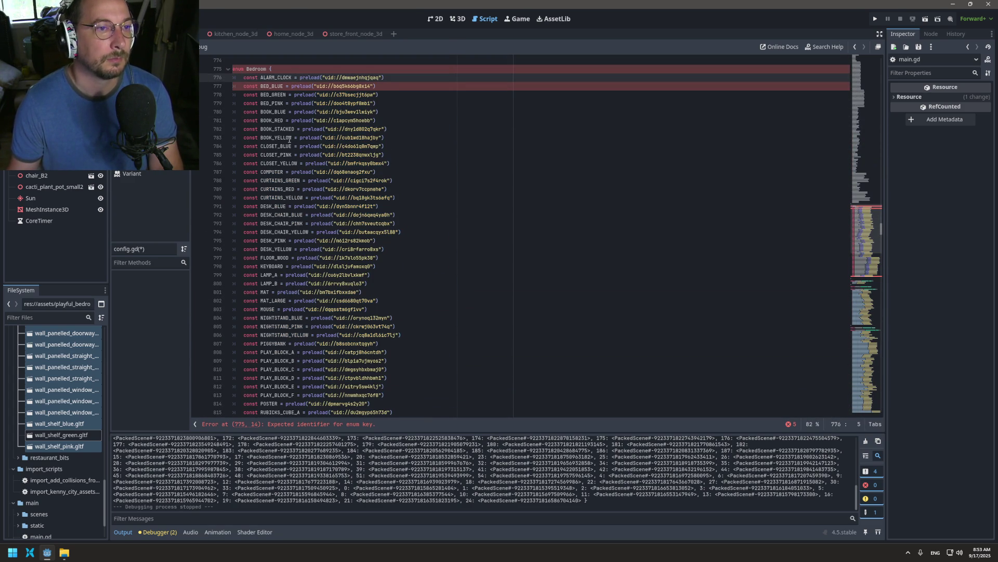
key(ctrl+shift+Down)
key(ctrl+shift+Down)
key(ctrl+shift+Down)
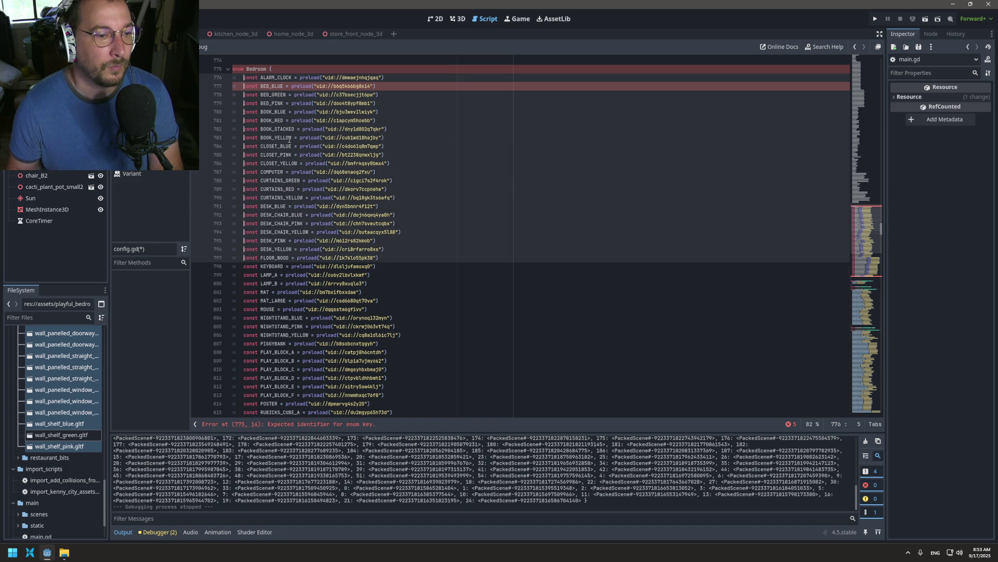
key(ctrl+shift+Down)
key(ctrl+shift+Down)
key(ctrl+shift+Down)
scroll(322, 130, down, 10)
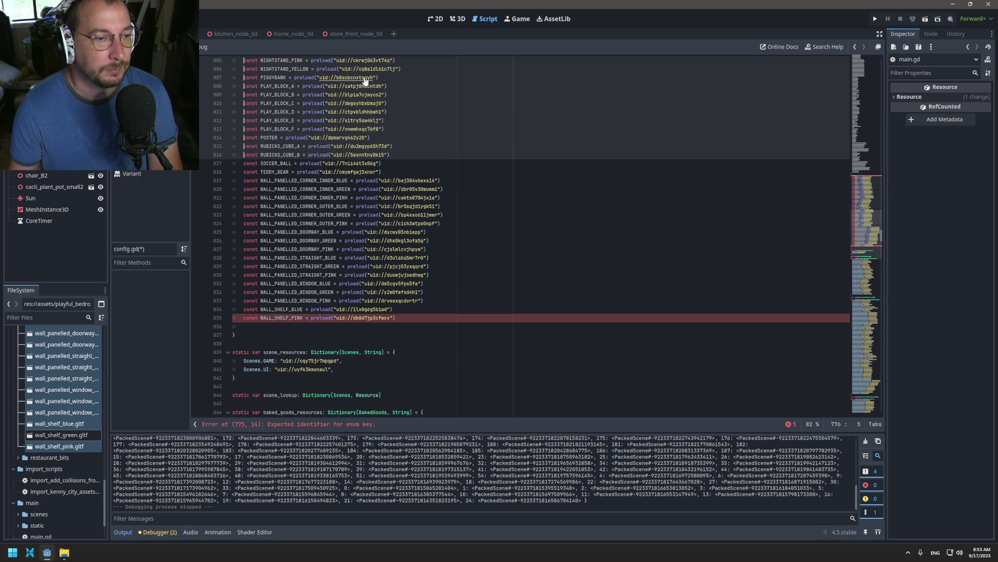
key(ctrl+shift+Down)
key(ctrl+shift+Down)
key(ctrl+shift+Down)
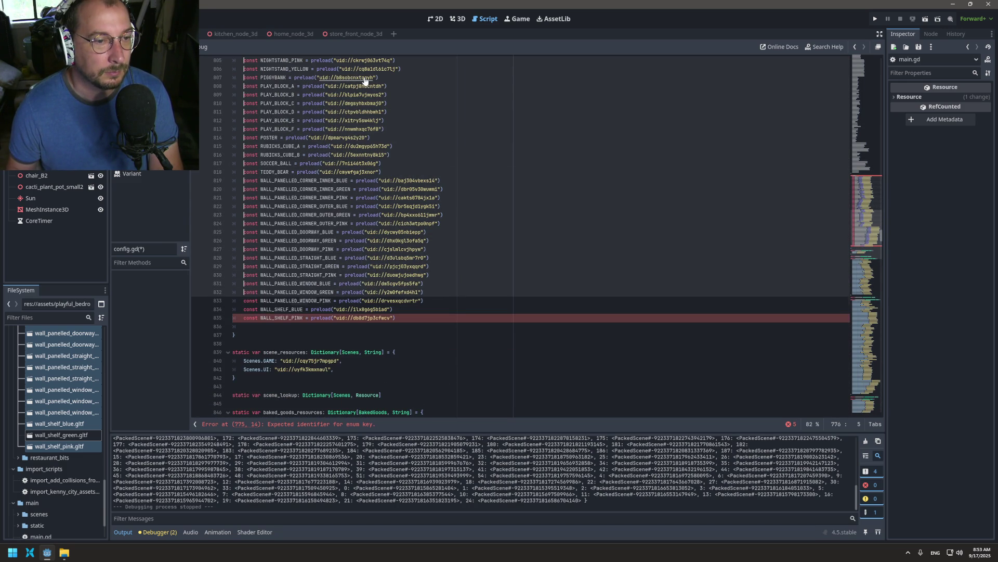
key(ctrl+shift+Down)
key(ctrl+x)
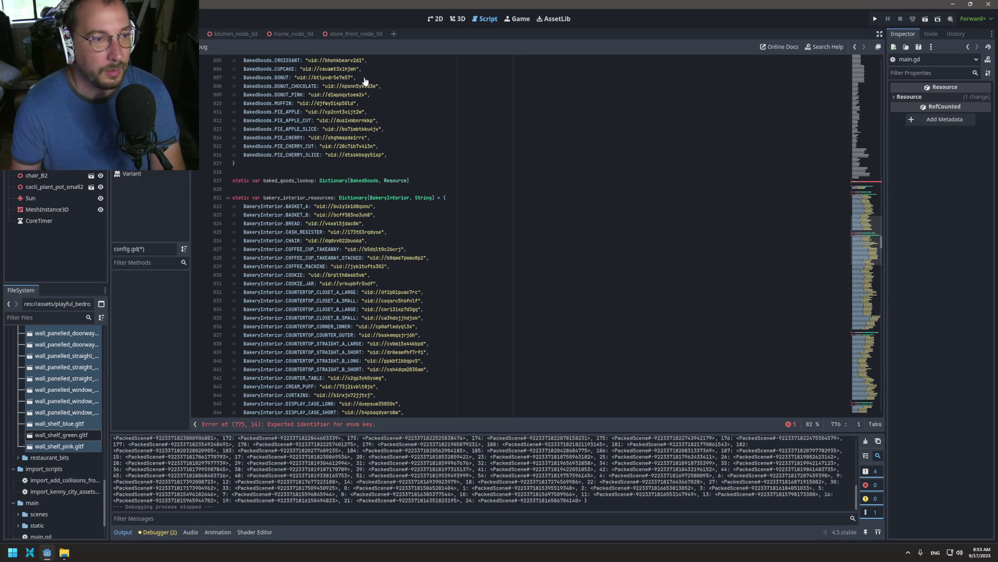
key(ctrl+z)
- Strip const, '= preload' and uid text from every line, leaving comma-terminated asset names
key(ctrl+Delete)
key(Delete)
key(ctrl+Right)
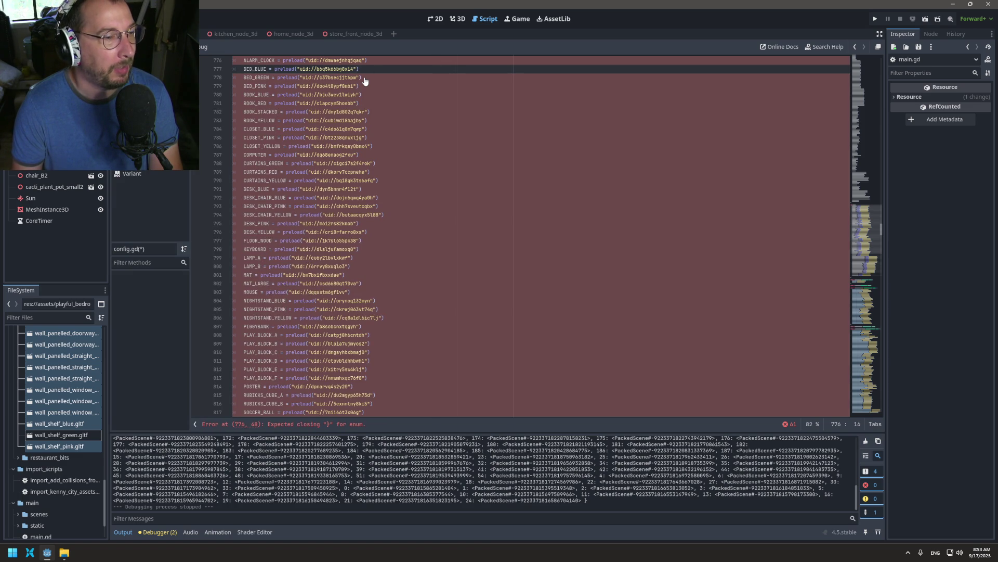
key(ctrl+backslash)
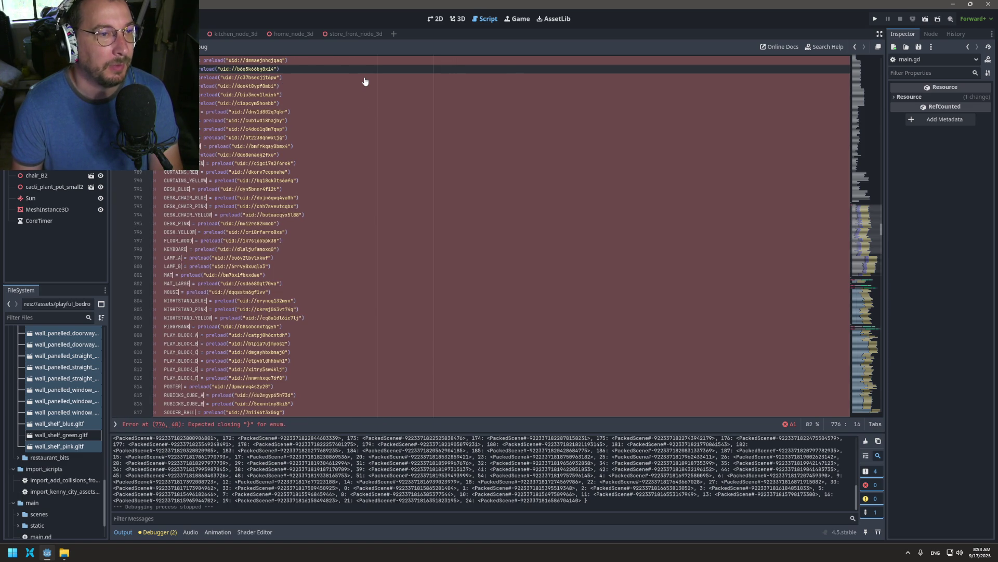
key(ctrl+backslash)
key(ctrl+Delete)
key(ctrl+Delete)
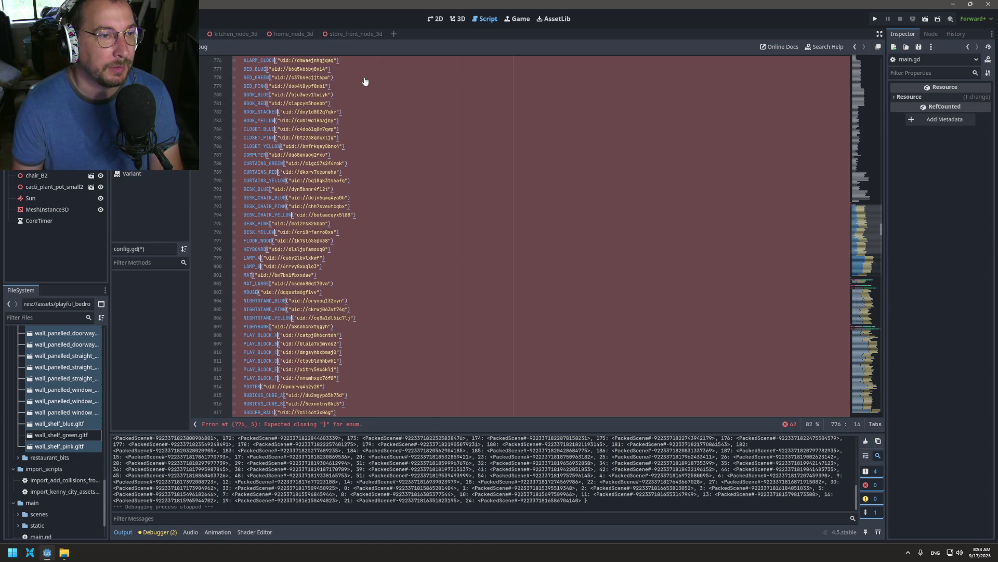
key(ctrl+Delete)
key(ctrl+Delete)
key(ctrl+Delete)
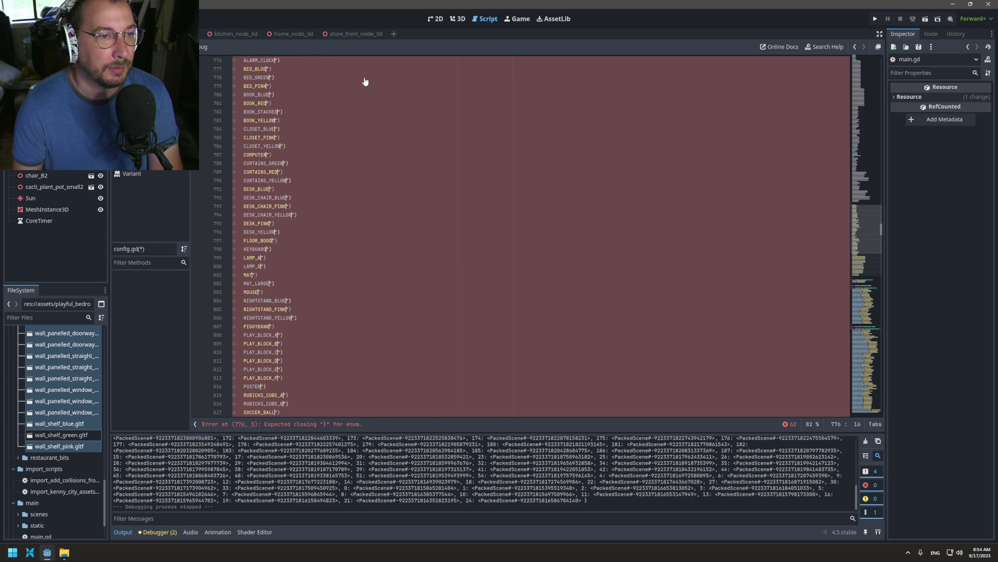
text(,)
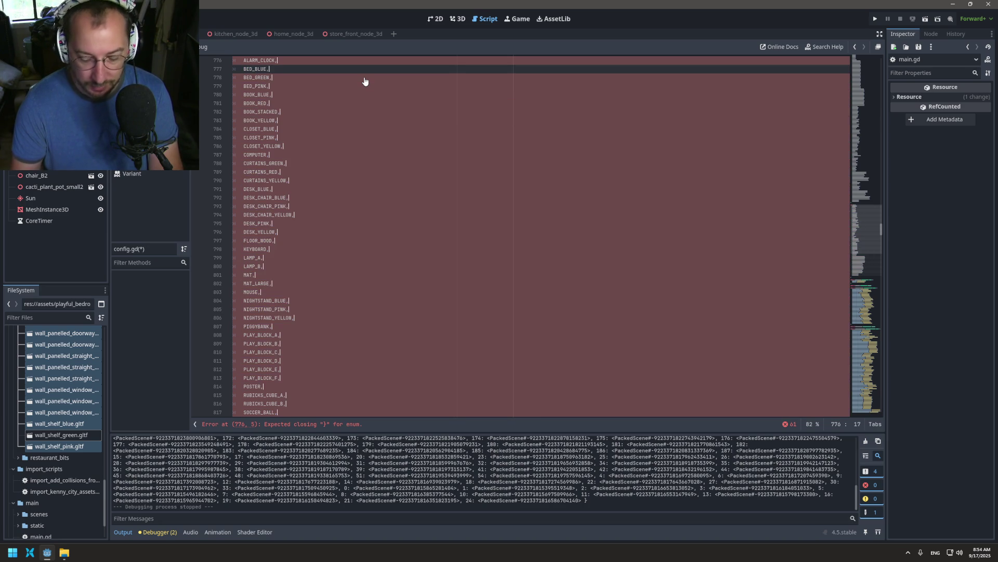
- Drop the extra carets and remove the empty line after WALL_SHELF_PINK
scroll(385, 146, down, 9)
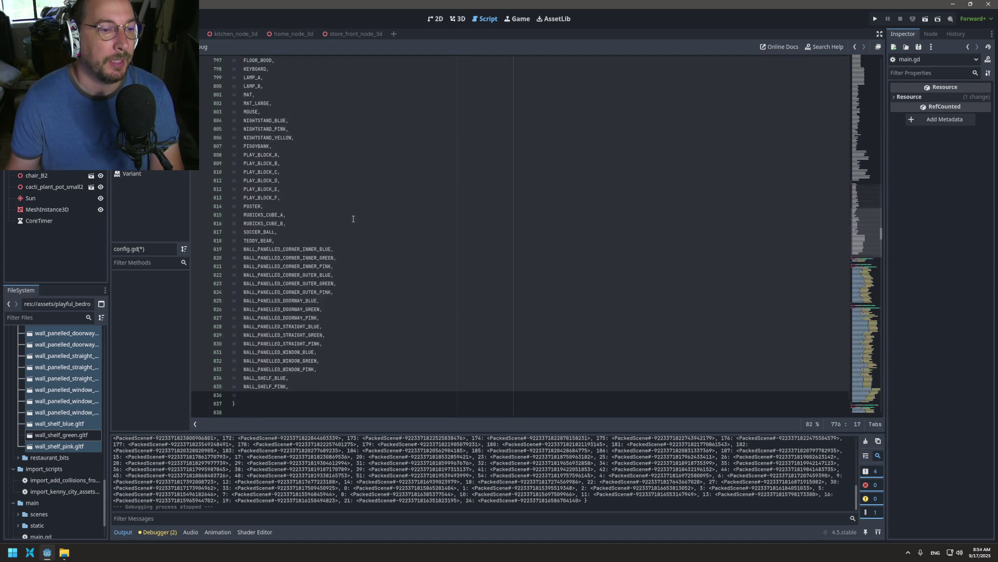
click(254, 344)
key(BackSpace)
key(BackSpace)
scroll(500, 285, down, 13)
scroll(731, 196, down, 1)
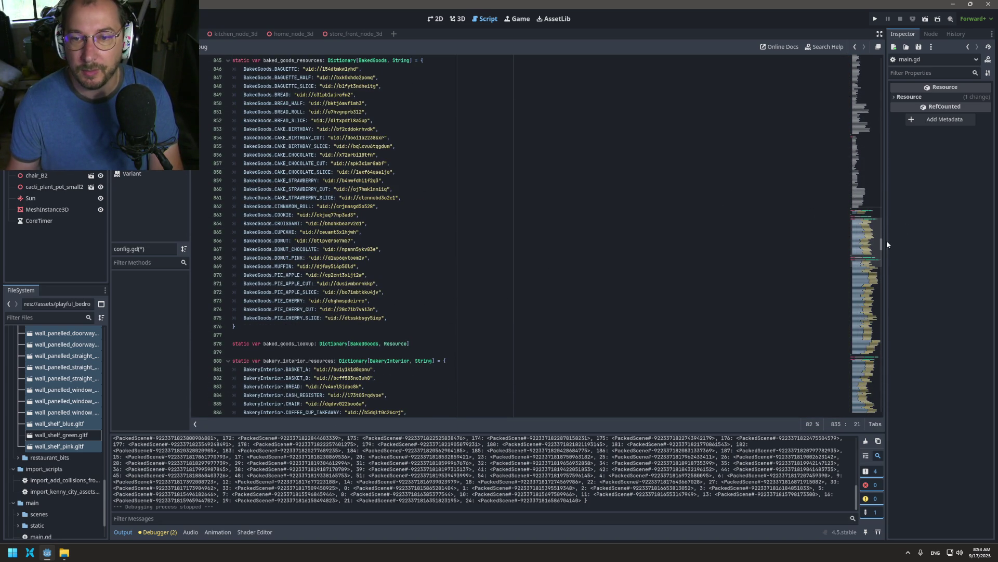
drag(881, 245, 843, 424)
- Add static var bedroom_lookup: Dictionary[Bedroom, Resource] after living_room_lookup
click(427, 199)
key(Return)
key(Return)
text(static var bedroom_lookup)
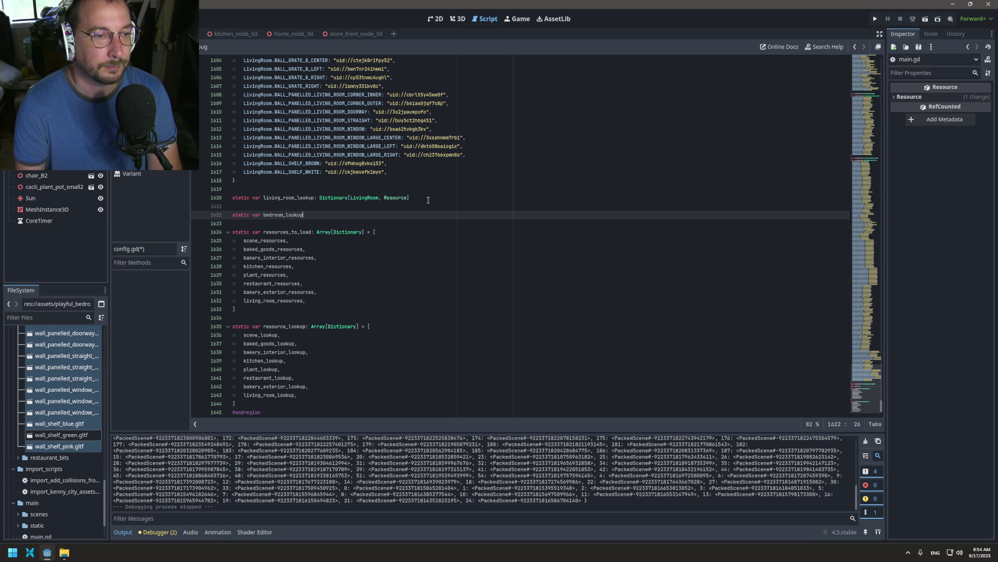
text([)
key(BackSpace)
key(BackSpace)
text(Bedroom, )
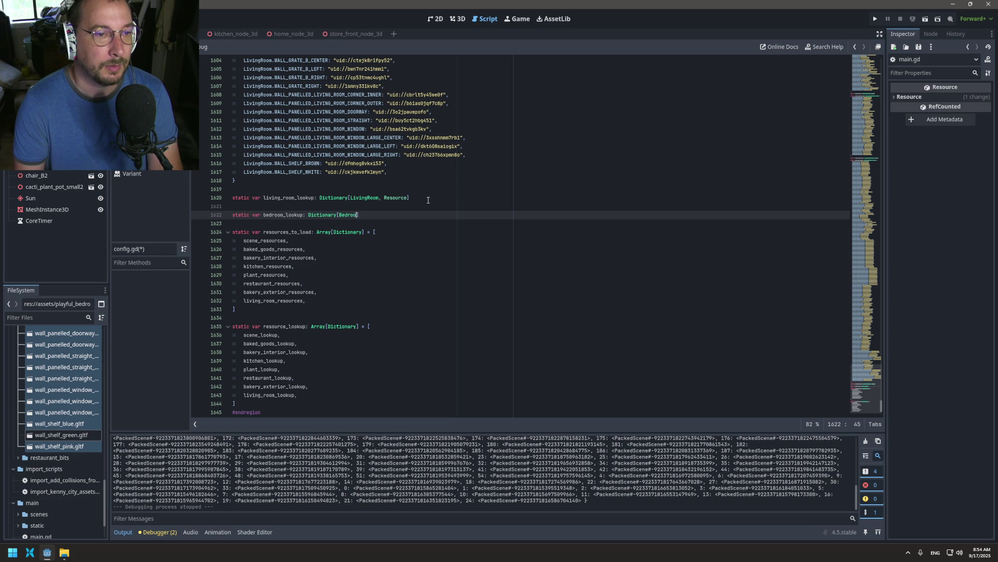
text(Resource)
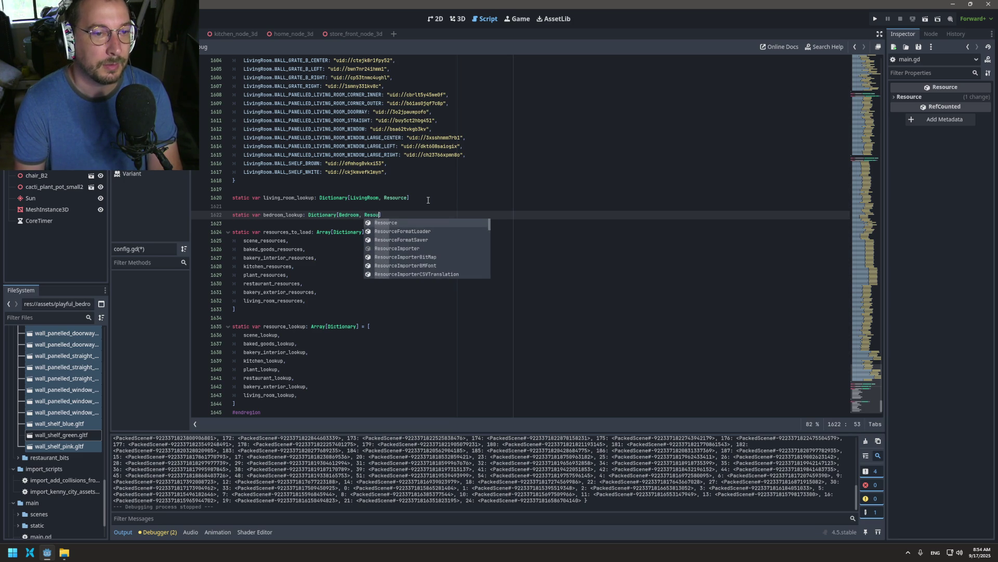
- Add static var bedroom_resources: Dictionary[Bedroom, String] = { above it, with an empty body line
click(415, 205)
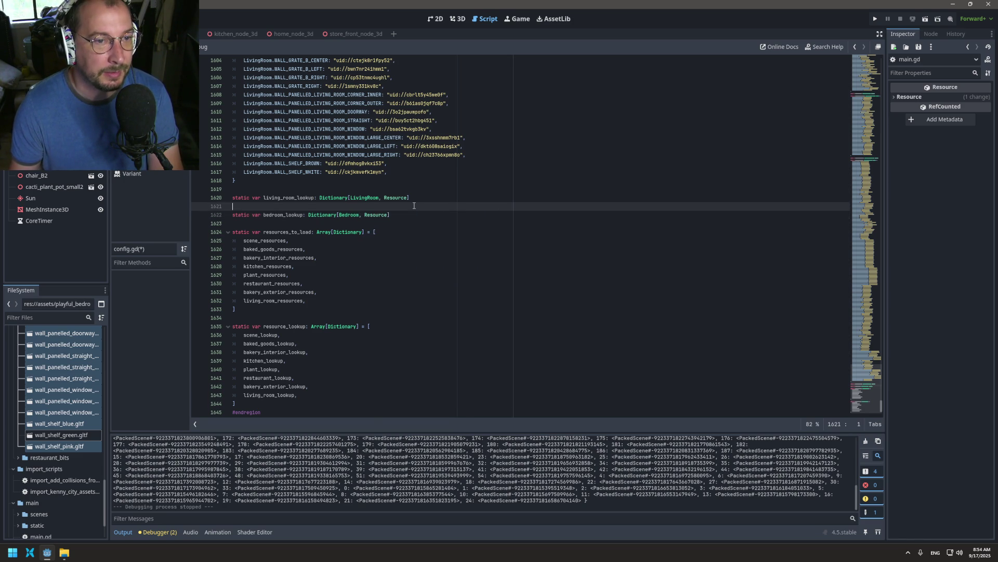
key(Return)
text(static var bedroom_resources: Dictionary[)
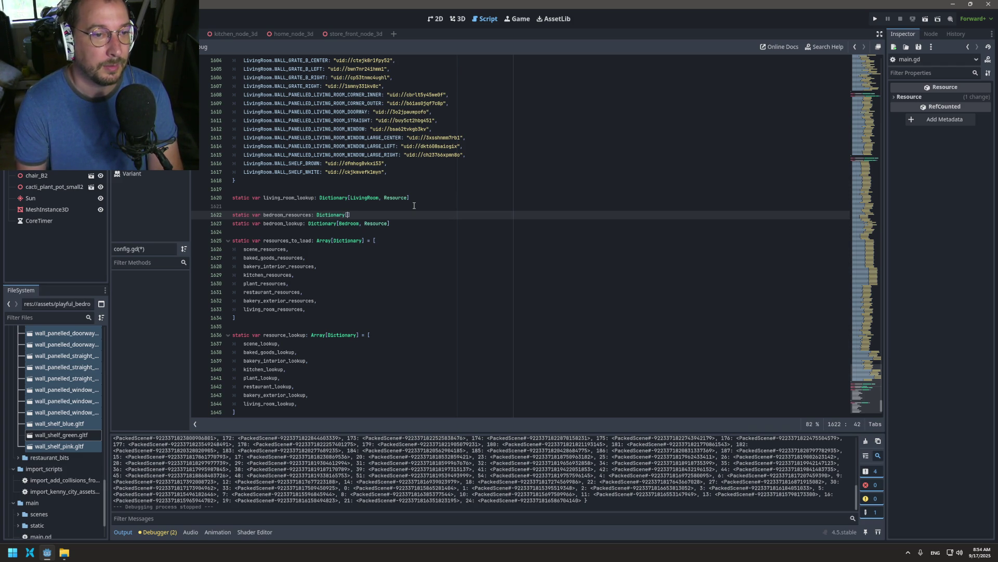
text(edroom, String)
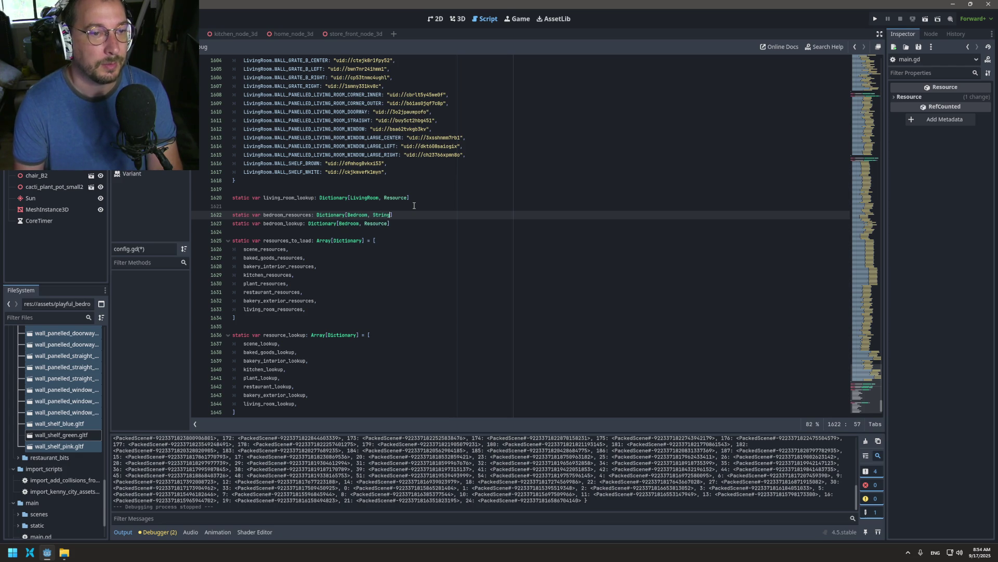
text(] = {)
key(Return)
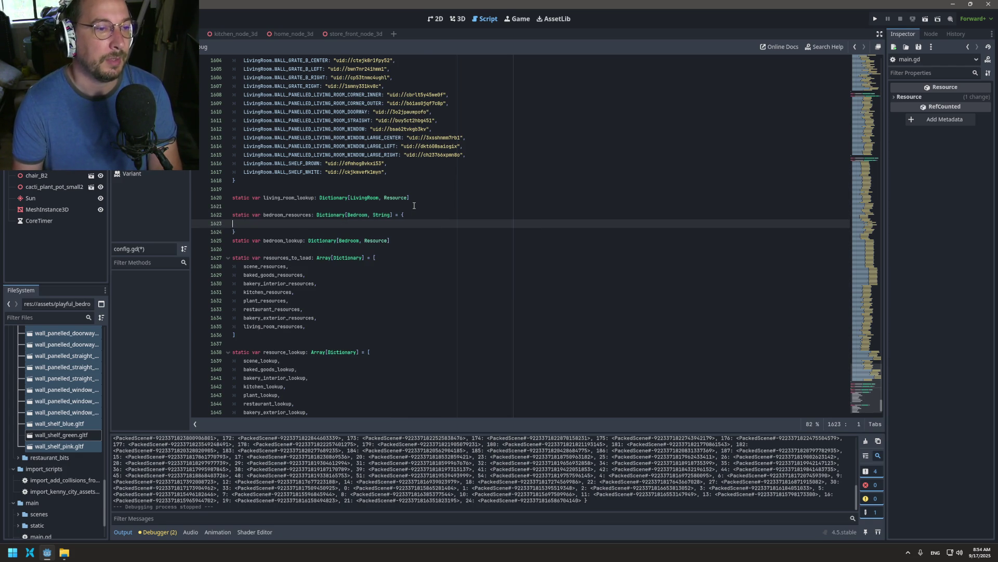
- Paste the bedroom preload lines into the bedroom_resources dictionary and save
key(ctrl+v)
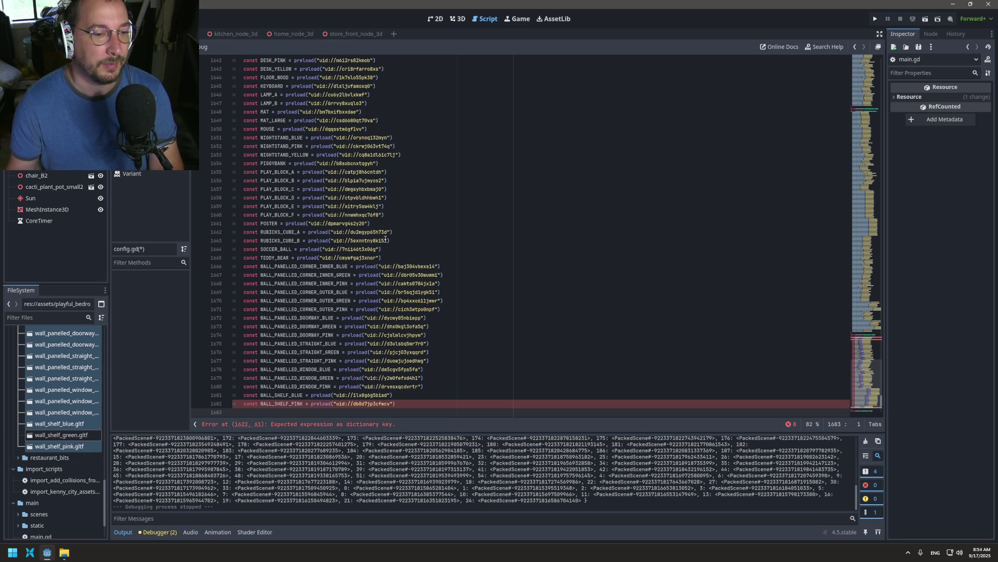
scroll(305, 345, down, 2)
click(243, 351)
scroll(334, 252, up, 10)
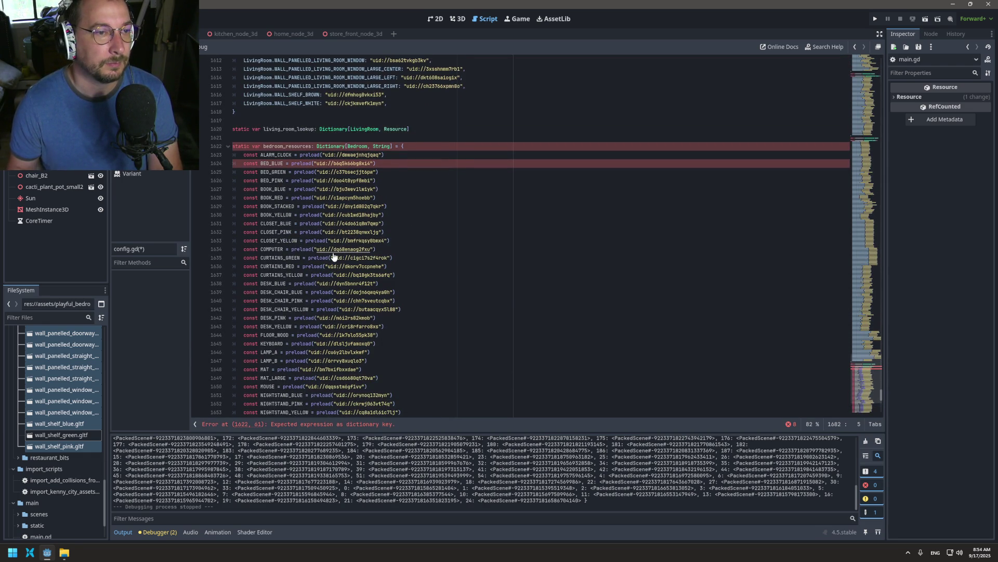
scroll(333, 251, down, 10)
key(Down)
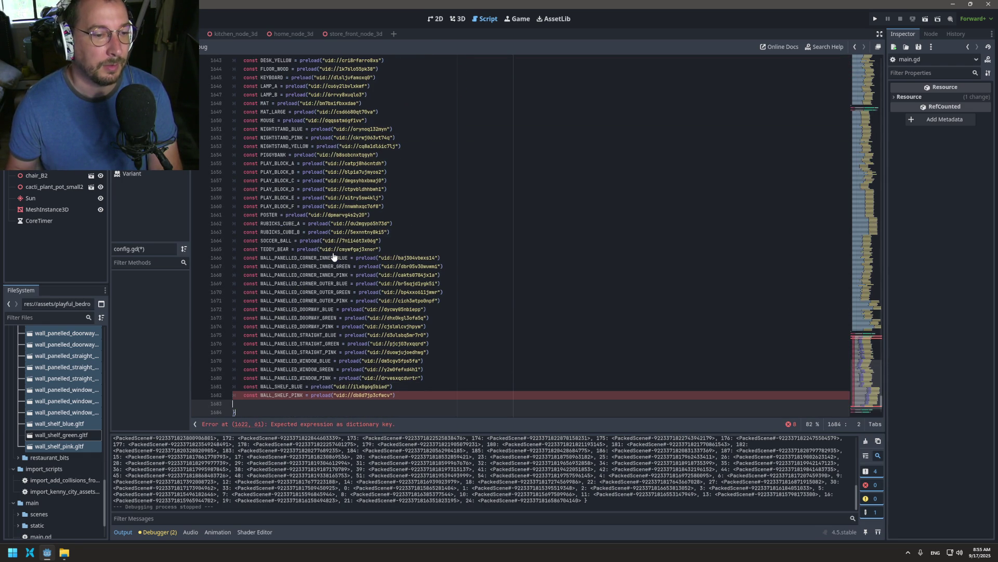
key(ctrl+s)
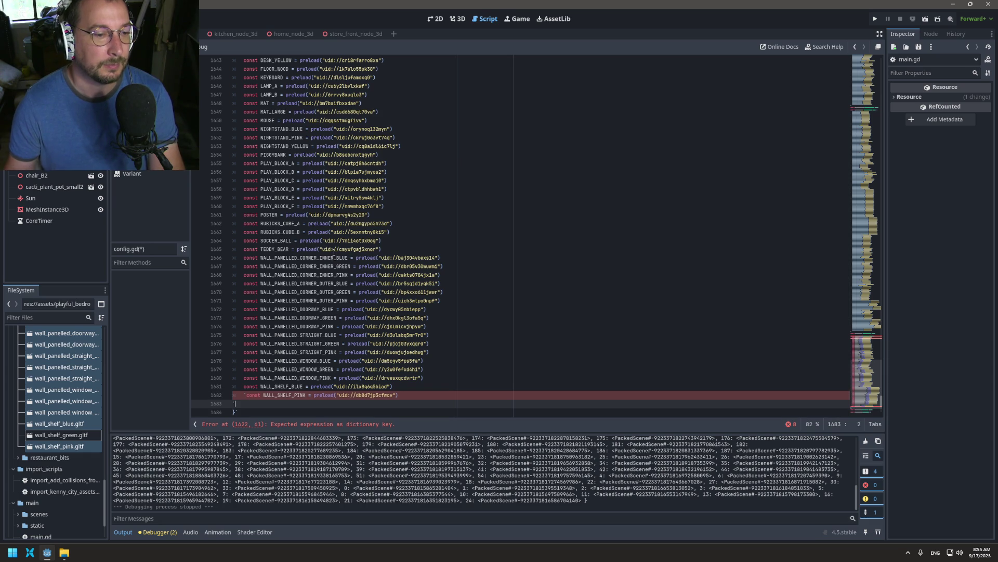
- On every entry, replace const and '= preload(' so each reads NAME: "uid://…"
key(Up)
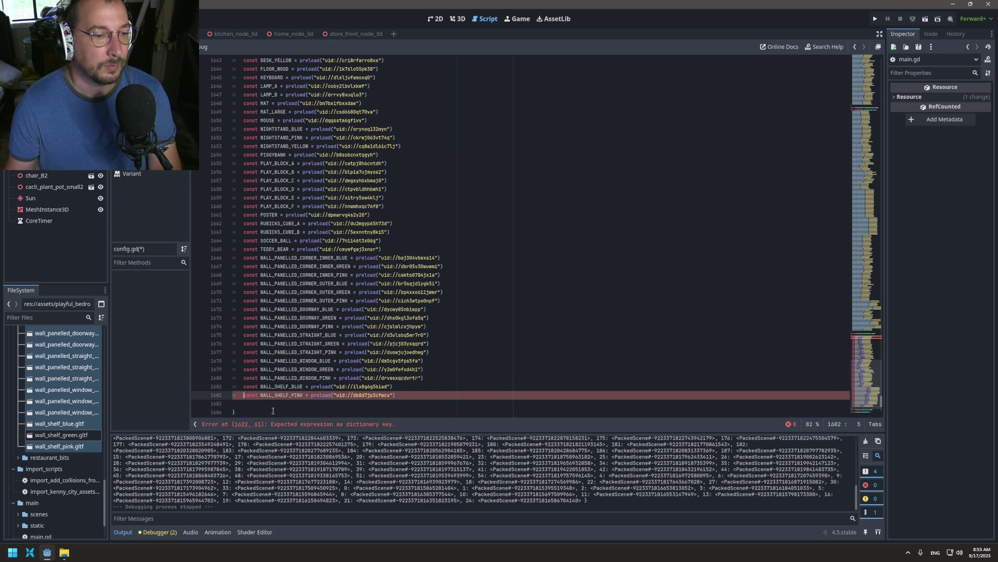
key(shift+alt+Up)
key(shift+alt+Up)
key(shift+alt+Up)
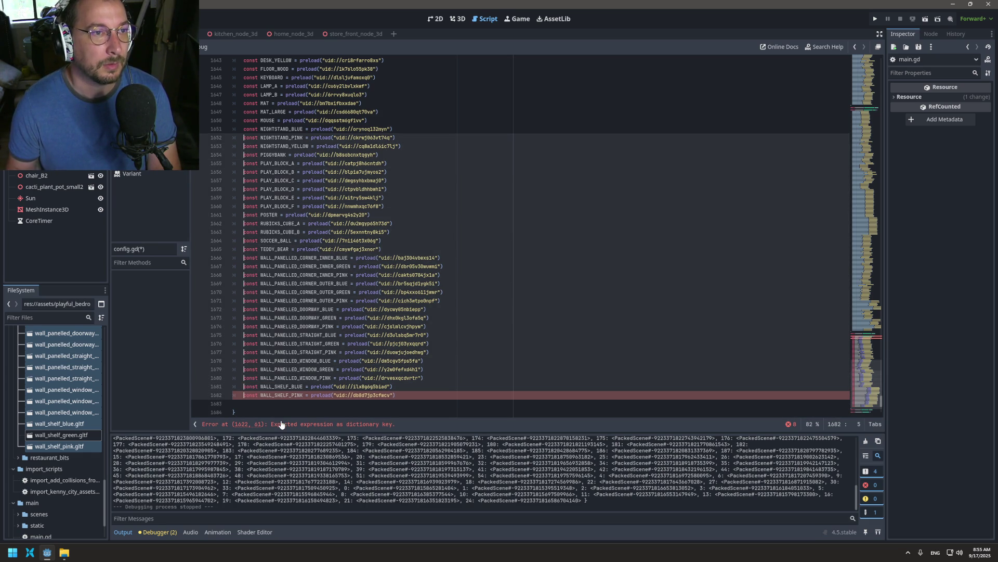
key(shift+alt+Up)
scroll(408, 266, up, 10)
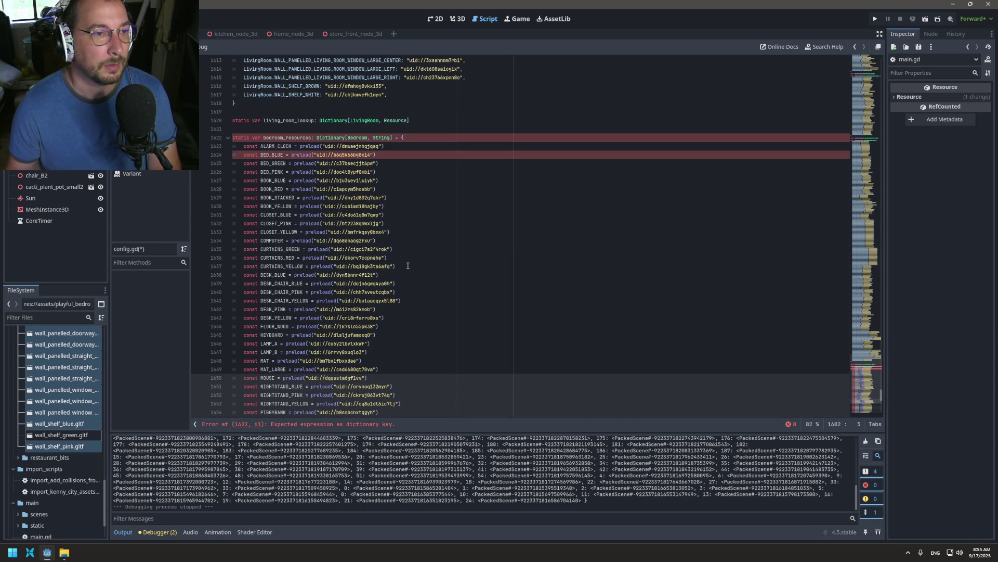
key(shift+alt+Up)
key(shift+alt+Up)
key(shift+alt+Up)
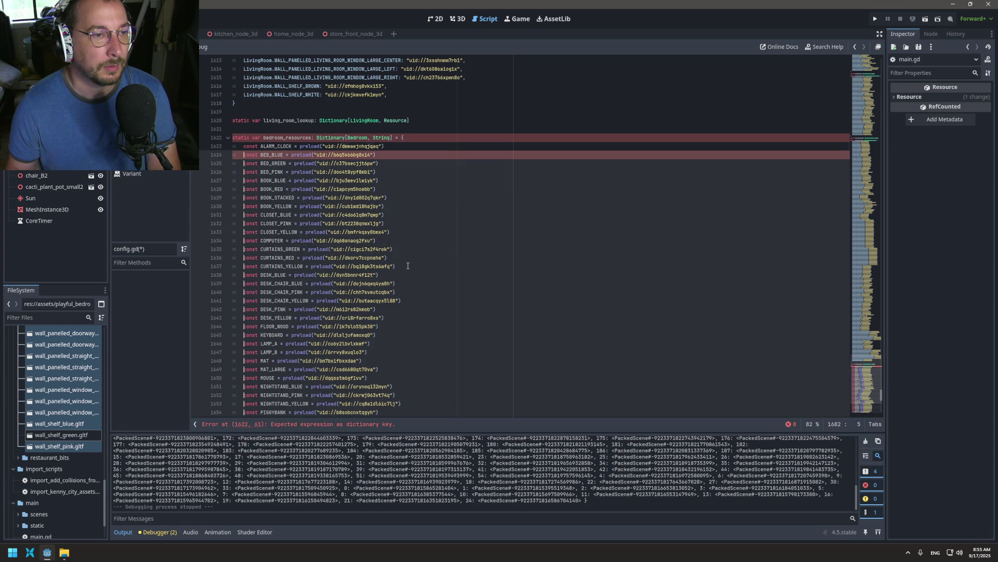
key(ctrl+Delete)
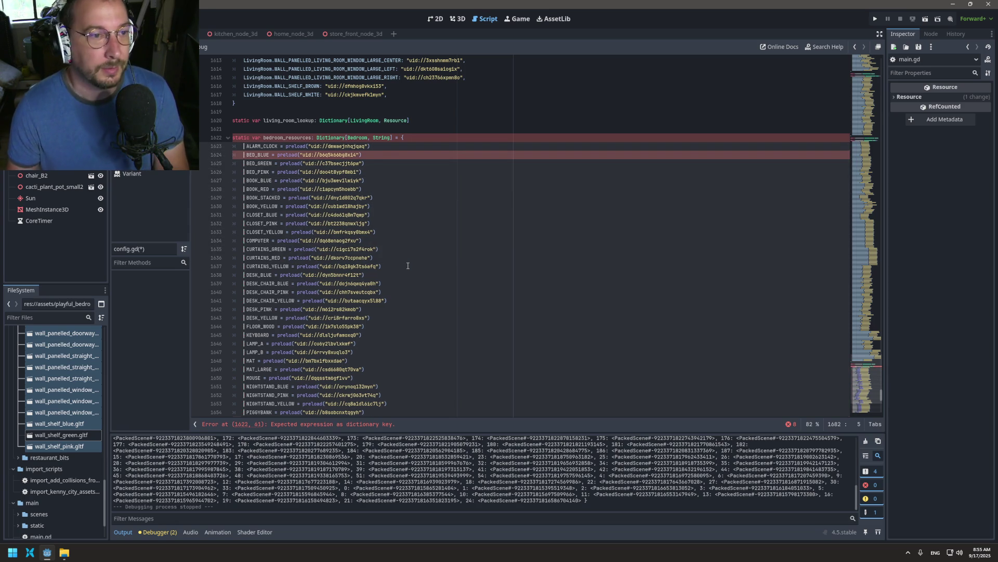
key(ctrl+Right)
text(:)
key(ctrl+backslash)
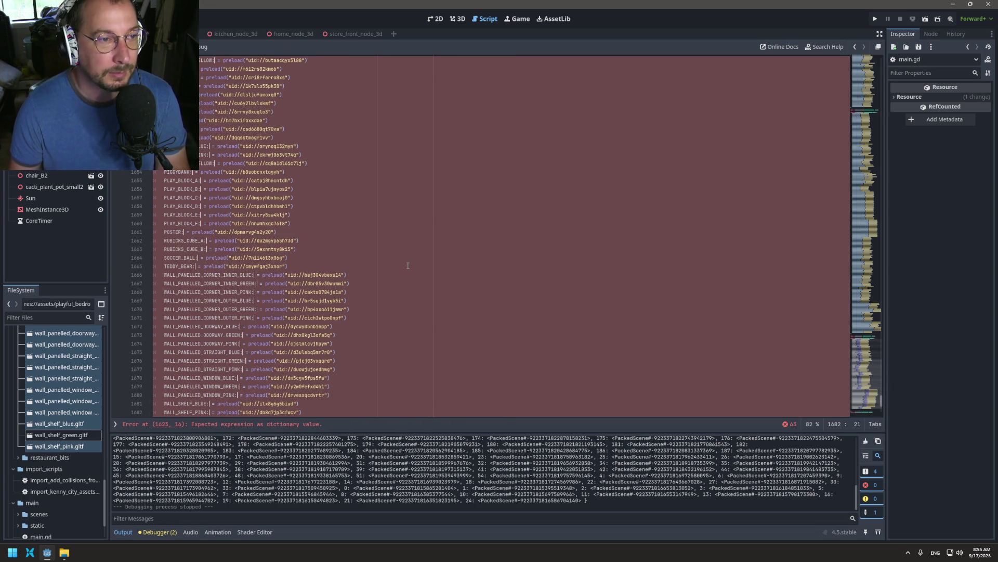
key(ctrl+backslash)
key(ctrl+Delete)
key(ctrl+Delete)
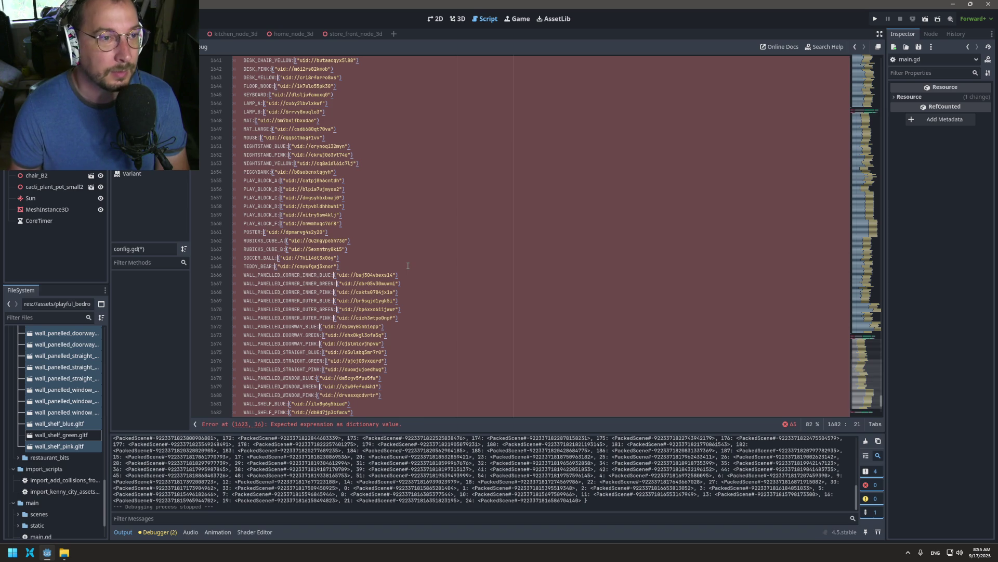
key(Delete)
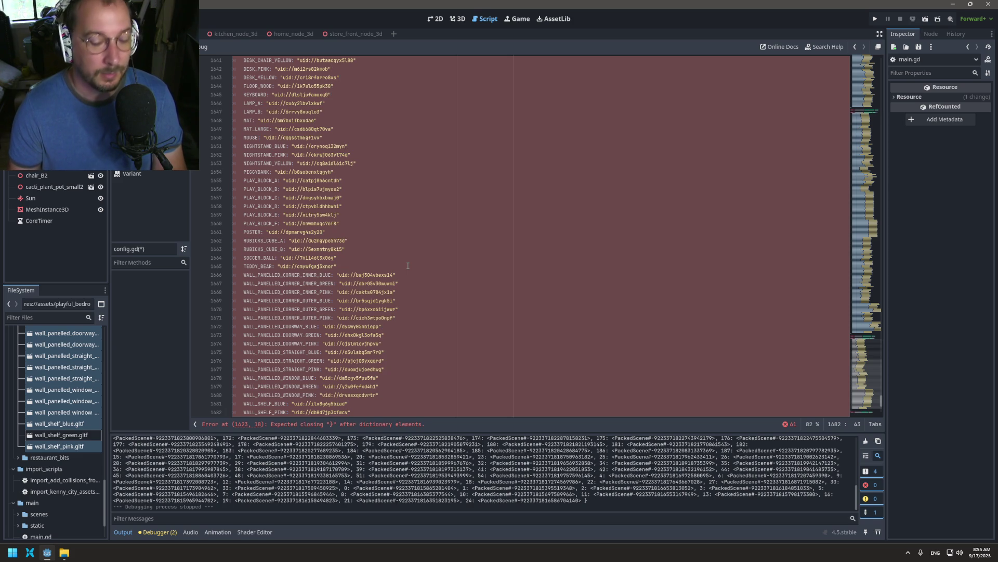
text(,)
- Prefix every entry with 'Bedroom.' and save config.gd
key(ctrl+Left)
key(ctrl+Left)
key(ctrl+Left)
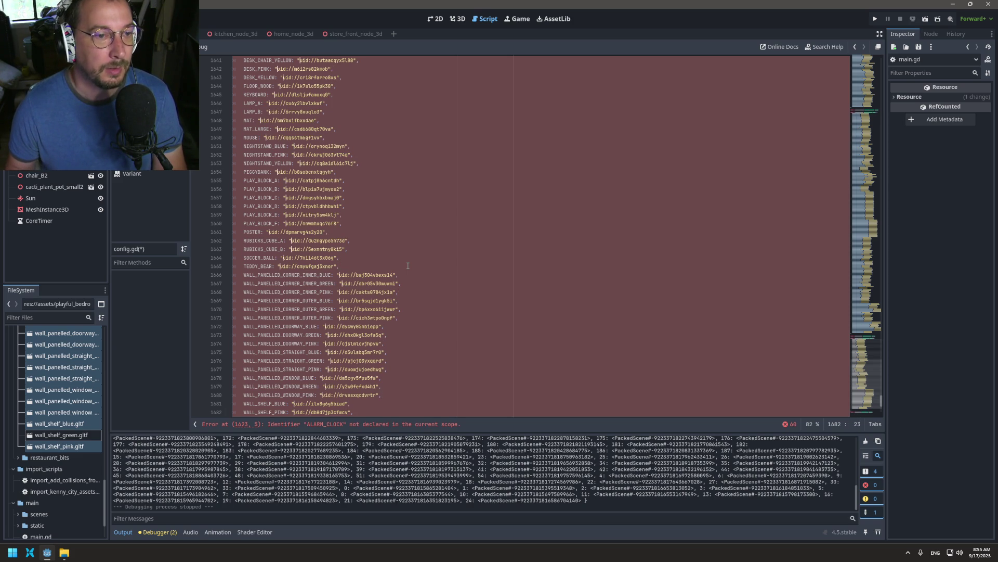
text(Bedroom)
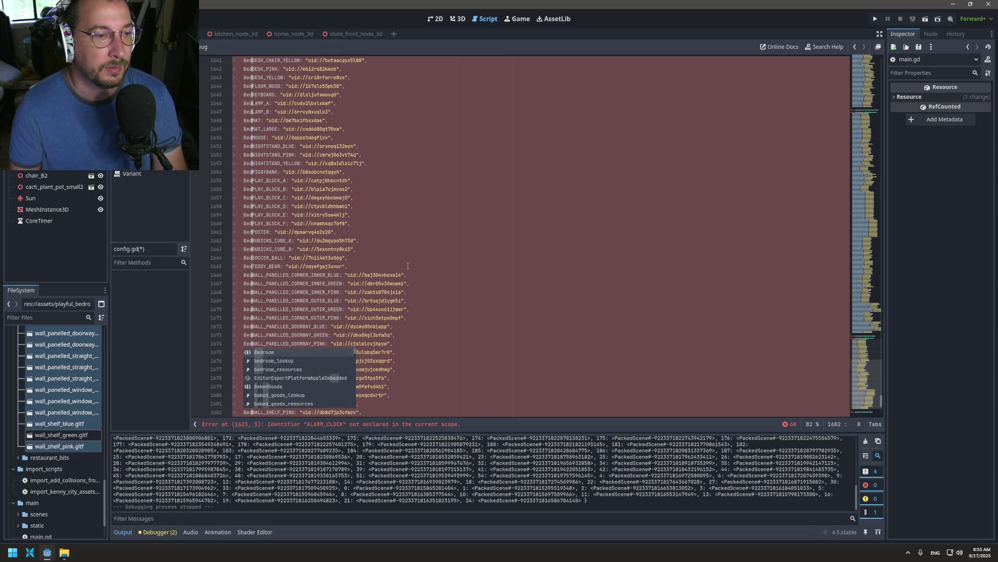
text(.)
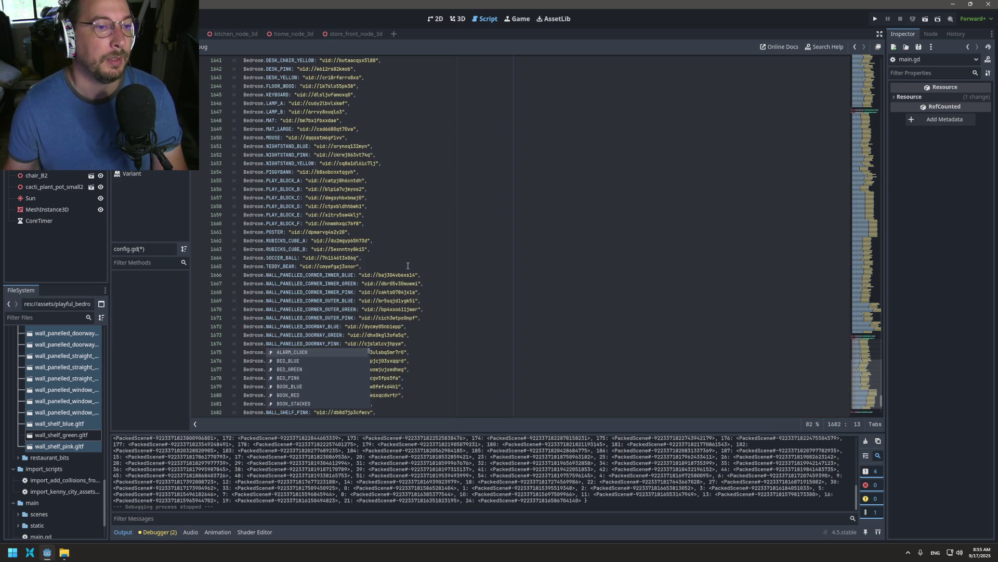
click(477, 199)
scroll(478, 198, up, 1)
key(ctrl+s)
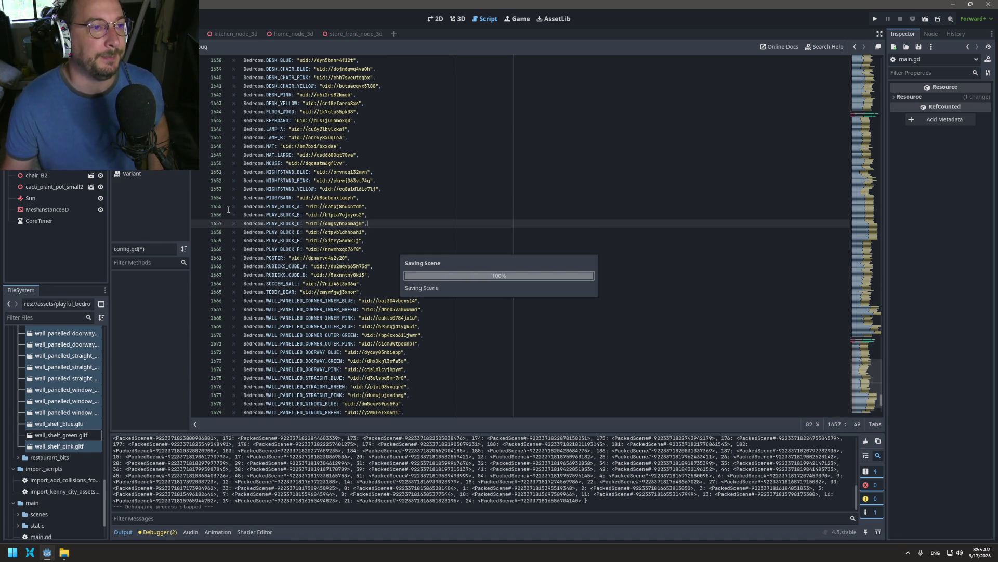
- In main.gd, change print(Config.living_room_lookup) to print(Config.bedroom_lookup) and save
key(alt+Left)
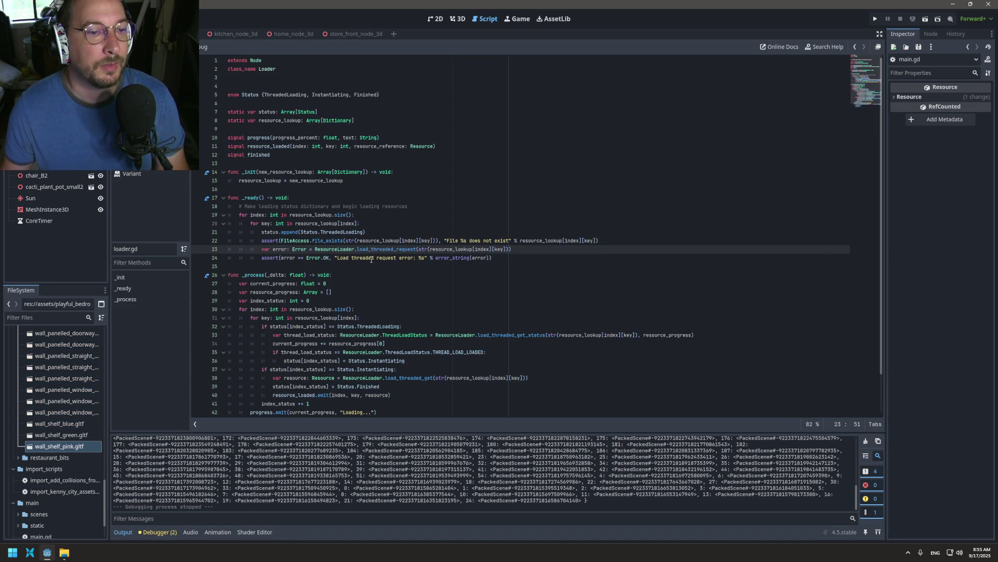
key(alt+Left)
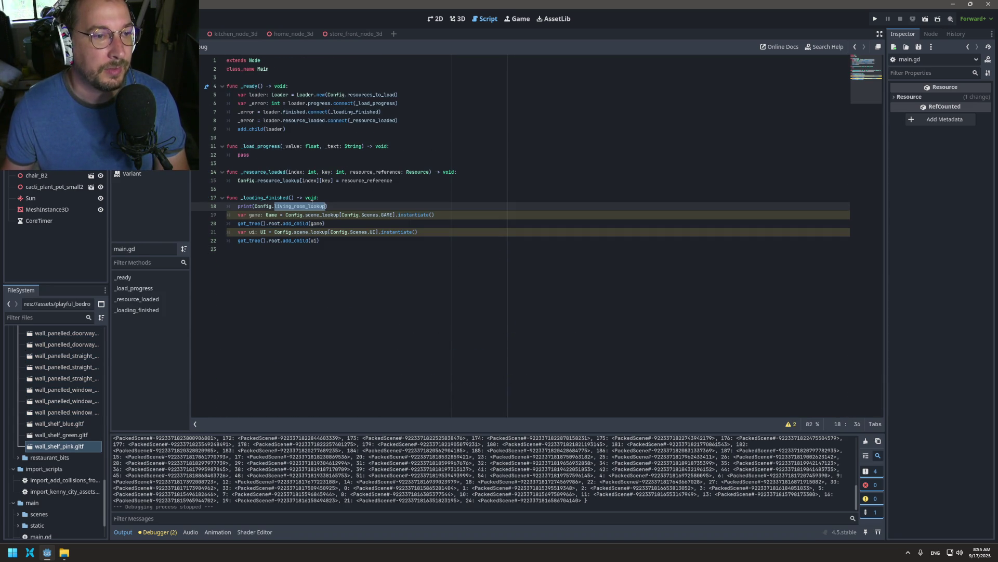
click(308, 206)
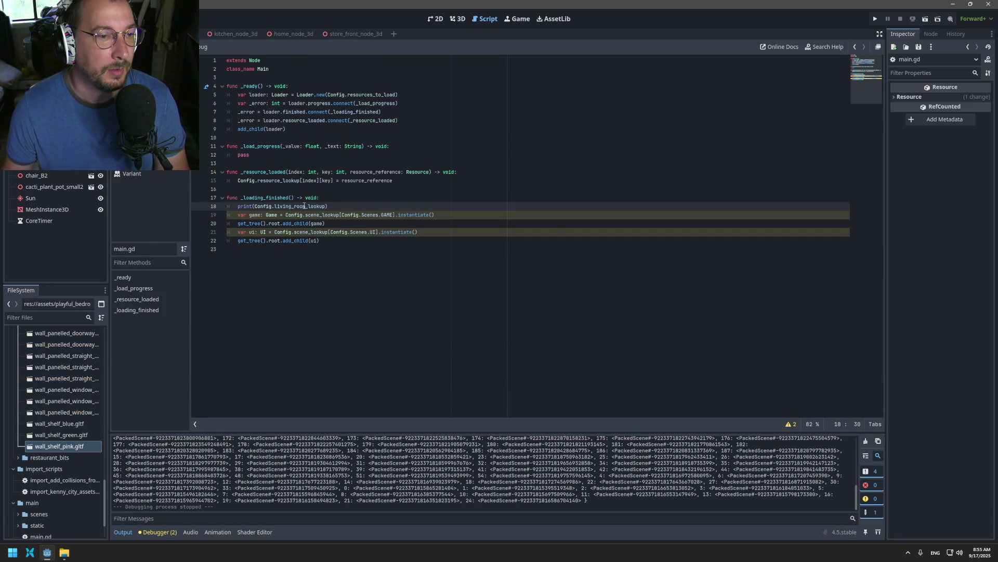
drag(292, 206, 277, 206)
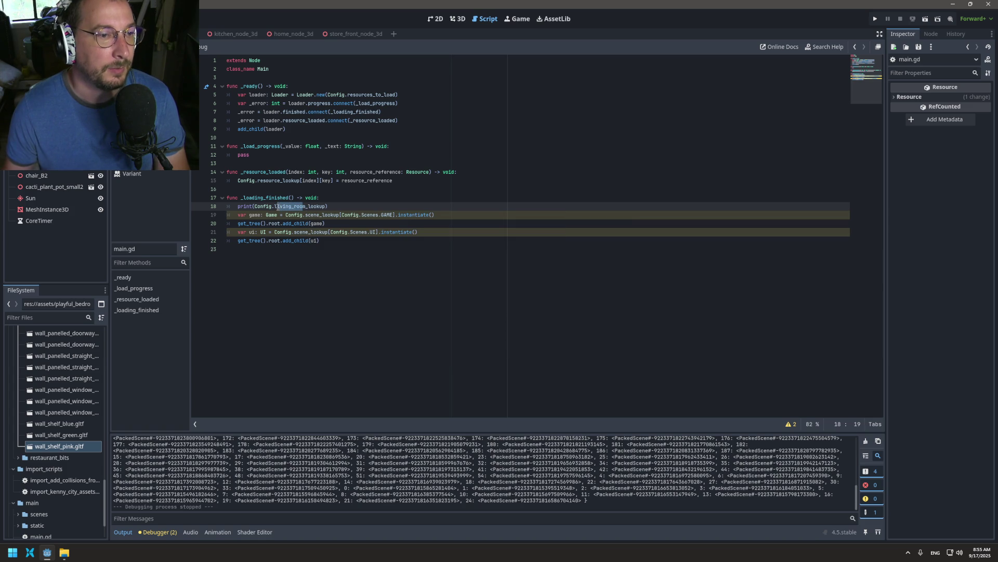
key(BackSpace)
key(BackSpace)
text(edroo)
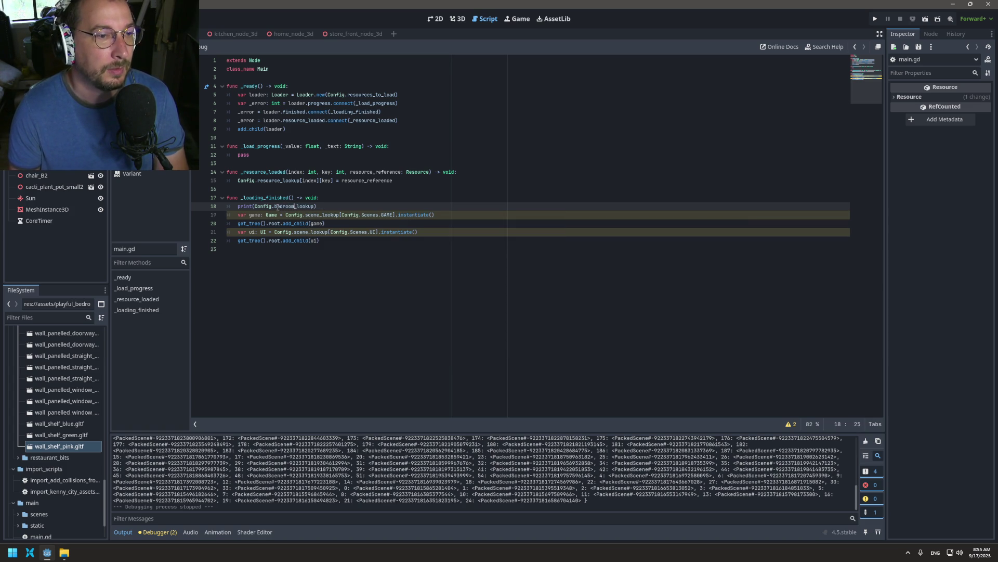
text(m)
key(ctrl+s)
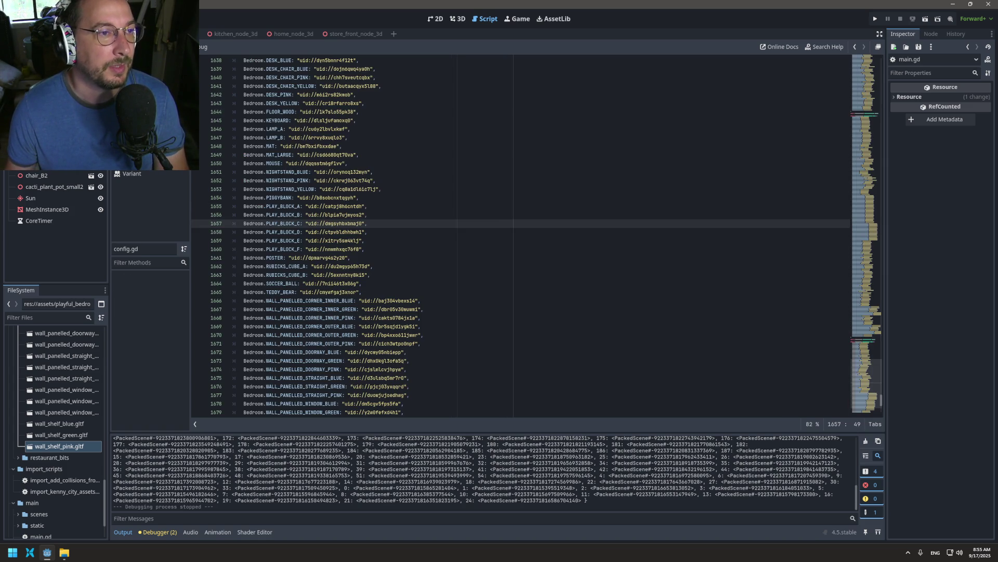
- Add bedroom_resources below living_room_resources in the resources_to_load list
scroll(360, 241, down, 6)
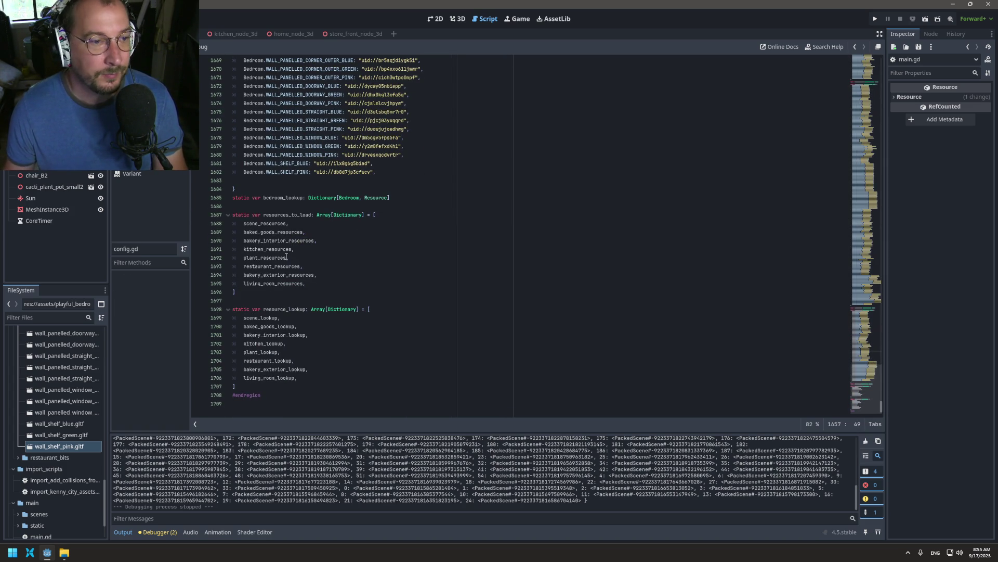
double_click(277, 281)
key(ctrl+c)
click(314, 283)
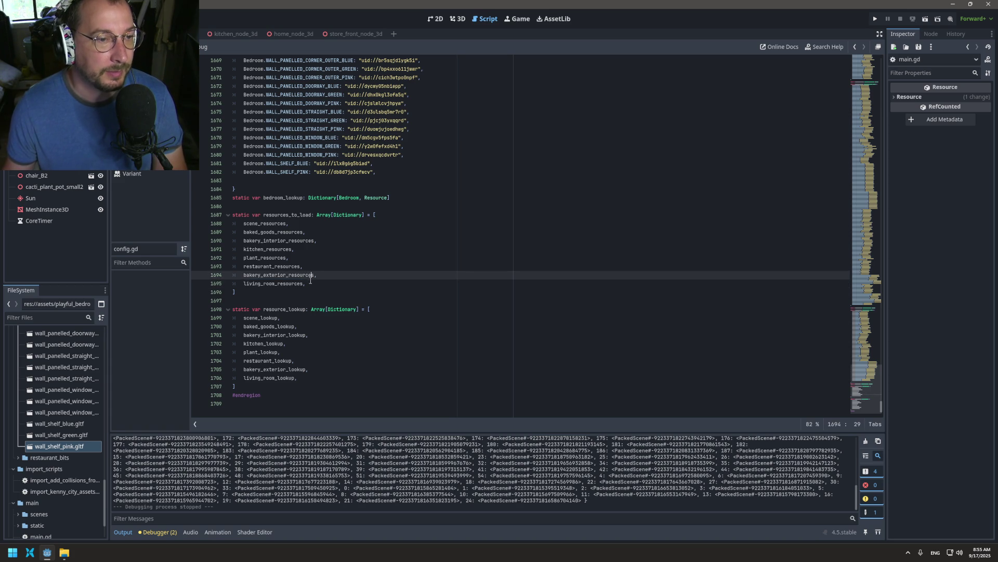
key(Return)
key(ctrl+v)
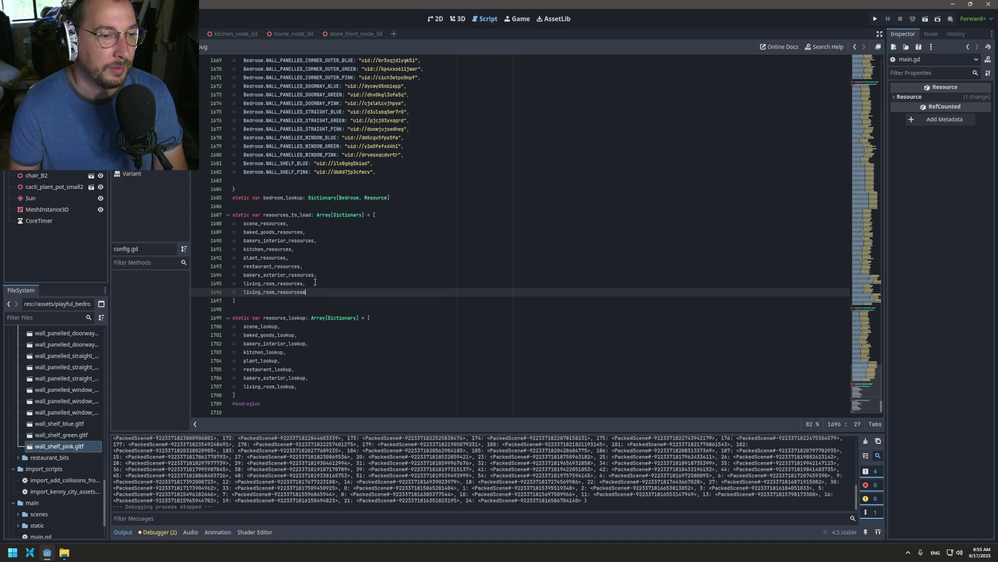
key(Left)
key(Left)
key(Left)
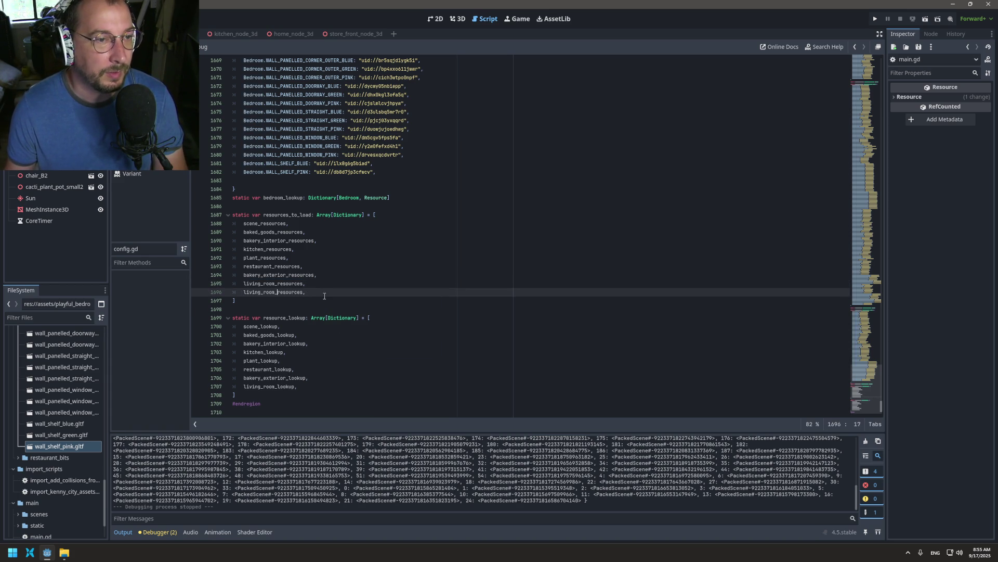
key(BackSpace)
key(BackSpace)
key(BackSpace)
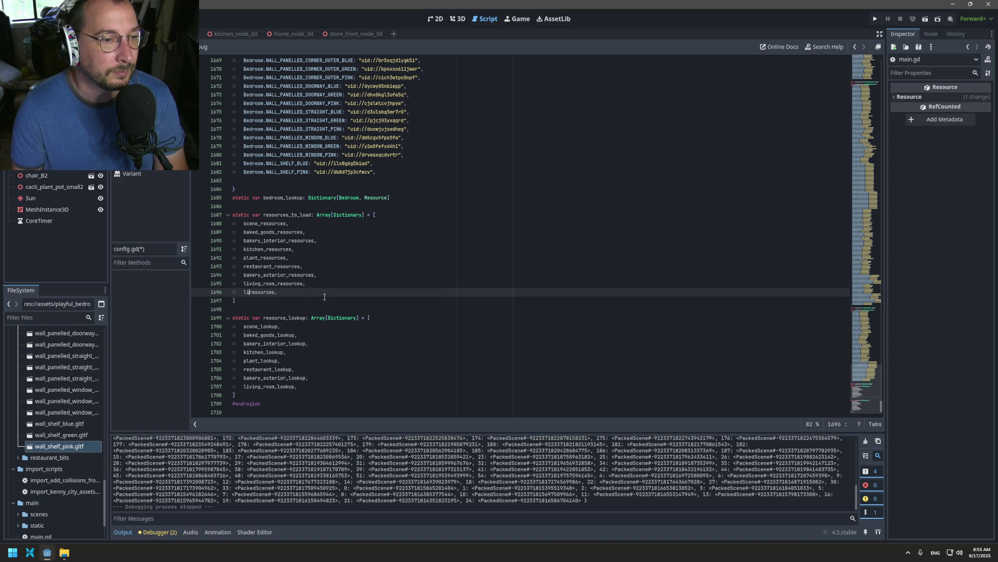
key(BackSpace)
key(BackSpace)
text(bedroom)
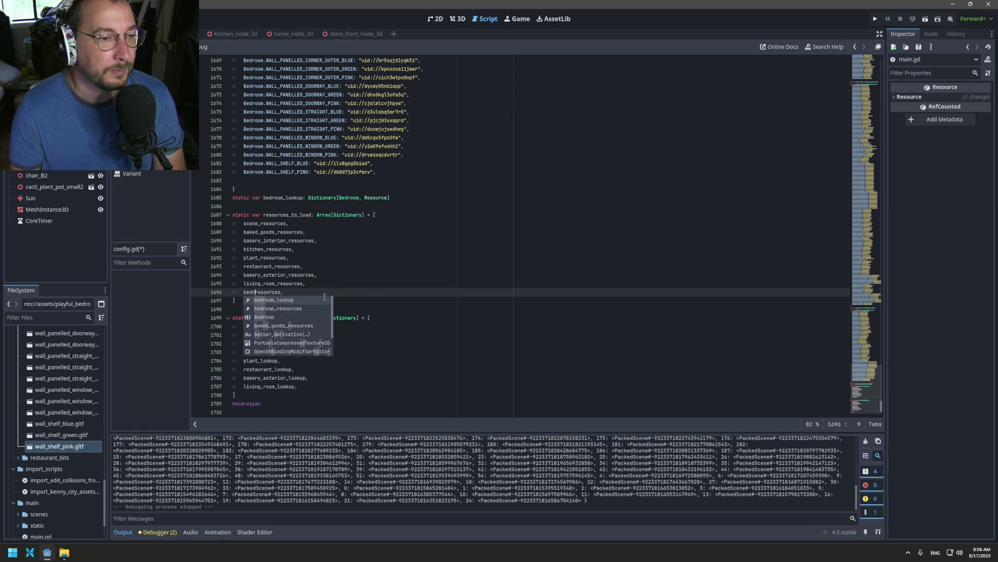
text(_)
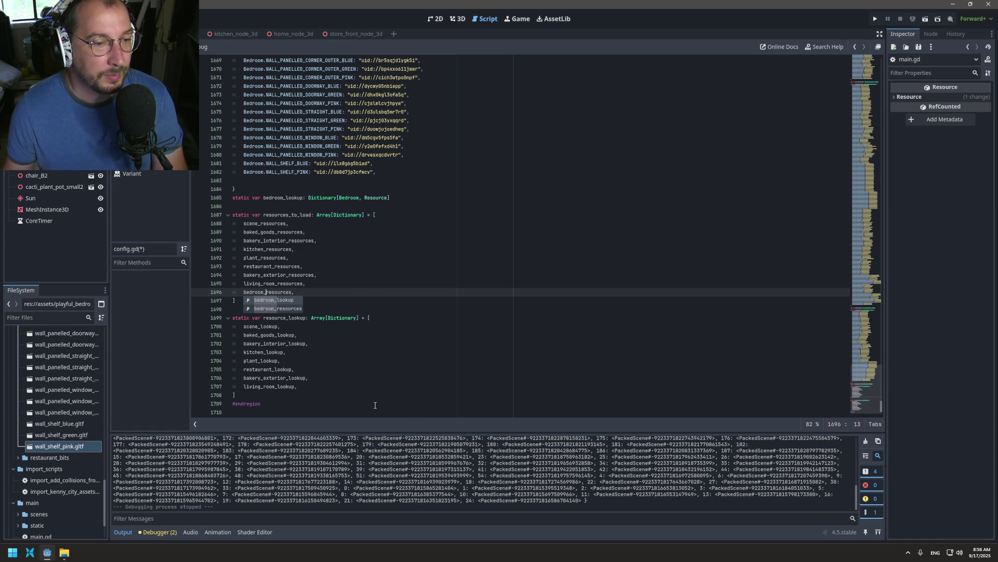
- Append bedroom_lookup to the resource_lookup list, save, and run the project
click(324, 389)
key(Return)
text(living_room_resources)
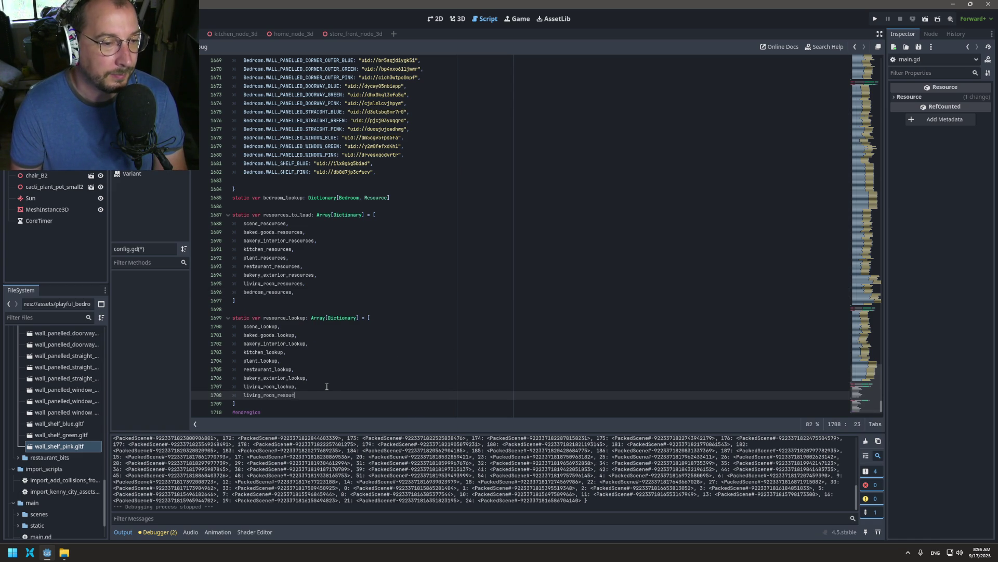
key(BackSpace)
text(droom_looku)
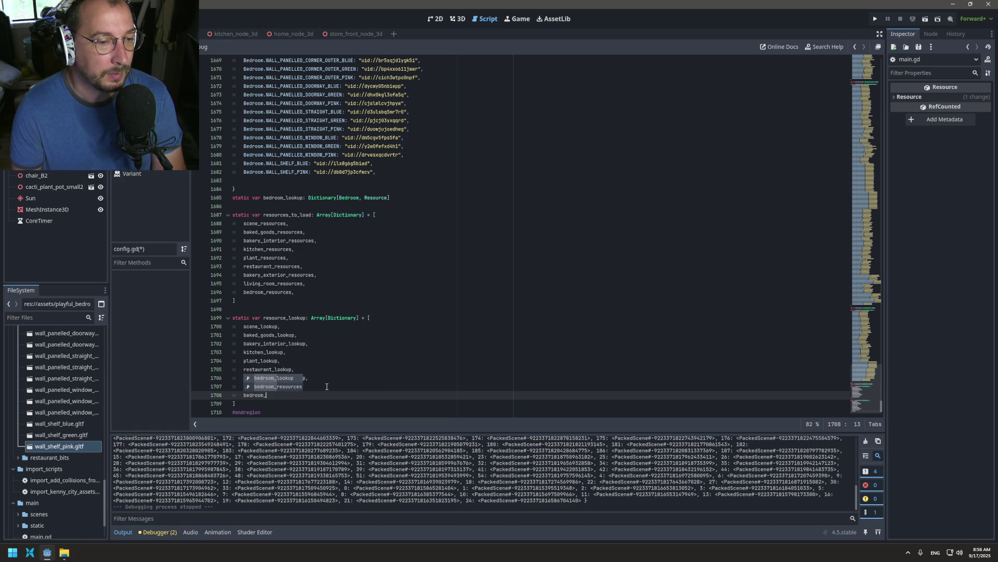
text(p,)
key(ctrl+s)
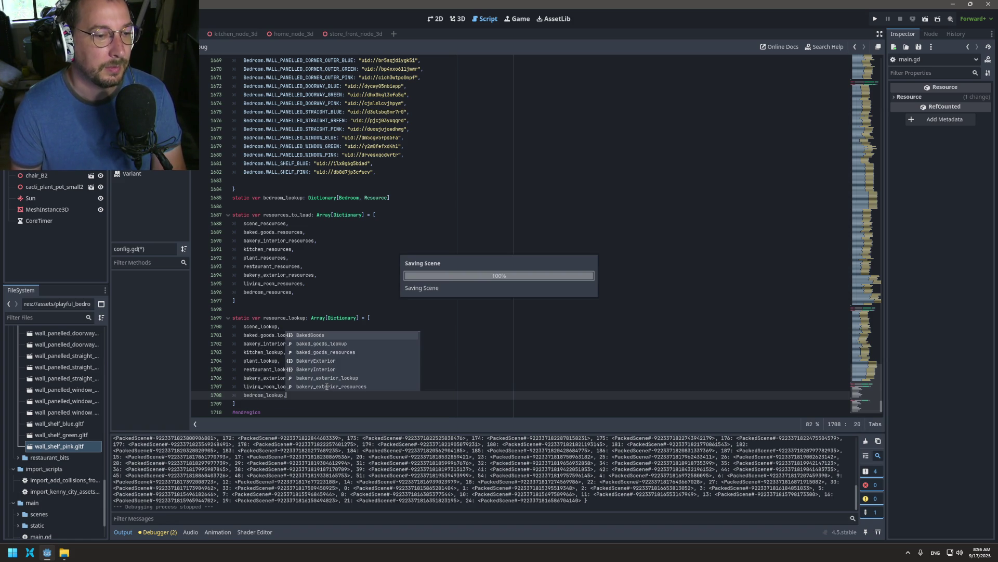
click(875, 18)
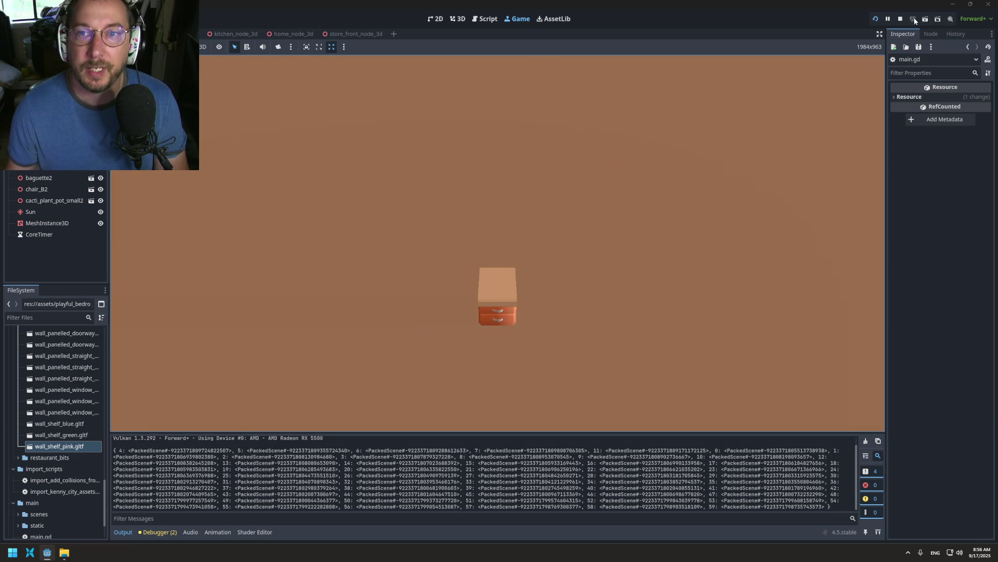
- Stop the game, remove the bedroom_lookup print from main.gd's _loading_finished, and relaunch
click(900, 18)
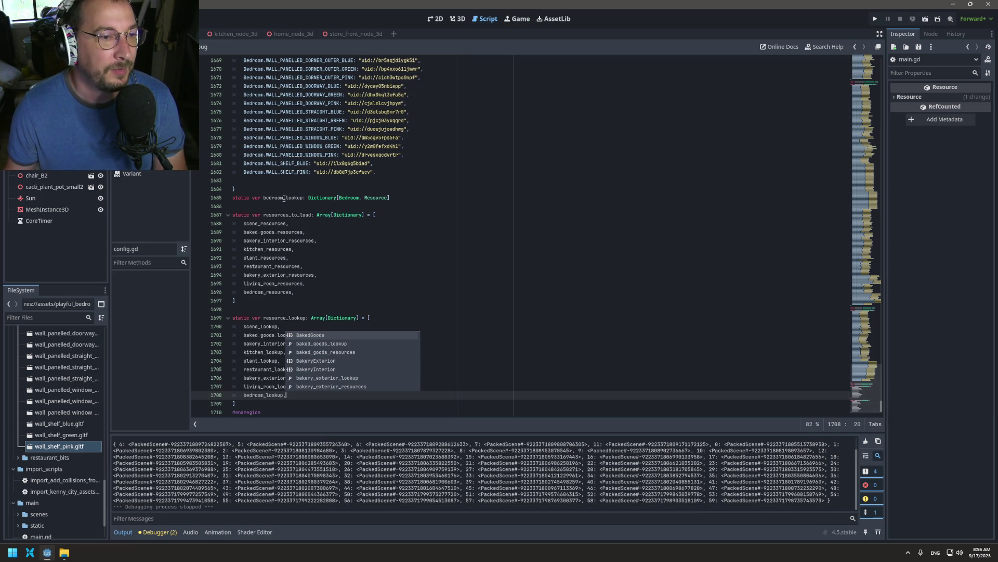
key(Escape)
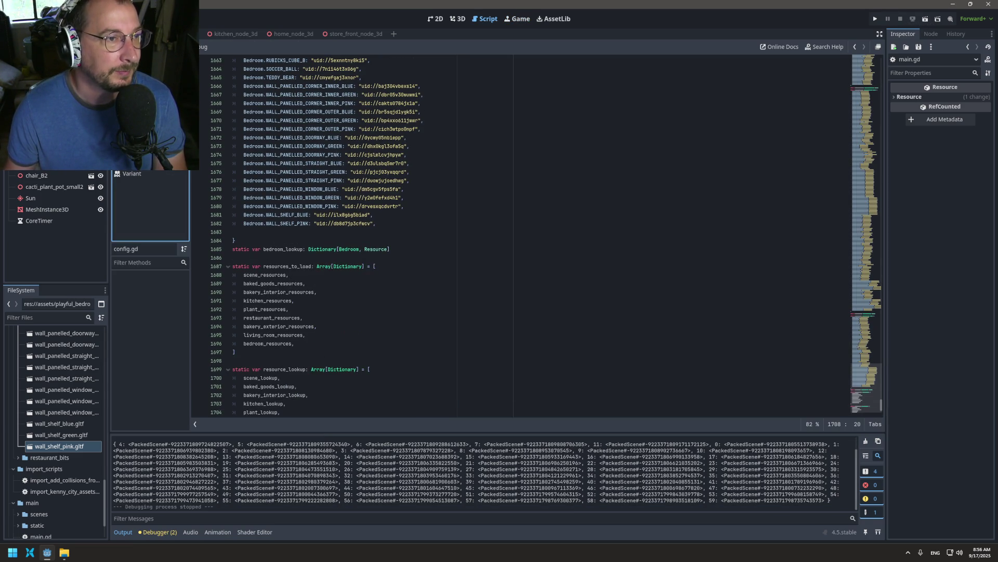
key(alt+Left)
key(alt+Right)
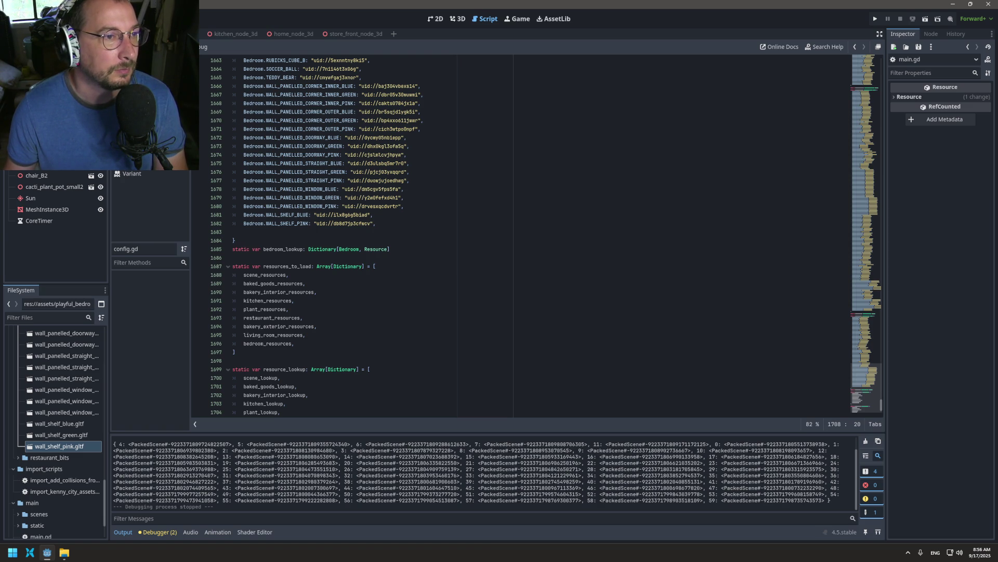
key(alt+Right)
key(alt+Right)
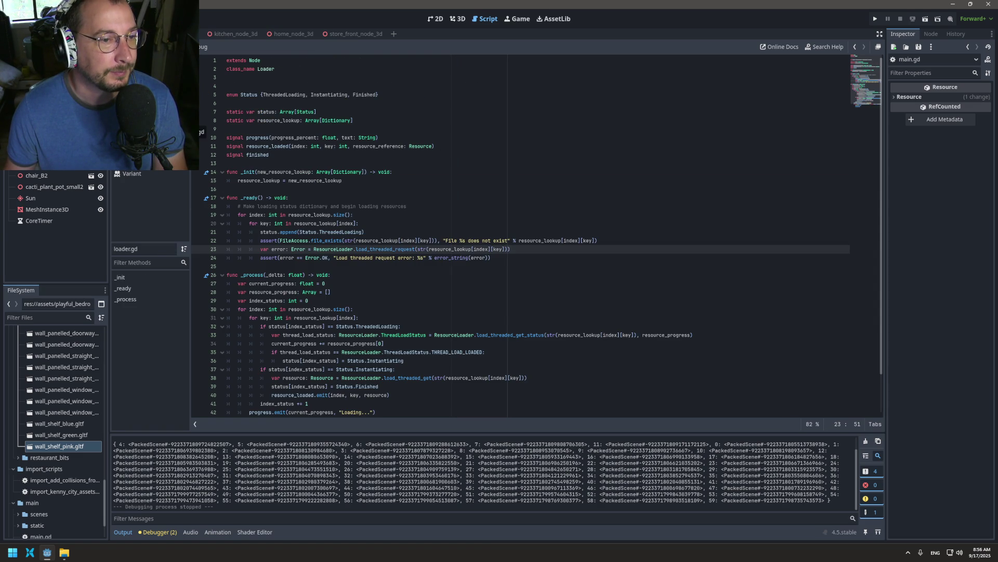
key(alt+Left)
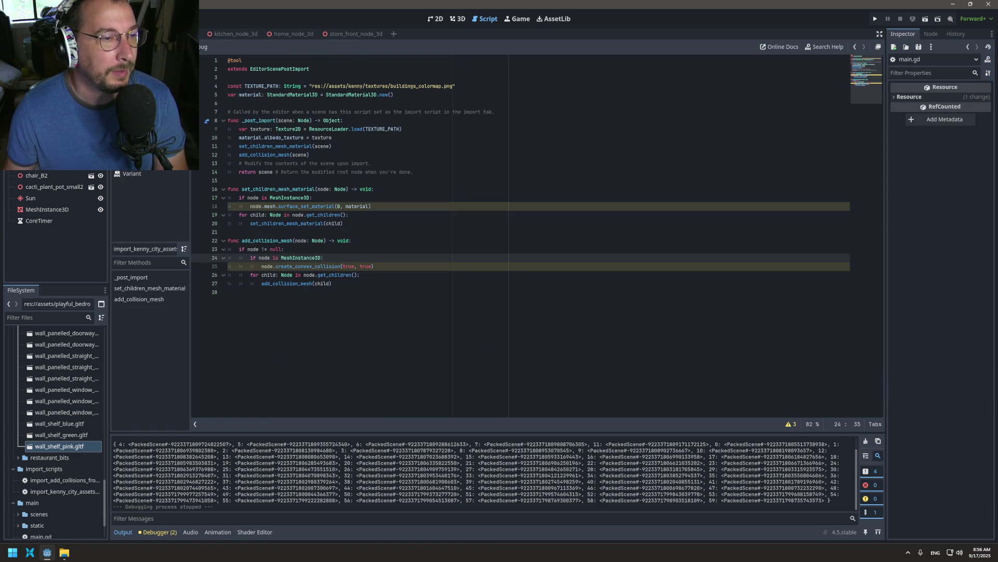
key(alt+Left)
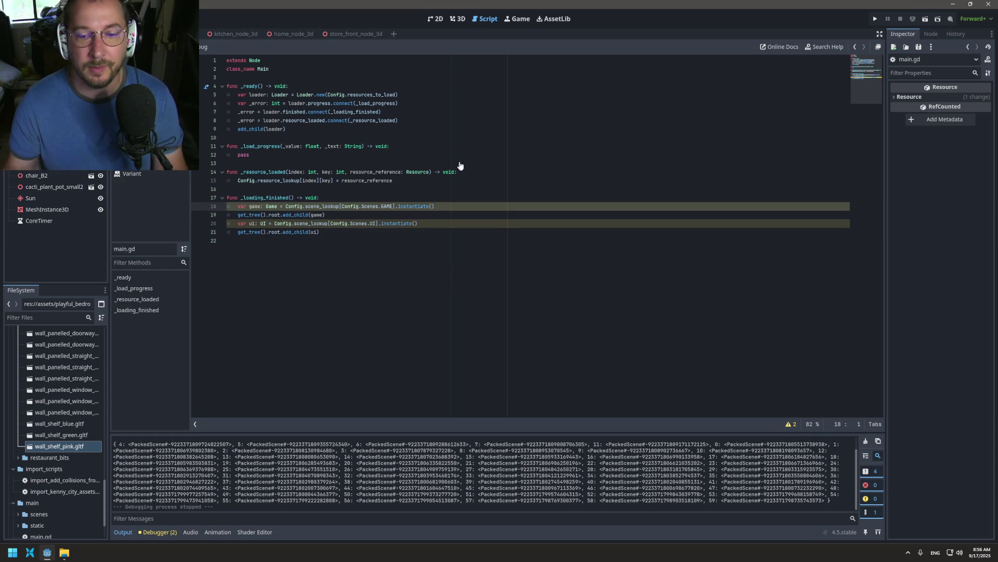
click(875, 21)
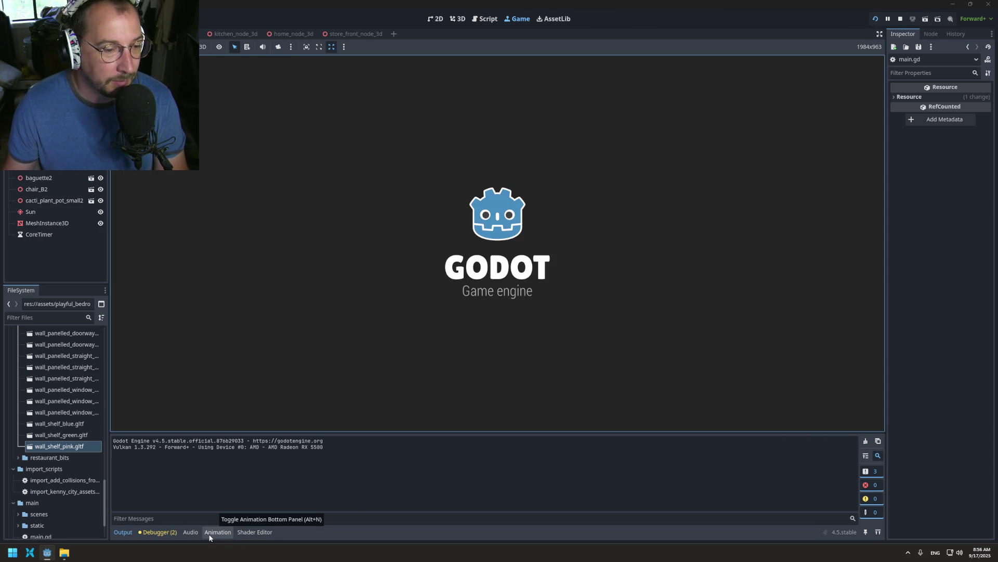
- Show the Debugger's Video RAM tab and run the project again
click(155, 532)
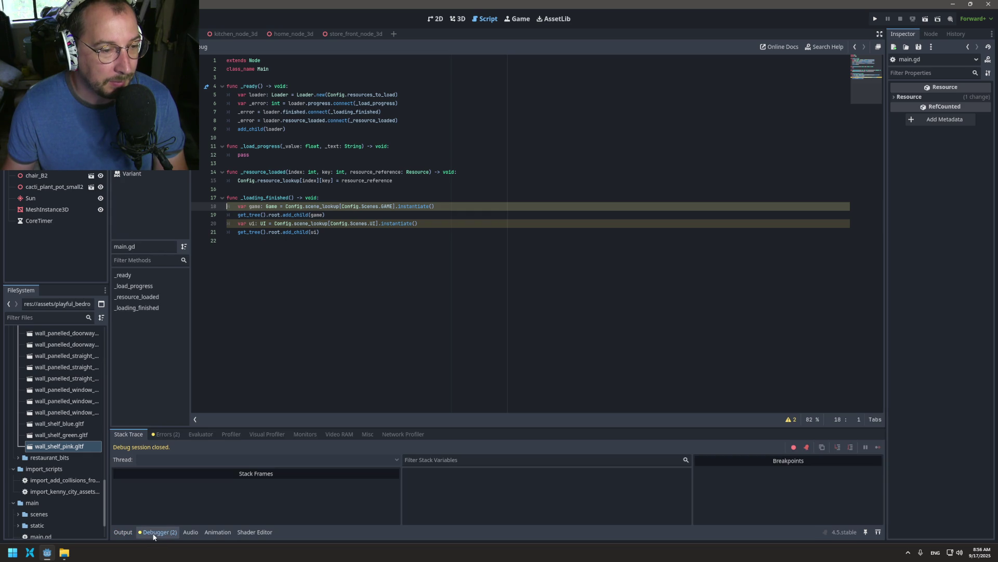
click(327, 435)
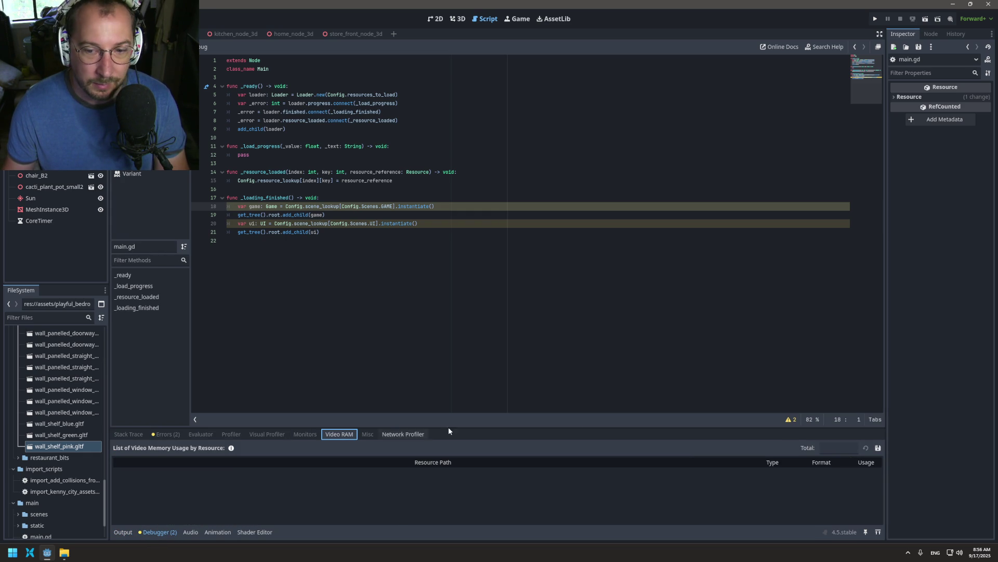
click(870, 18)
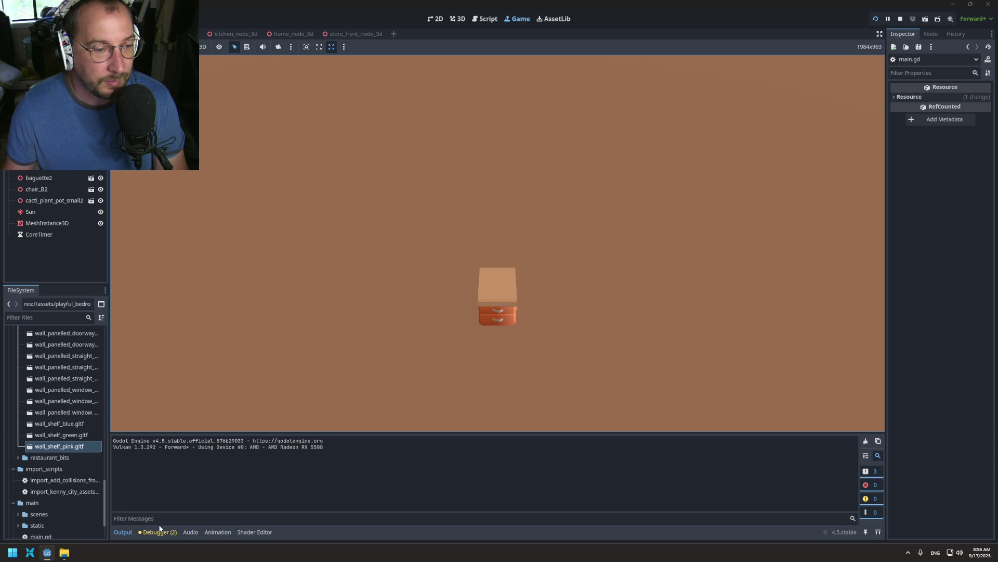
click(160, 531)
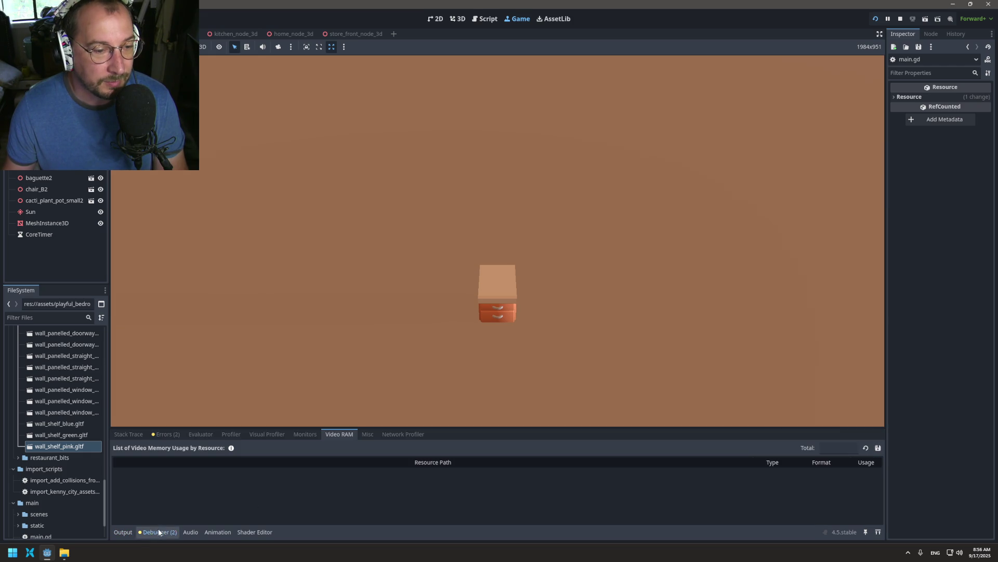
- Refresh the Video RAM list and scroll through the running game's resources
click(865, 447)
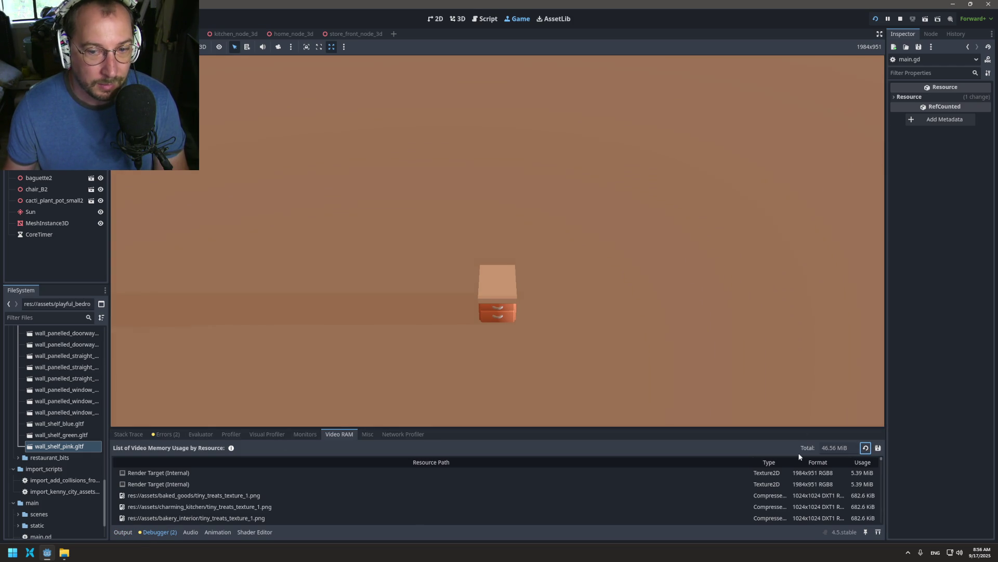
scroll(646, 501, down, 2)
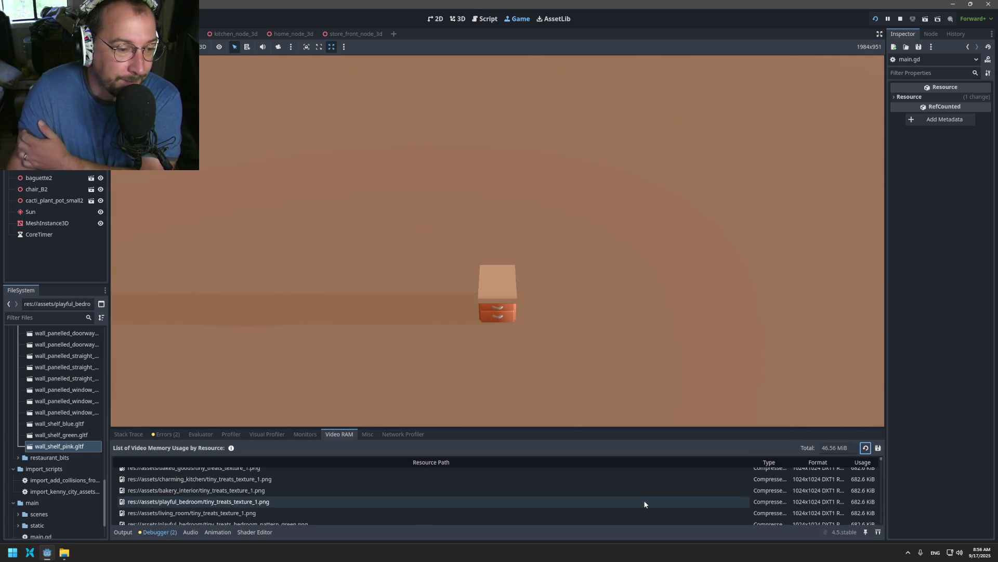
scroll(645, 505, down, 4)
scroll(644, 503, down, 3)
scroll(644, 503, down, 3)
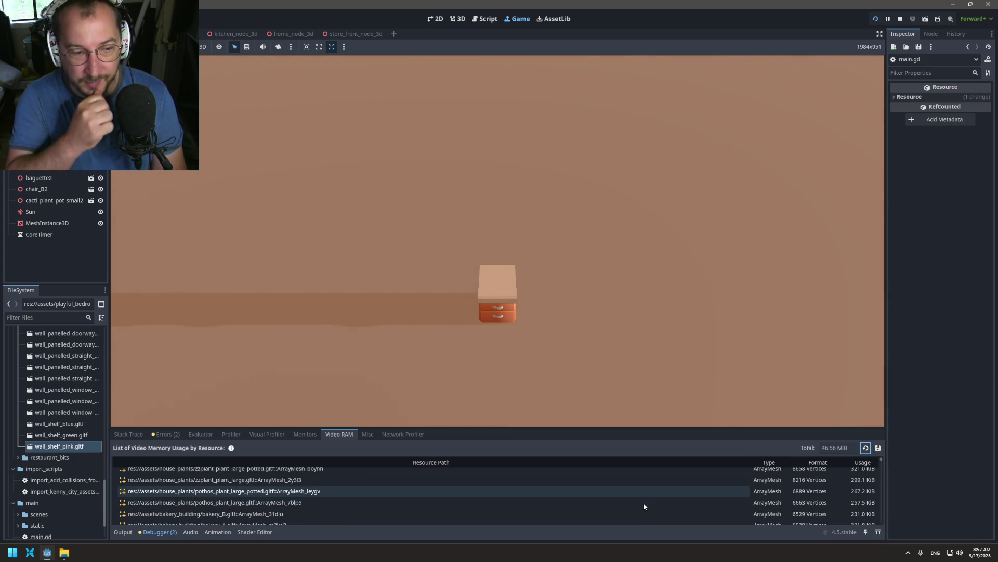
scroll(643, 503, down, 5)
scroll(619, 495, down, 6)
scroll(618, 495, down, 5)
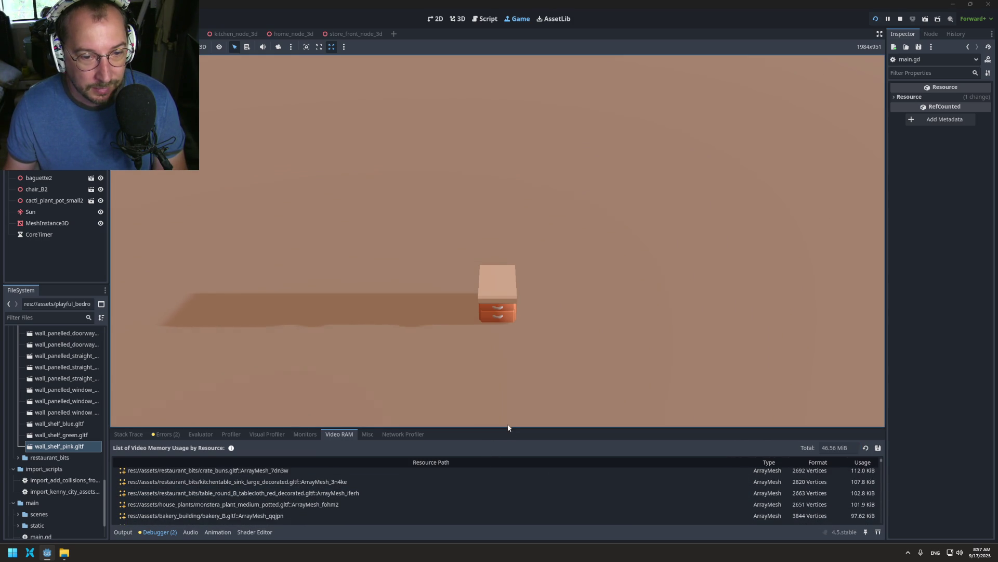
- Enlarge the debugger panel and review the 46.56 MiB resource list
drag(503, 427, 504, 253)
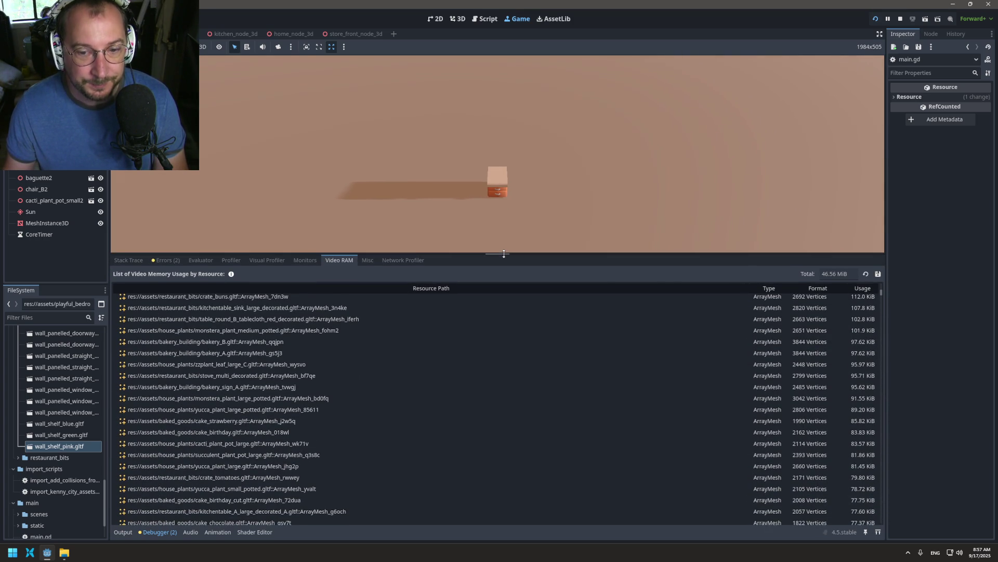
scroll(613, 353, down, 5)
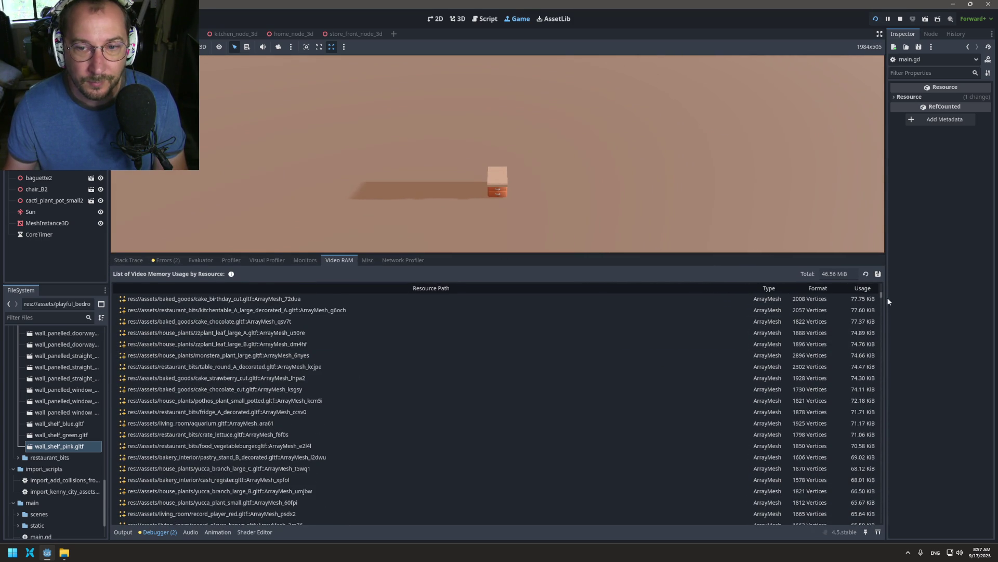
mouse_move(882, 297)
mouse_down()
mouse_move(877, 531)
mouse_move(853, 453)
mouse_move(844, 370)
mouse_move(873, 279)
mouse_up()
scroll(869, 311, down, 4)
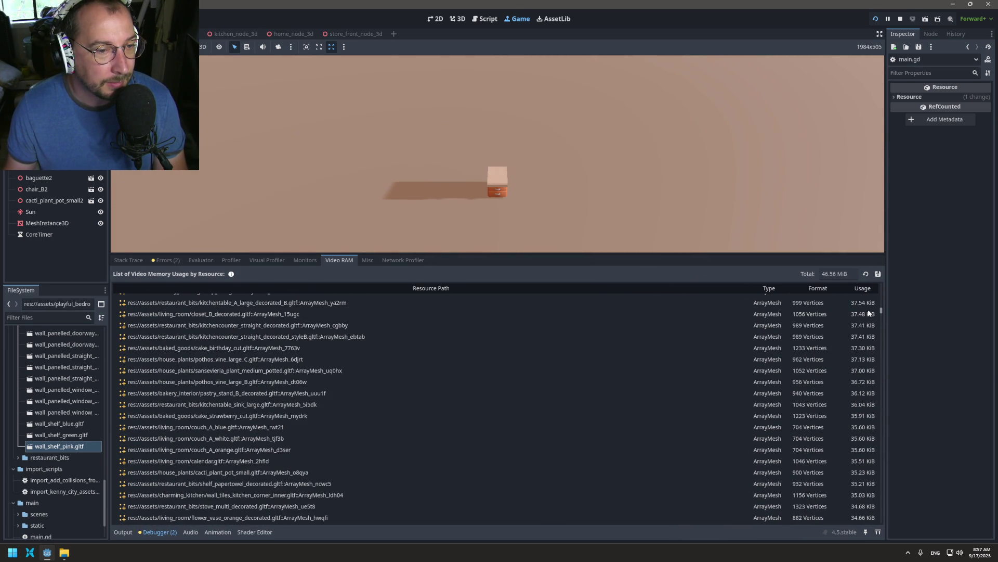
scroll(868, 312, up, 3)
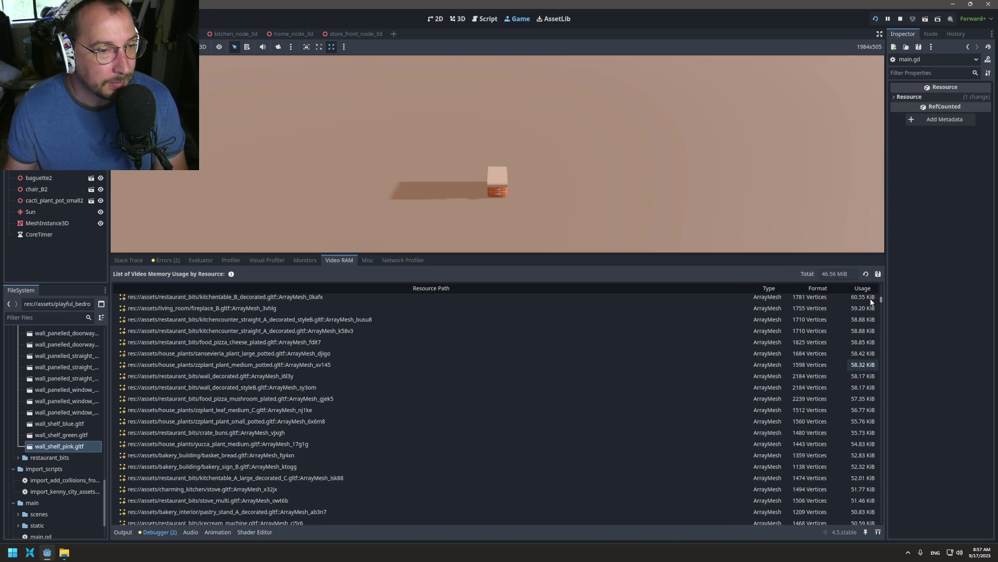
scroll(873, 299, up, 3)
scroll(874, 294, up, 5)
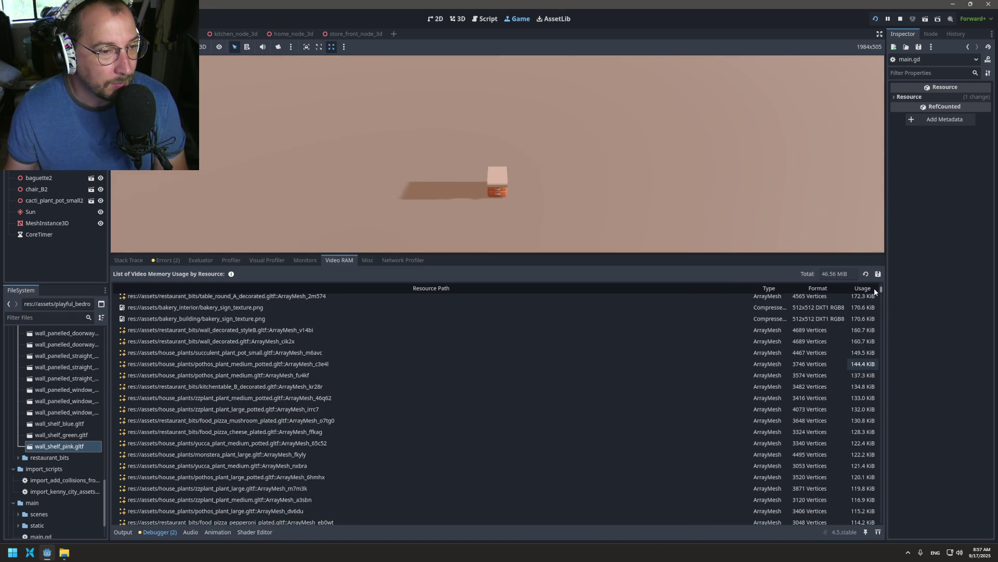
scroll(875, 288, up, 10)
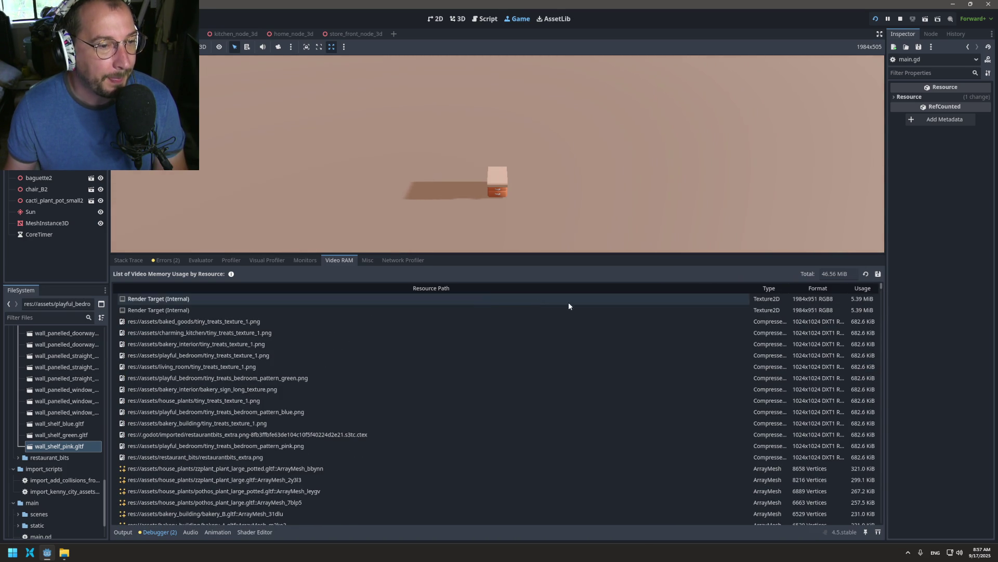
- Check the Misc, Network Profiler, Video RAM and Monitors tabs, then stop the game
click(367, 260)
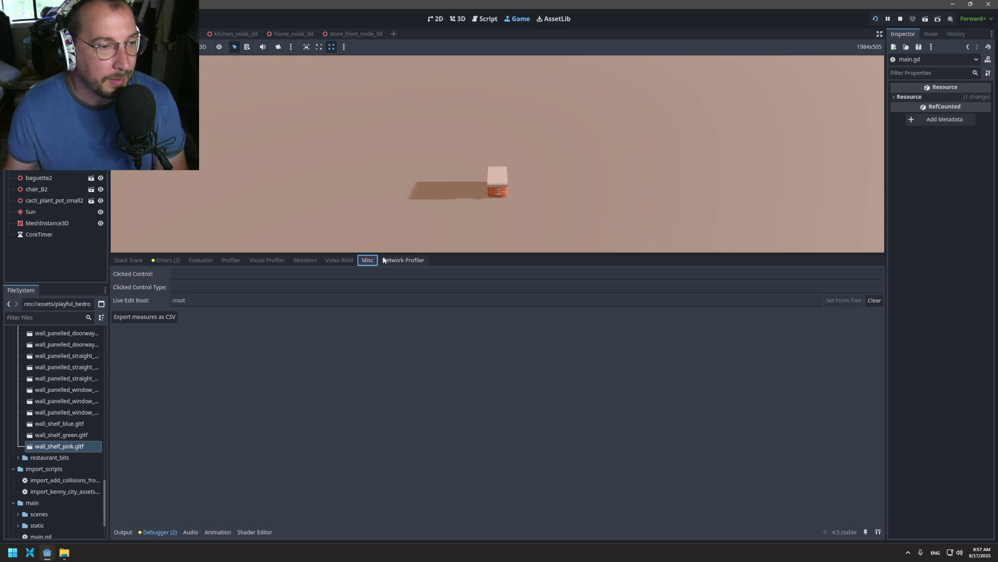
click(385, 261)
click(348, 261)
click(306, 260)
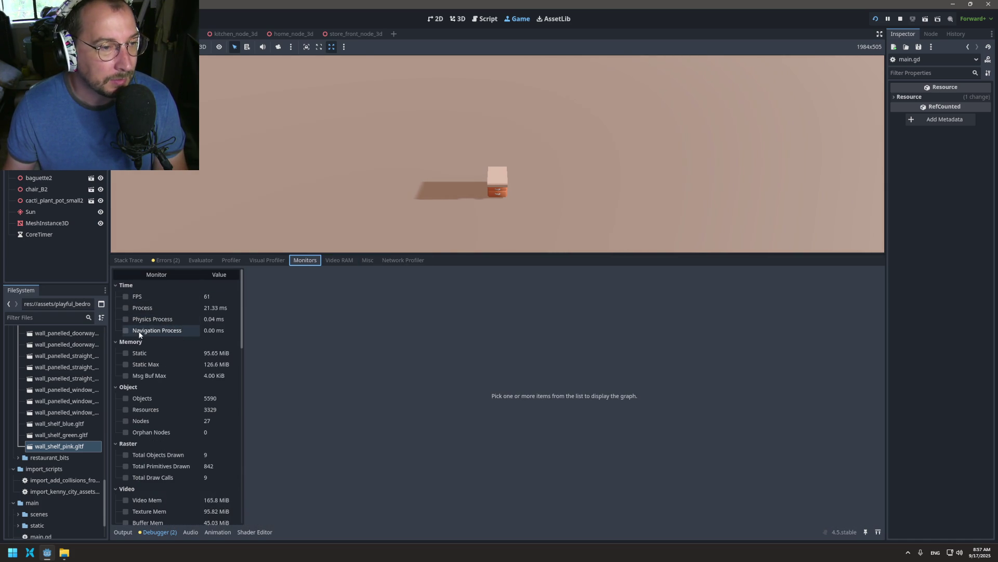
scroll(150, 478, down, 2)
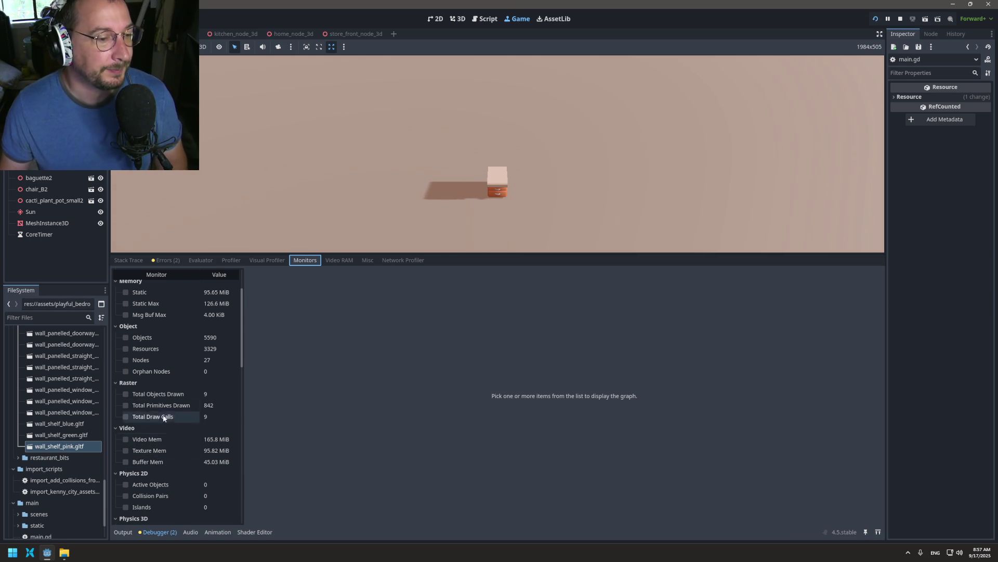
scroll(182, 381, down, 6)
scroll(183, 383, down, 4)
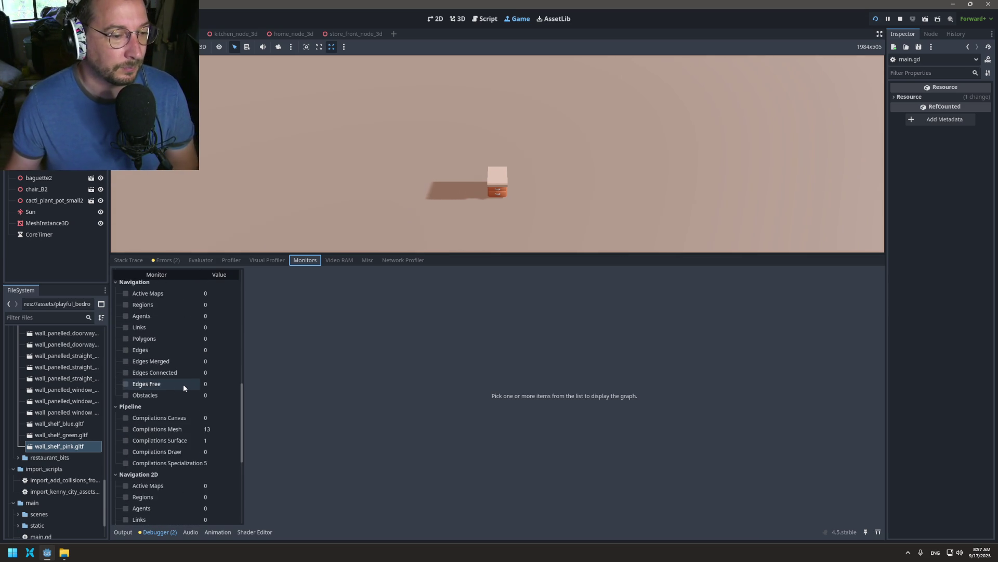
click(901, 19)
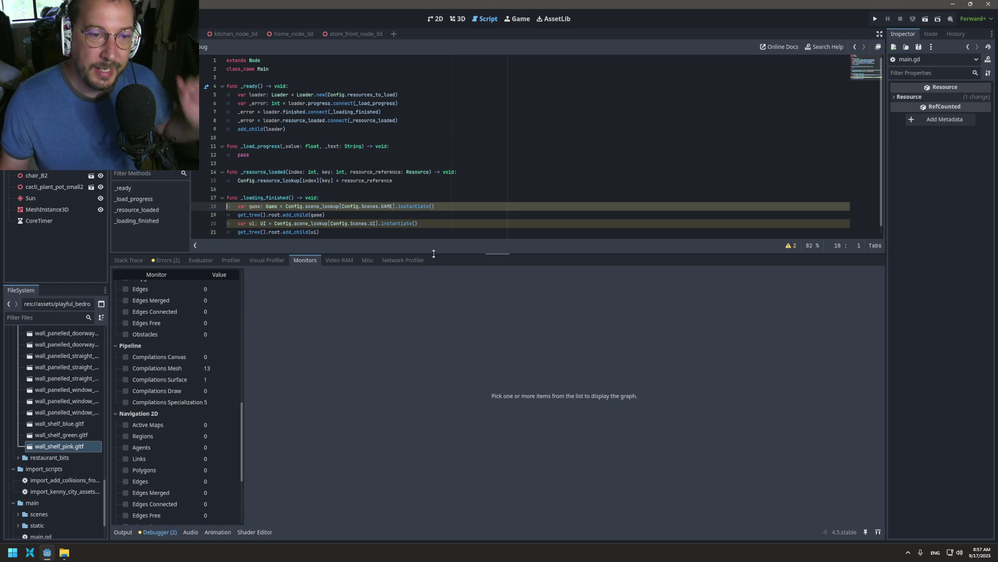
- Enlarge the script editor and switch through the home_node_3d and kitchen_node_3d scenes
drag(436, 254, 416, 413)
click(453, 276)
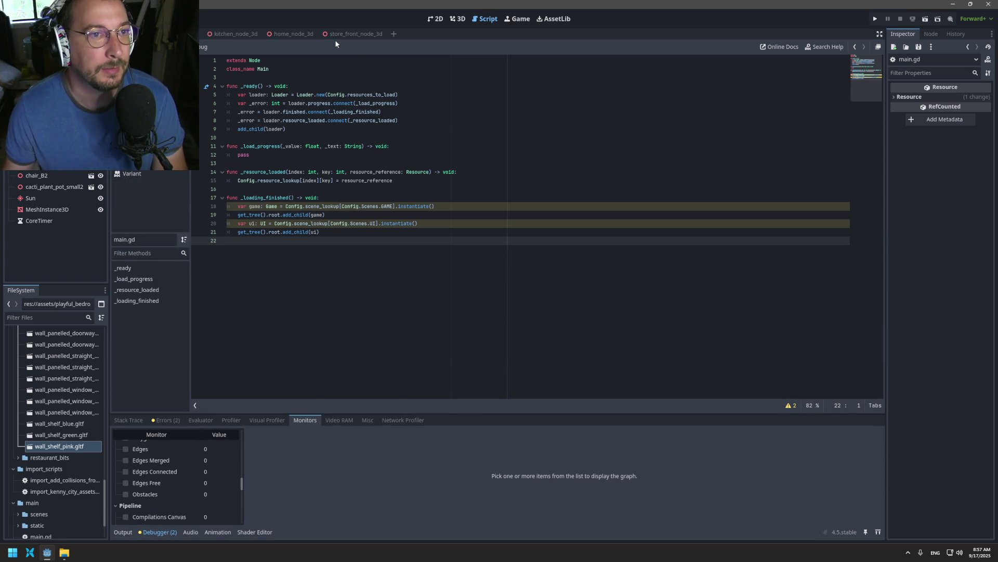
click(260, 33)
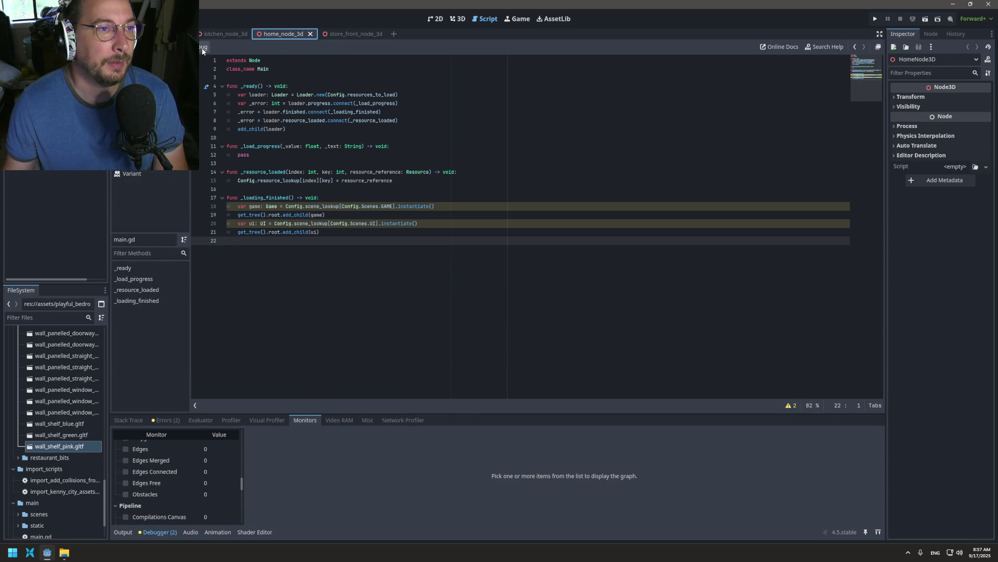
click(212, 34)
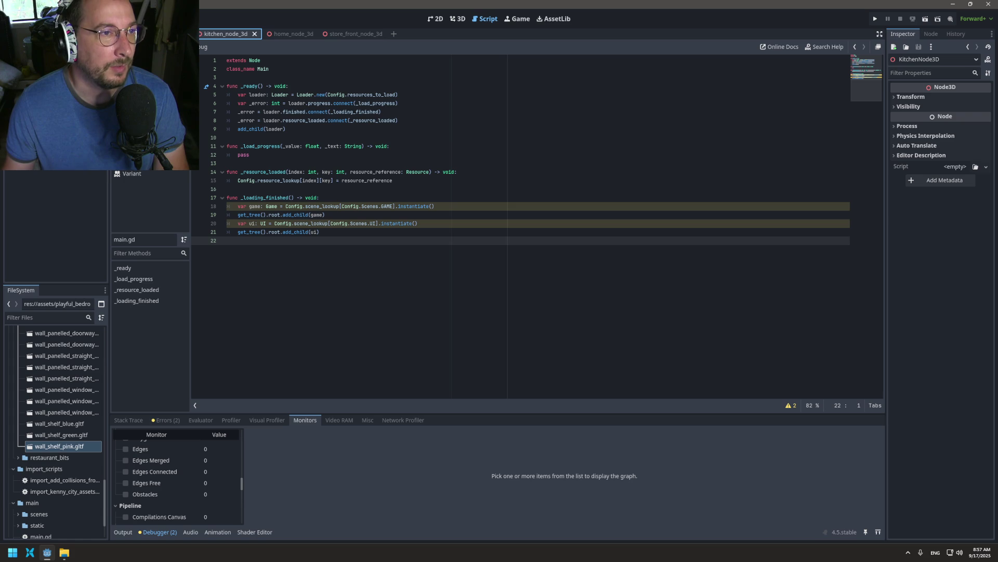
click(198, 34)
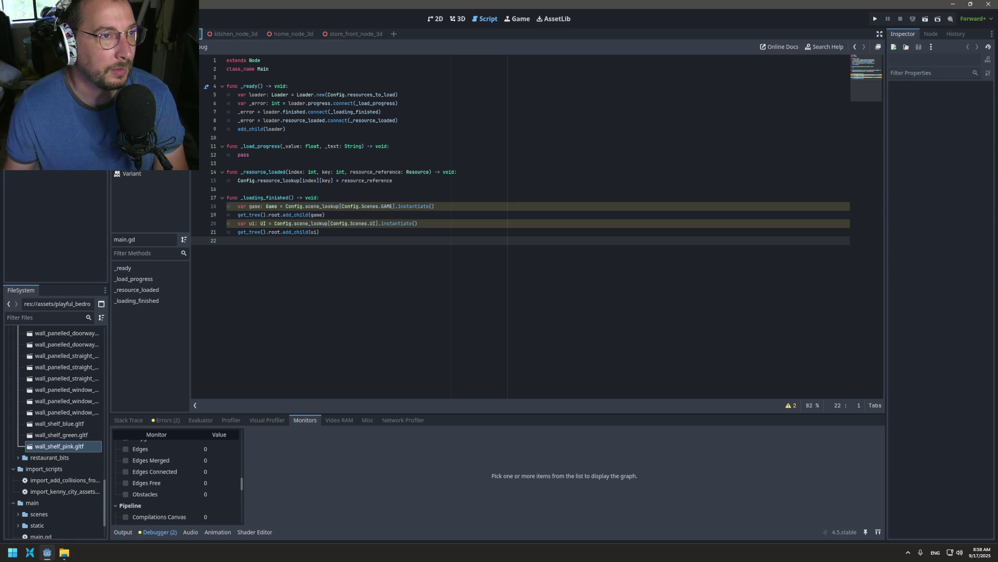
- Scroll the FileSystem dock to the top and collapse the playful_bedroom folder
scroll(62, 412, up, 3)
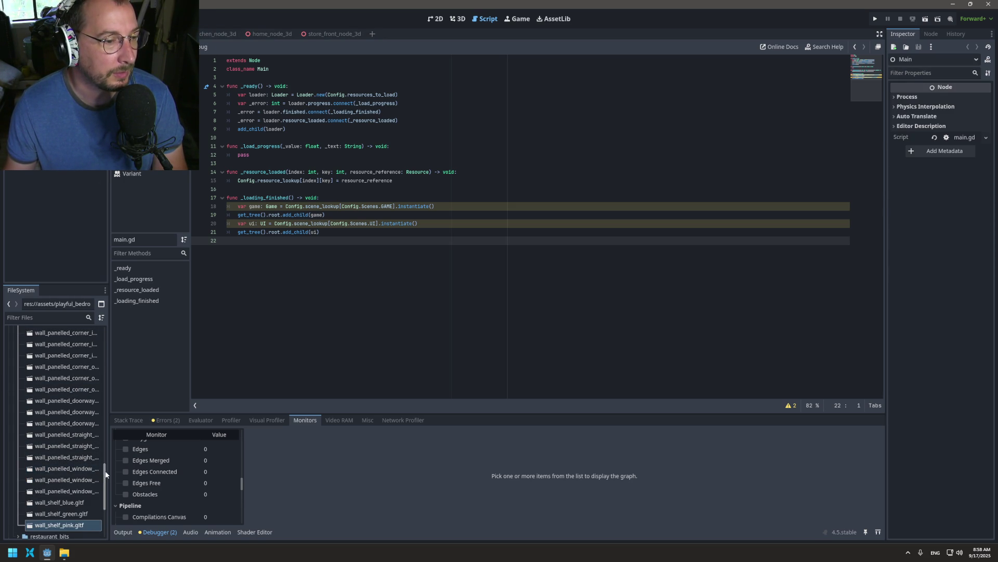
drag(106, 473, 104, 330)
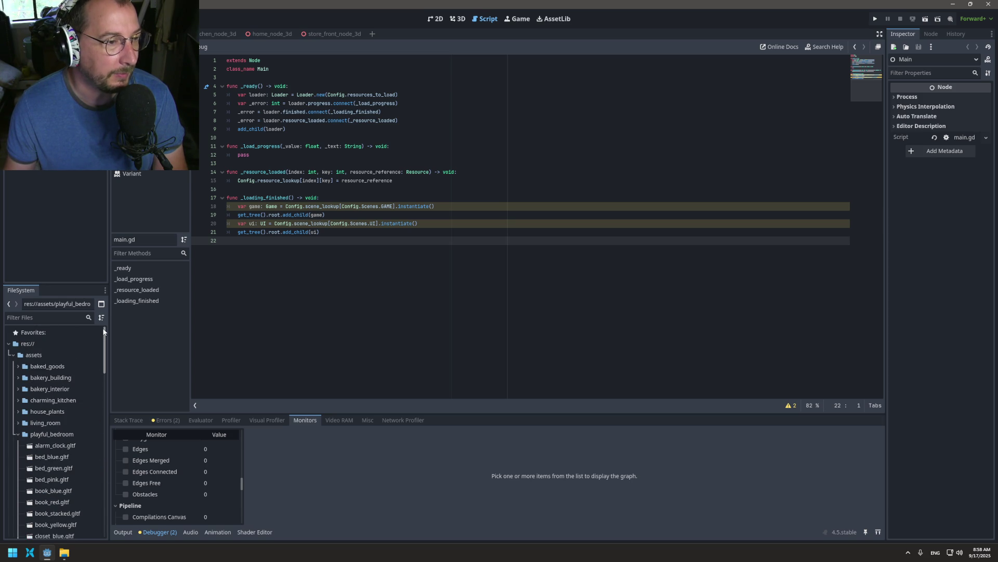
click(18, 434)
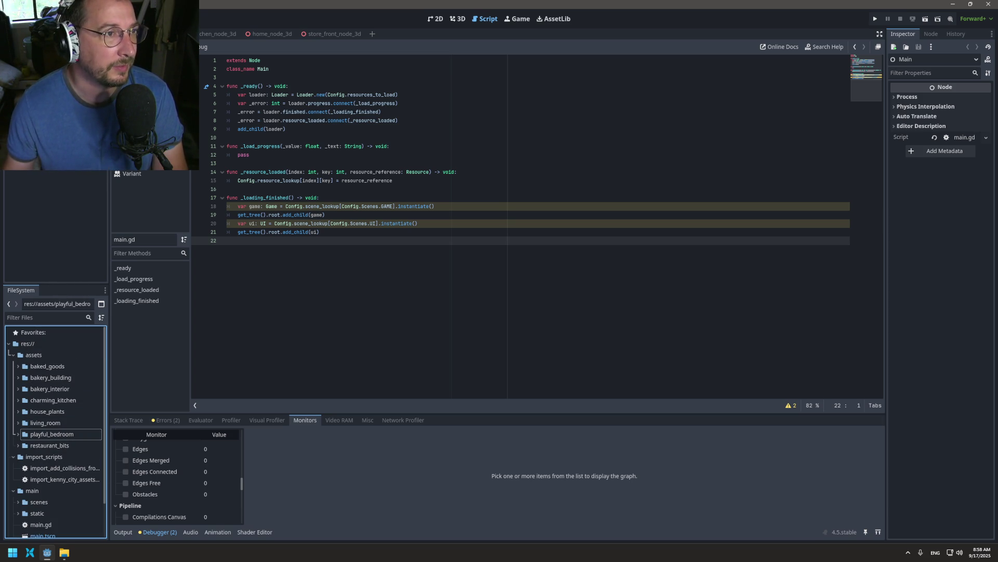
click(21, 317)
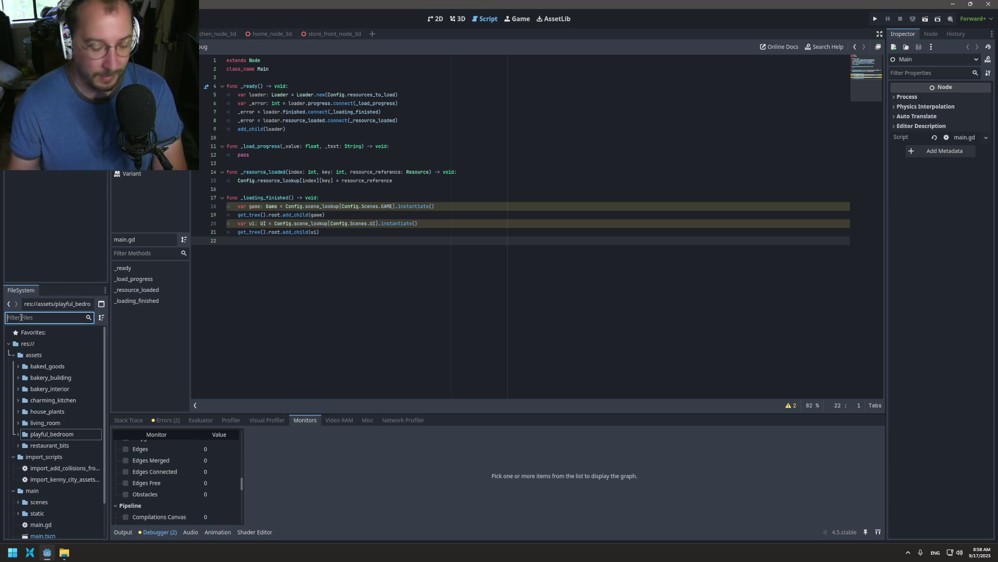
- Open ui.tscn from the FileSystem filtered by 'ui' and add a Control child under its root node
text(ui)
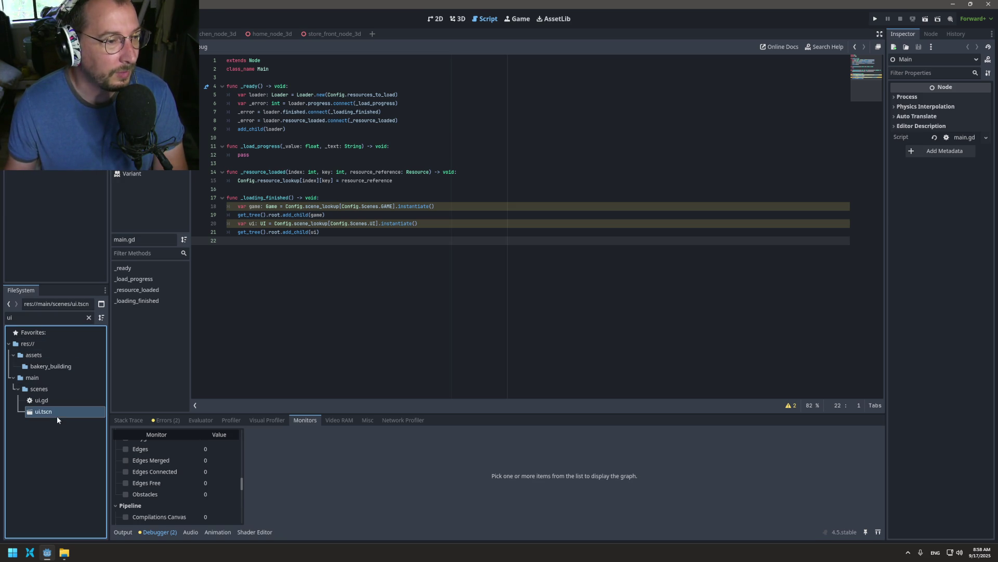
double_click(57, 416)
right_click(41, 58)
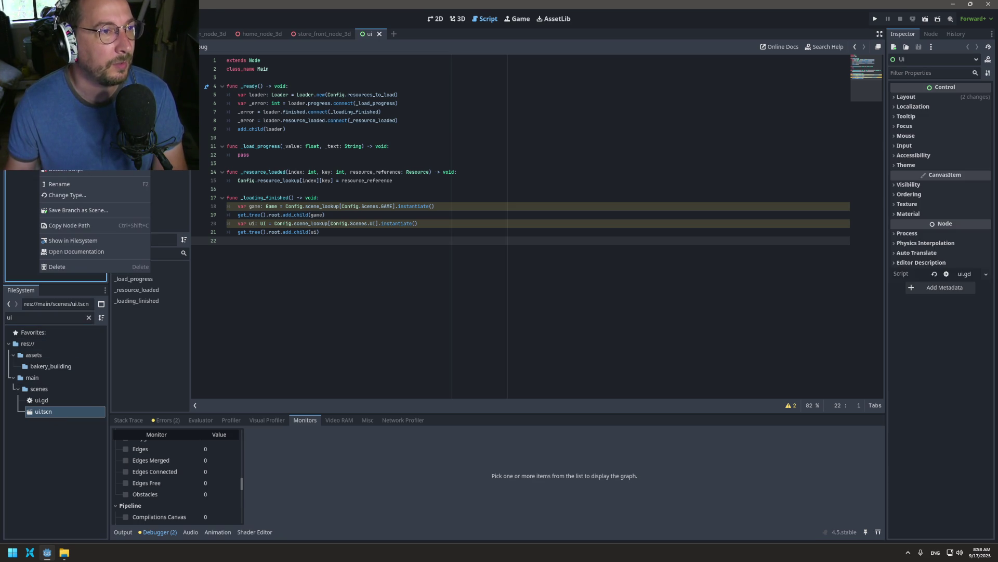
click(63, 65)
text(Baking)
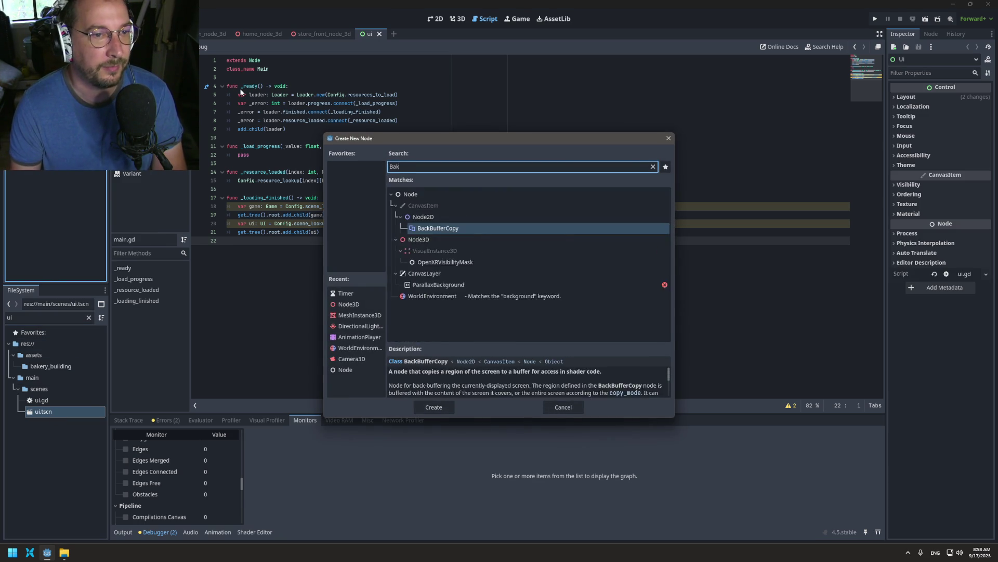
key(BackSpace)
key(BackSpace)
key(BackSpace)
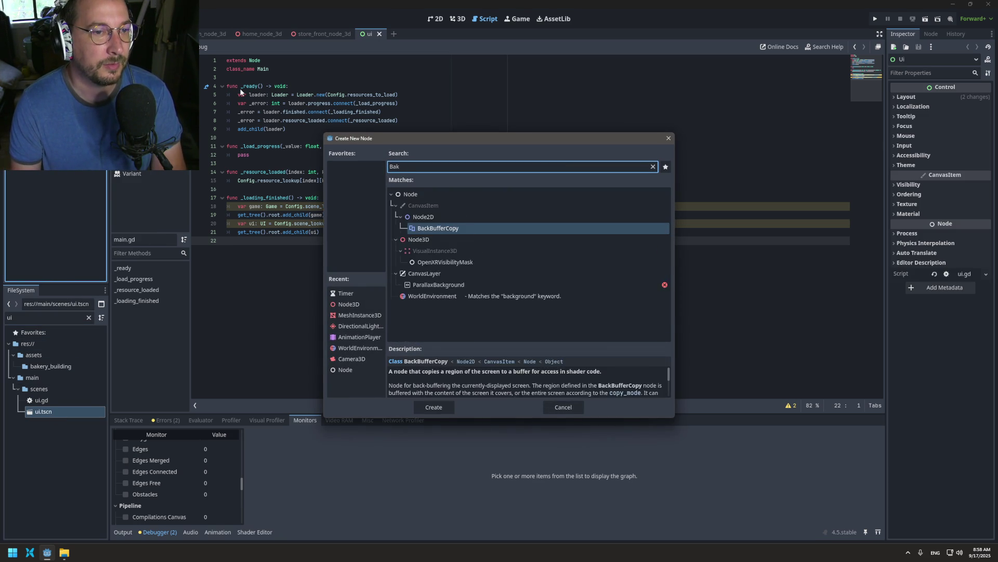
text(Contr)
key(Return)
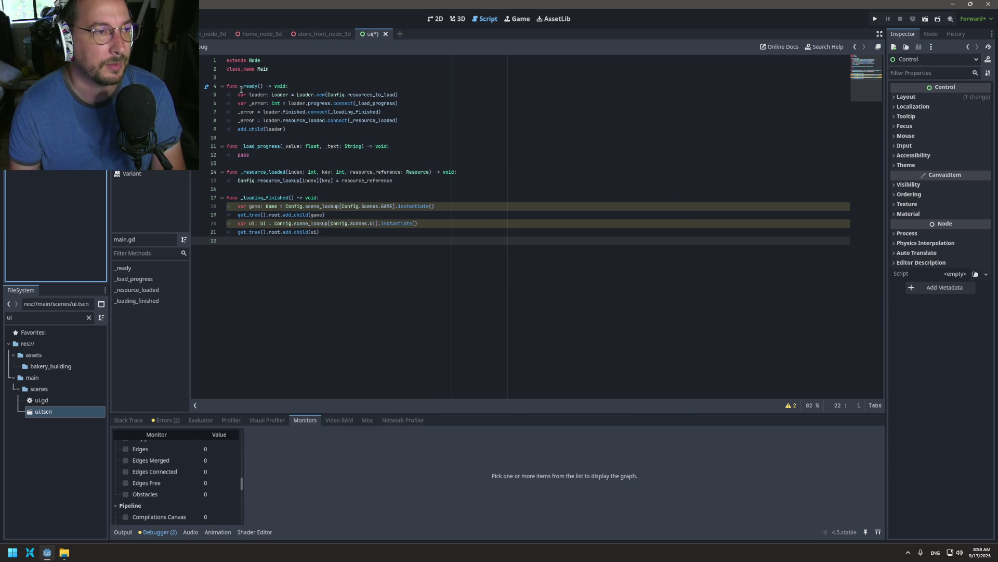
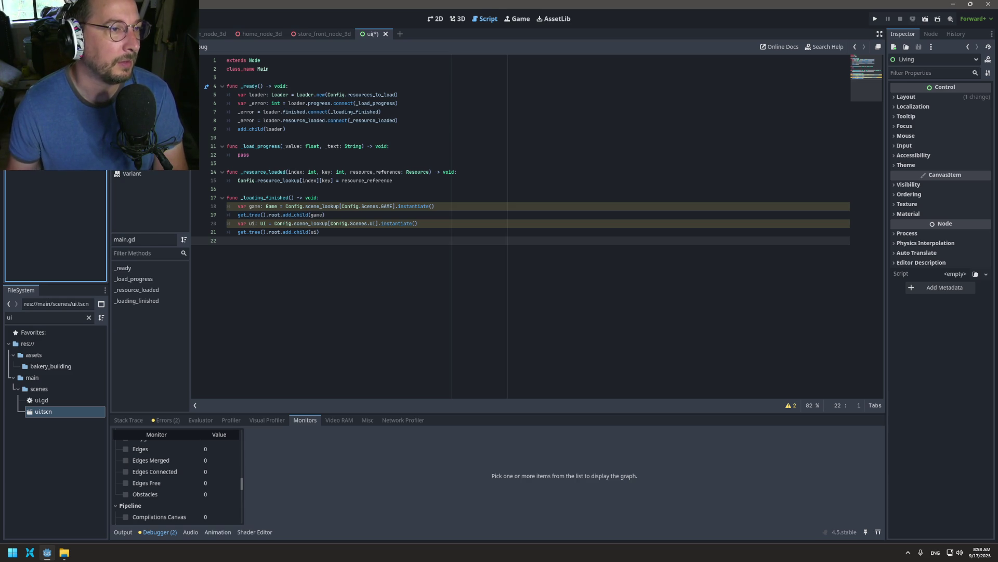
- Save the ui scene and bring up its ui.gd script
key(Menu)
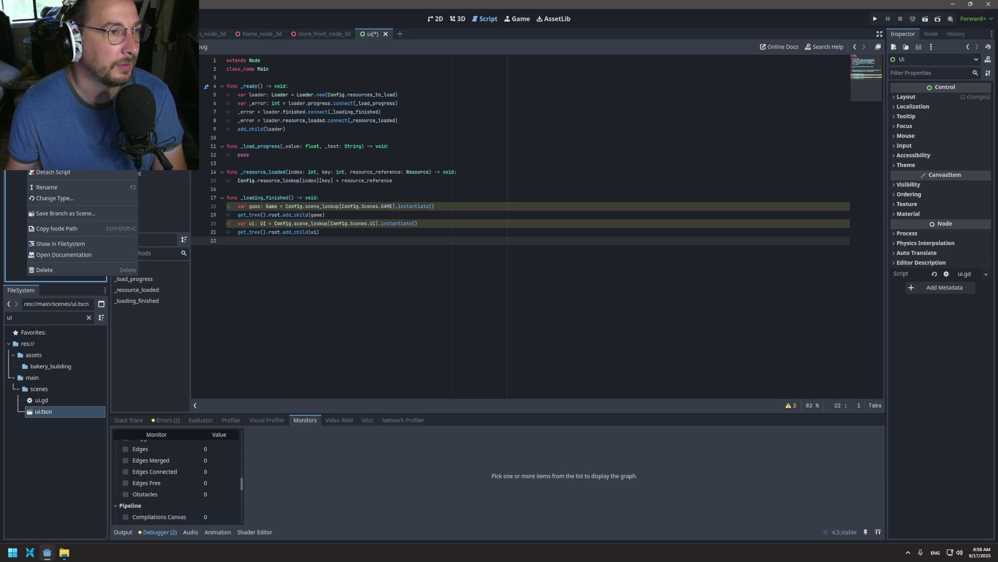
key(Return)
key(Return)
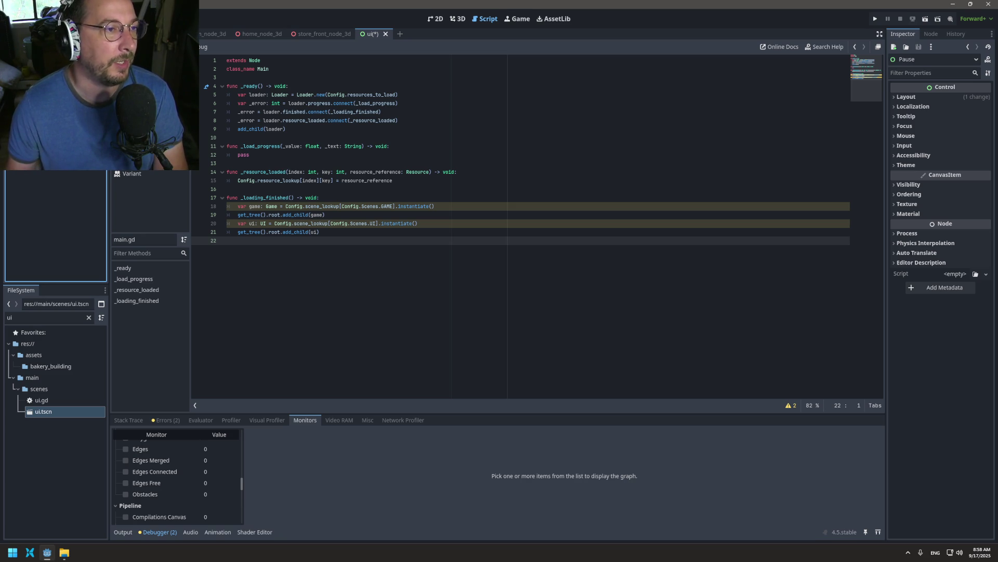
click(568, 156)
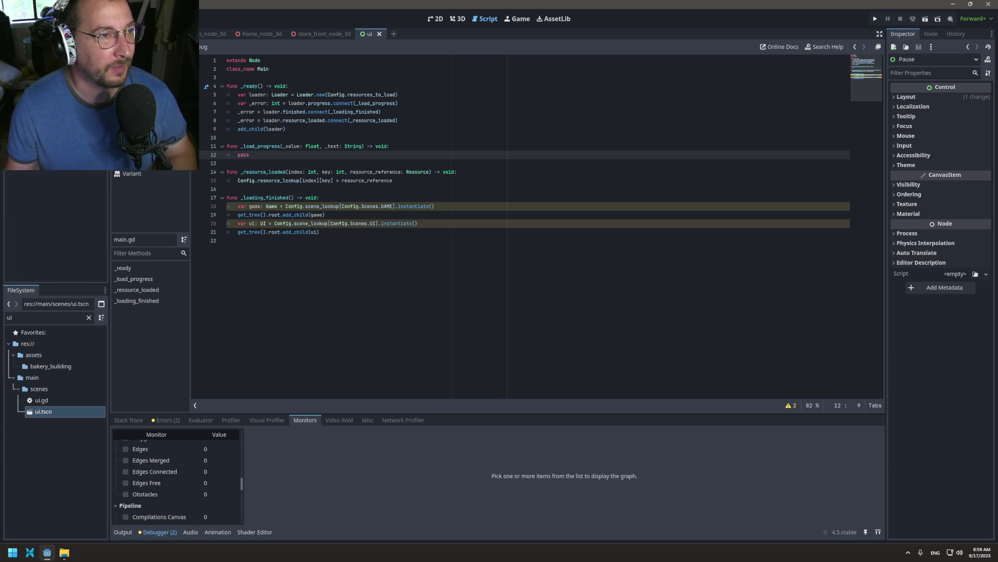
- Close the kitchen_node_3d scene tab, leaving the home scene in view
click(56, 226)
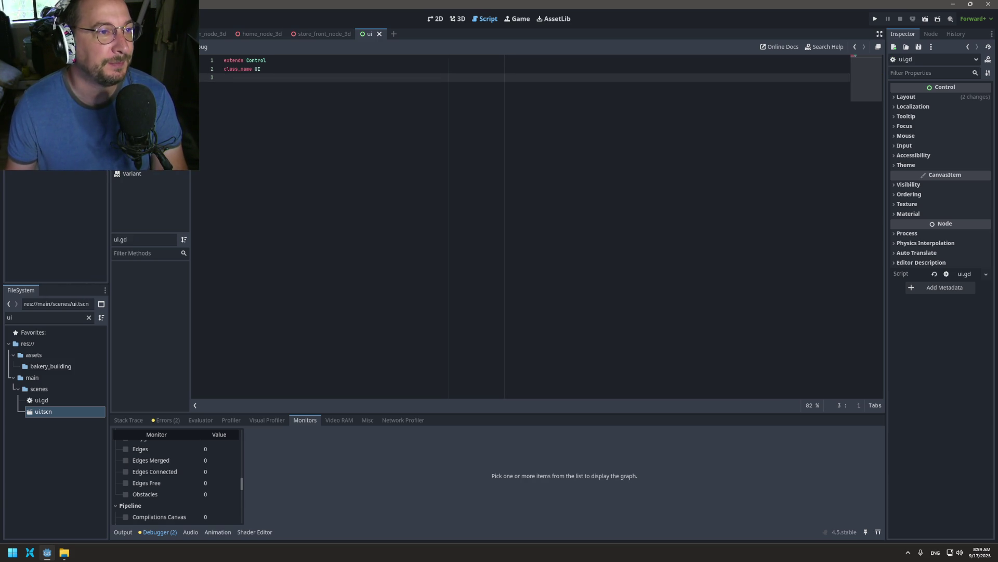
key(ctrl+Tab)
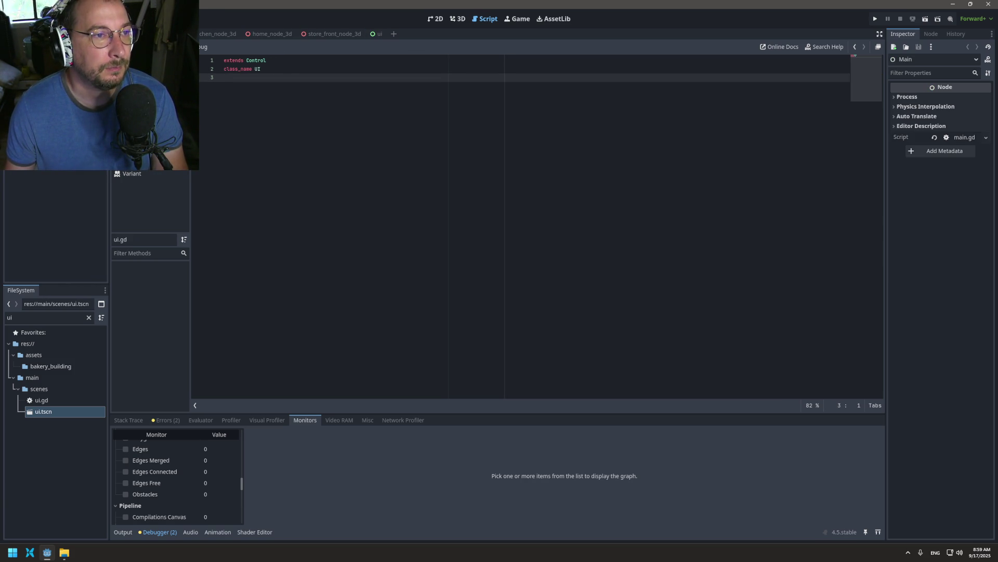
click(228, 35)
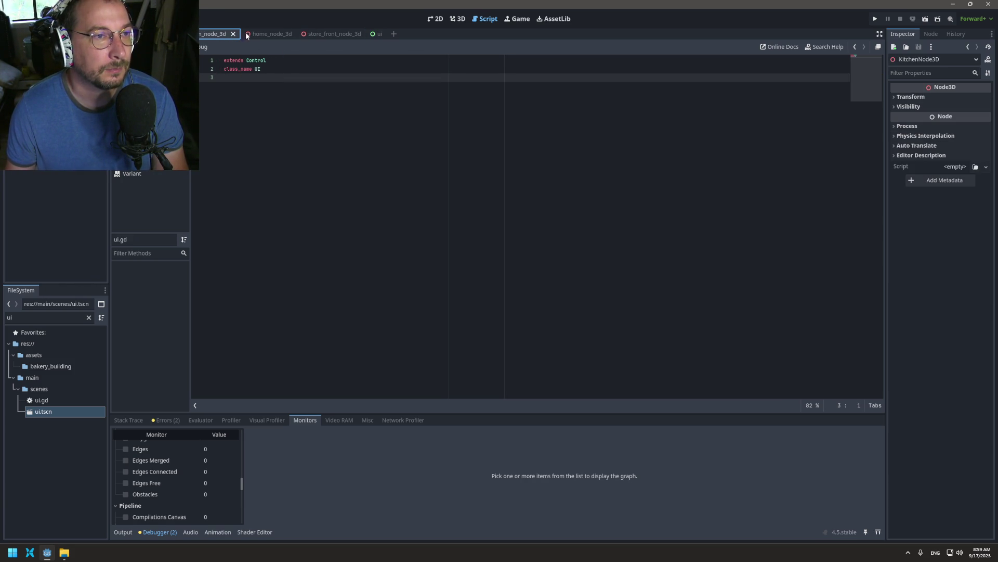
click(233, 34)
click(231, 34)
scroll(232, 34, down, 2)
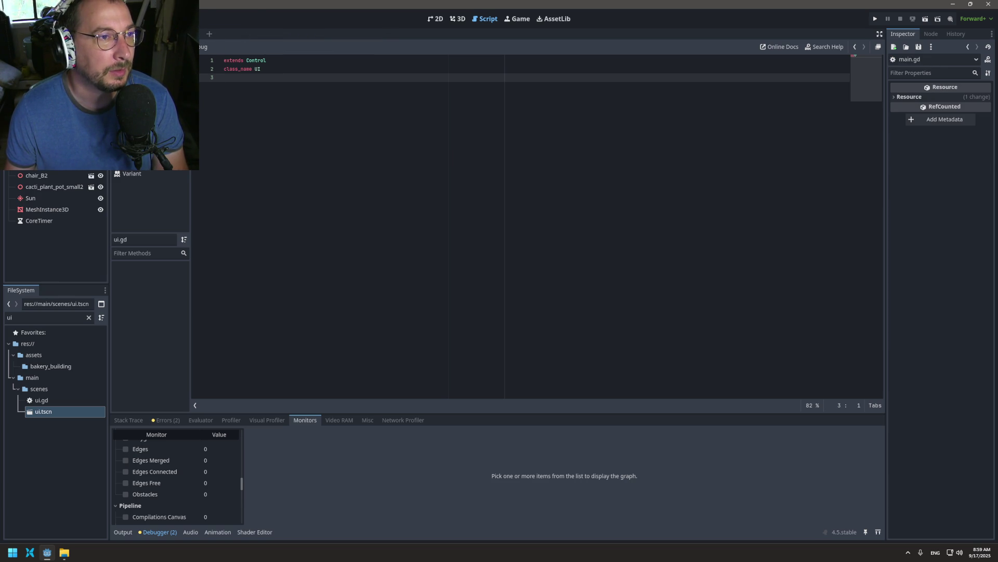
- In the 2D view, apply the Full Rect anchor preset to the five child Controls
click(439, 20)
click(31, 65)
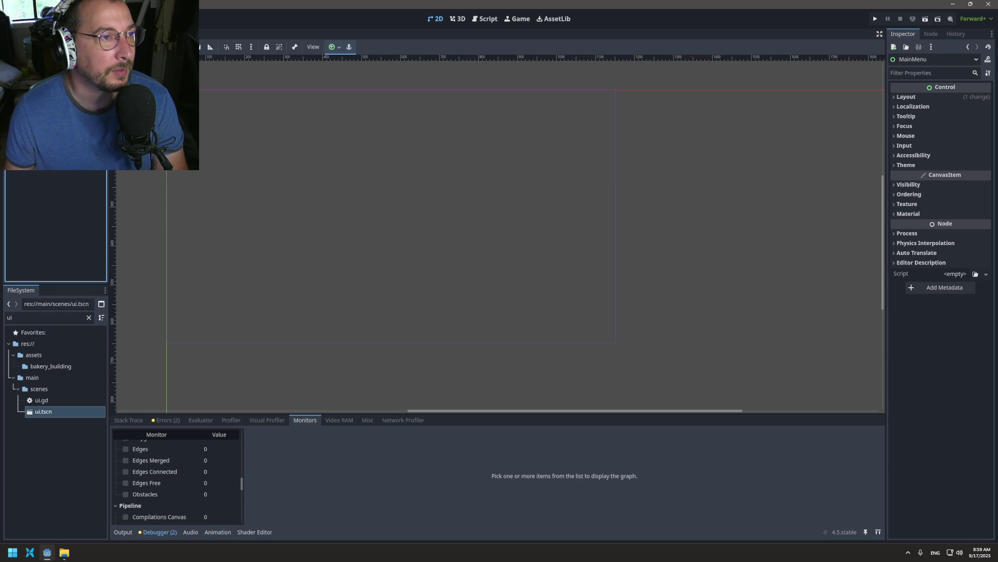
right_click(39, 73)
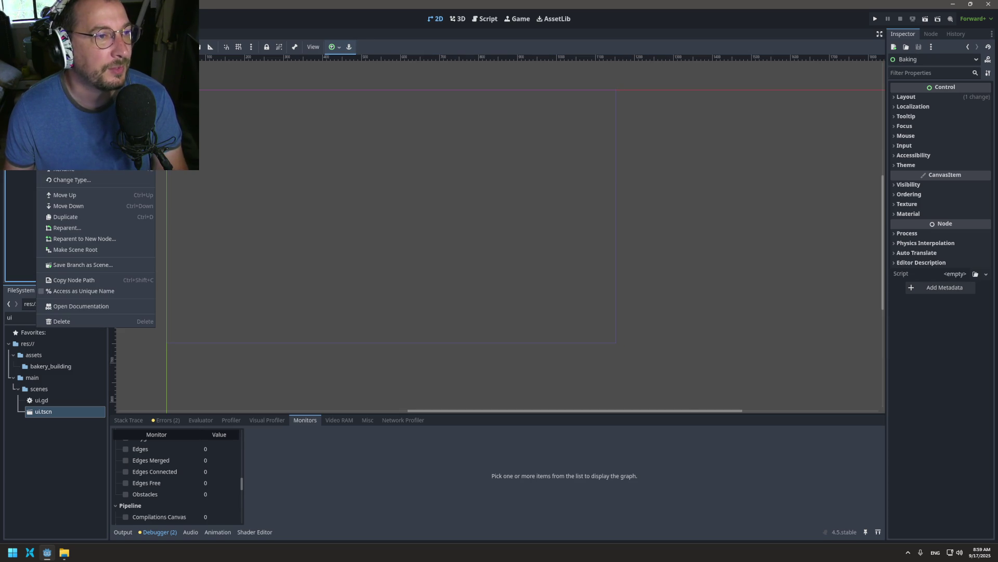
key(Escape)
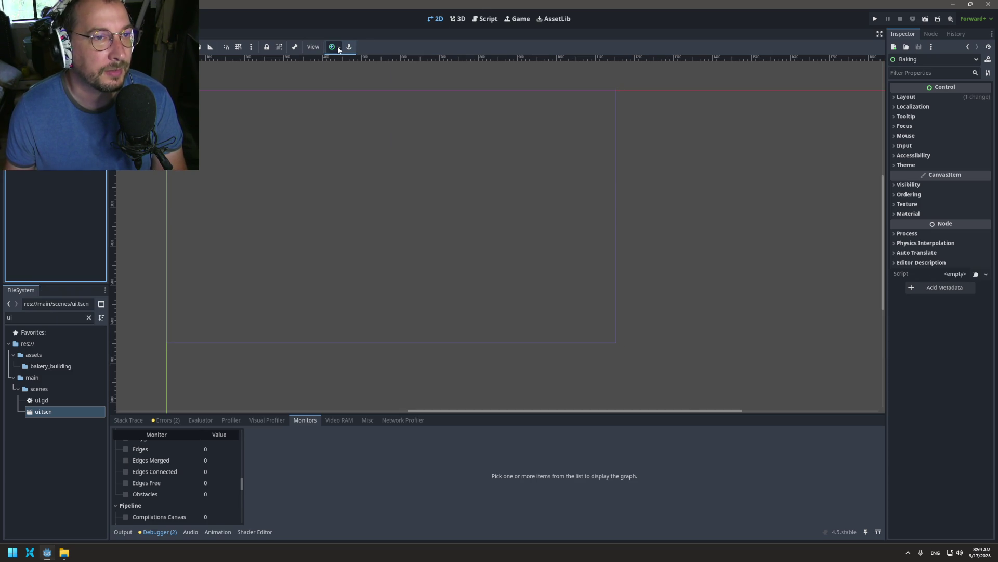
key(Down)
key(shift+Down)
key(shift+Down)
key(shift+Down)
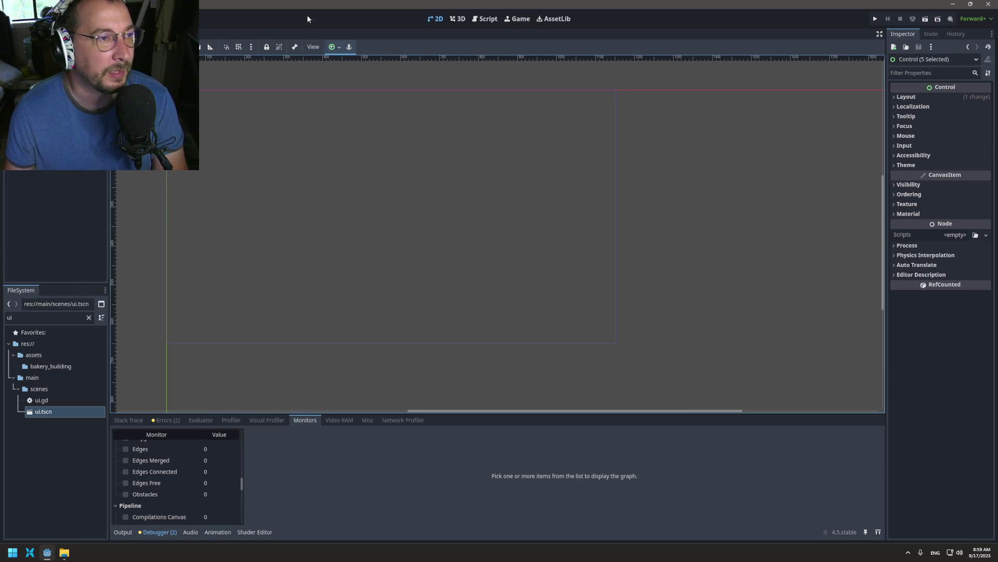
click(333, 46)
click(382, 121)
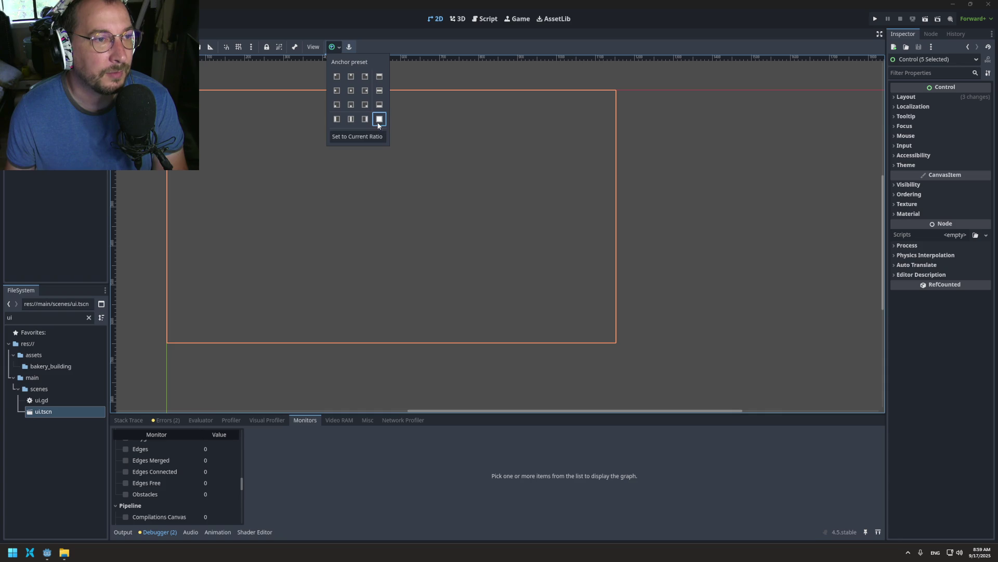
- Check the root Ui control's anchor presets without changing them, then select the Baking node
click(71, 213)
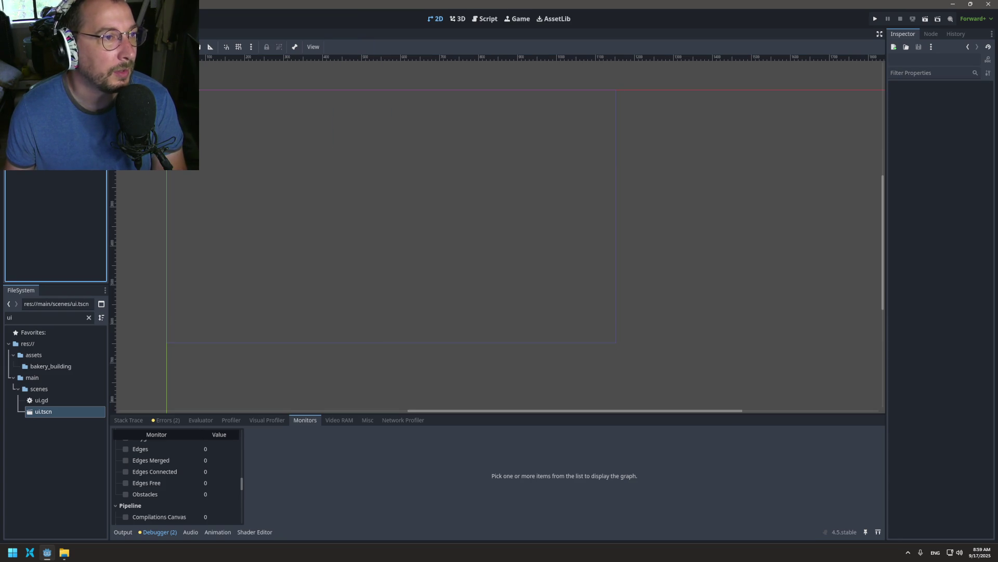
click(32, 60)
click(334, 47)
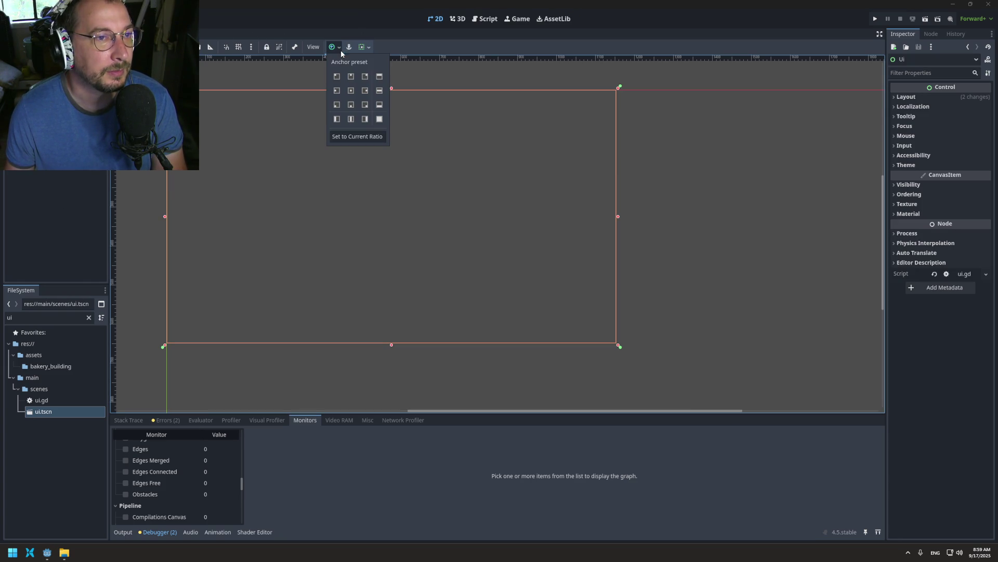
click(40, 169)
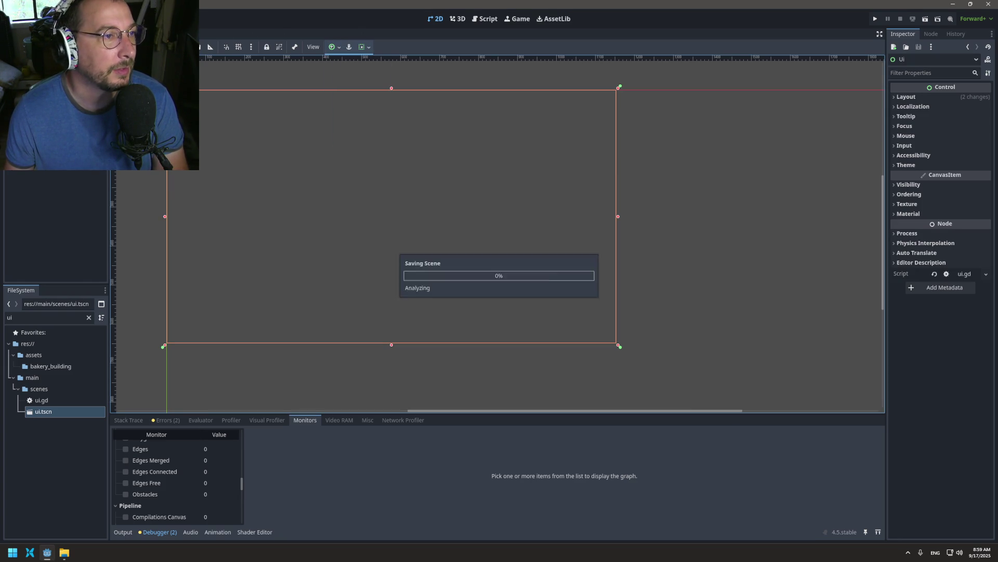
click(41, 96)
right_click(42, 96)
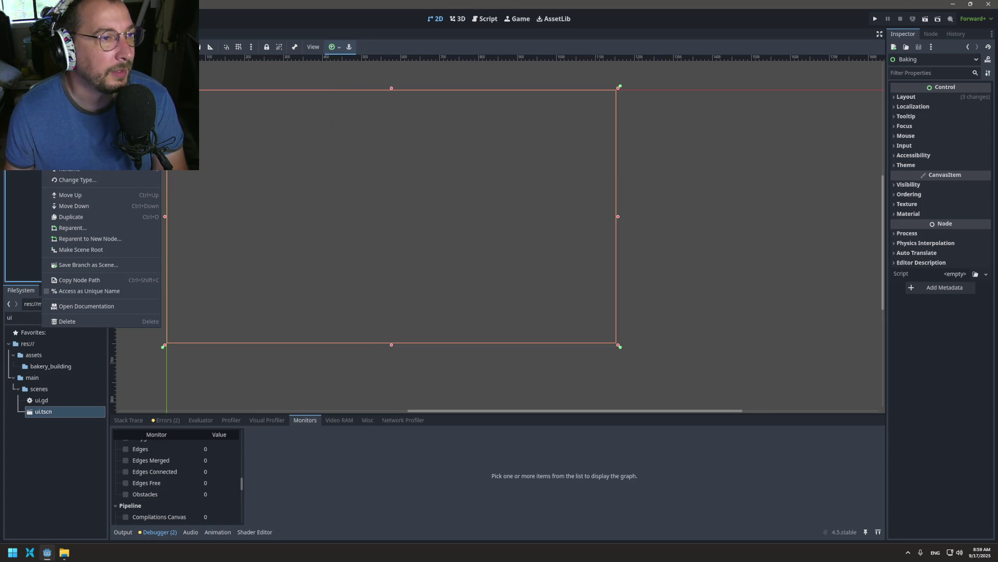
- Add a Button child node under the Baking control
click(67, 102)
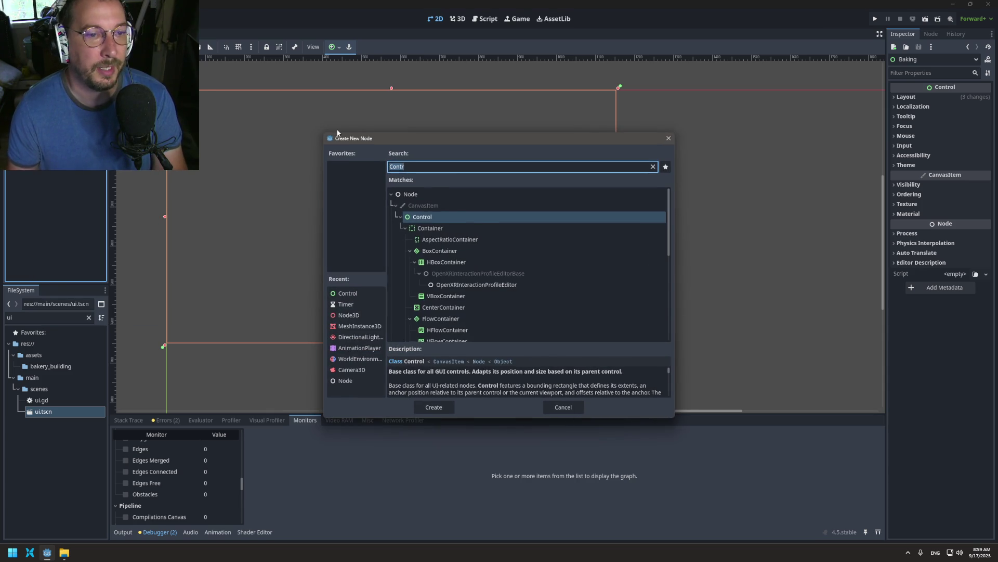
text(Button)
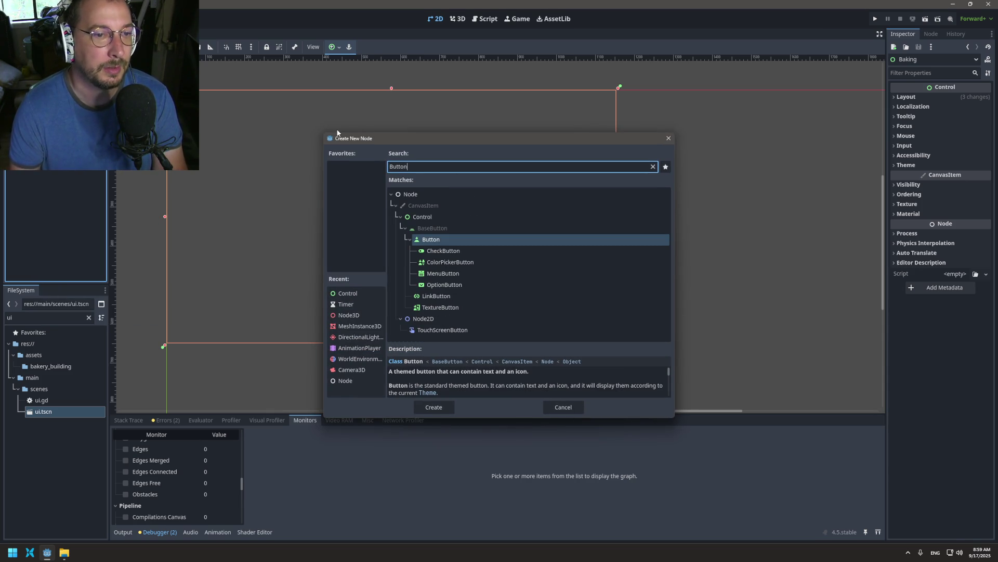
key(Return)
- Expand the Button's Theme property and view its empty Theme choices without picking one
scroll(894, 312, down, 1)
click(902, 397)
click(946, 411)
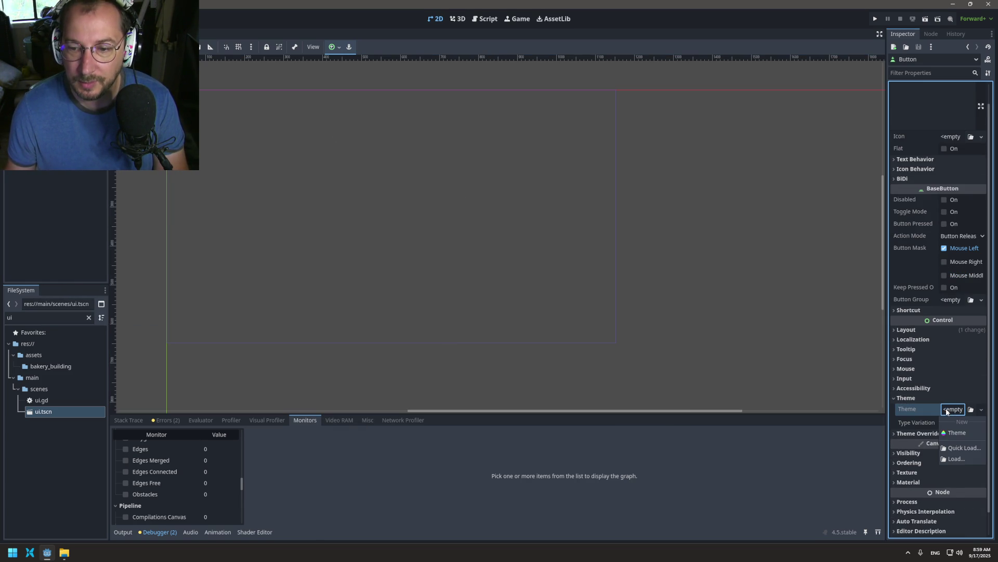
key(Escape)
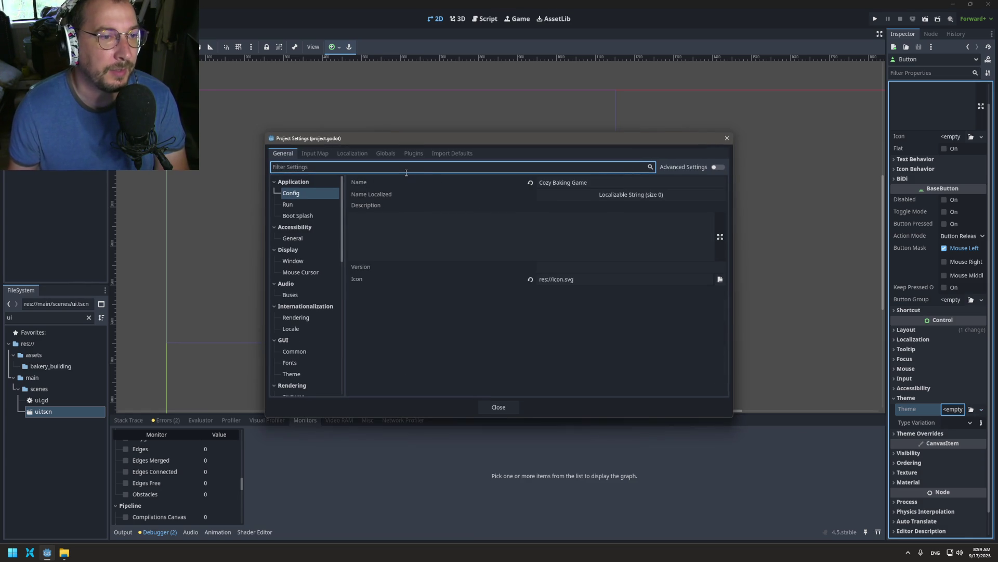
- Search project settings for 'theme' and browse the GUI Theme, Common and Fonts sections
text(theme)
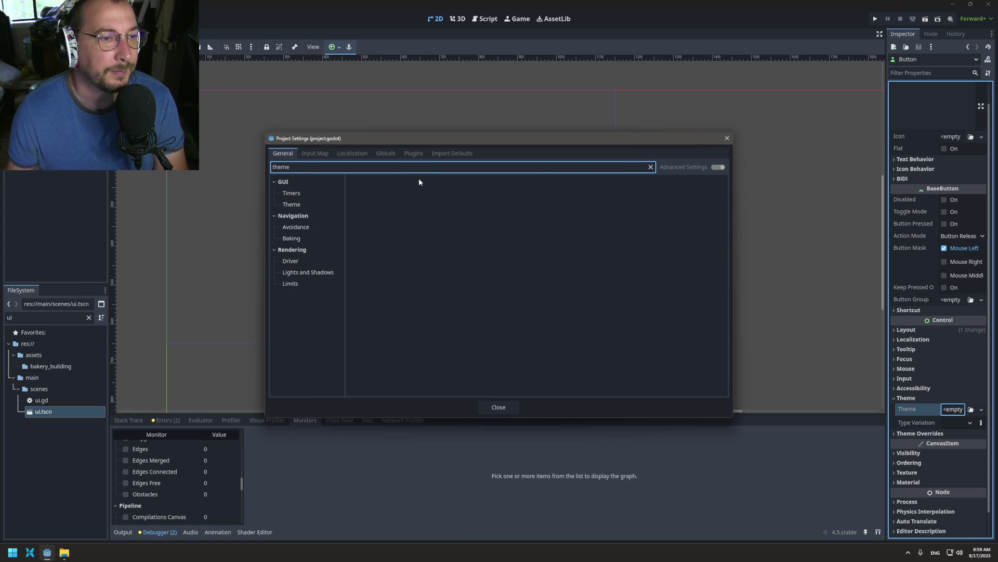
click(308, 204)
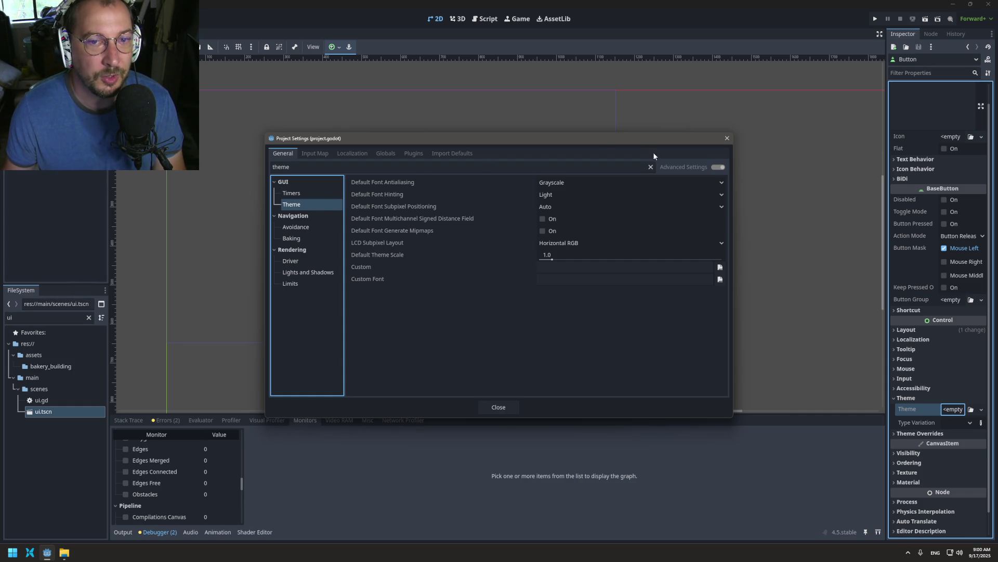
key(Tab)
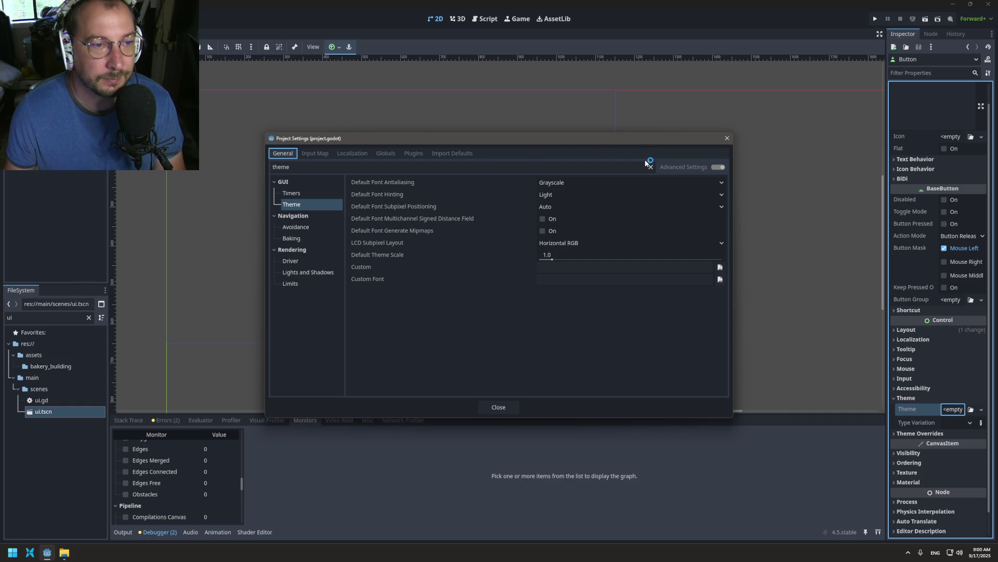
click(650, 167)
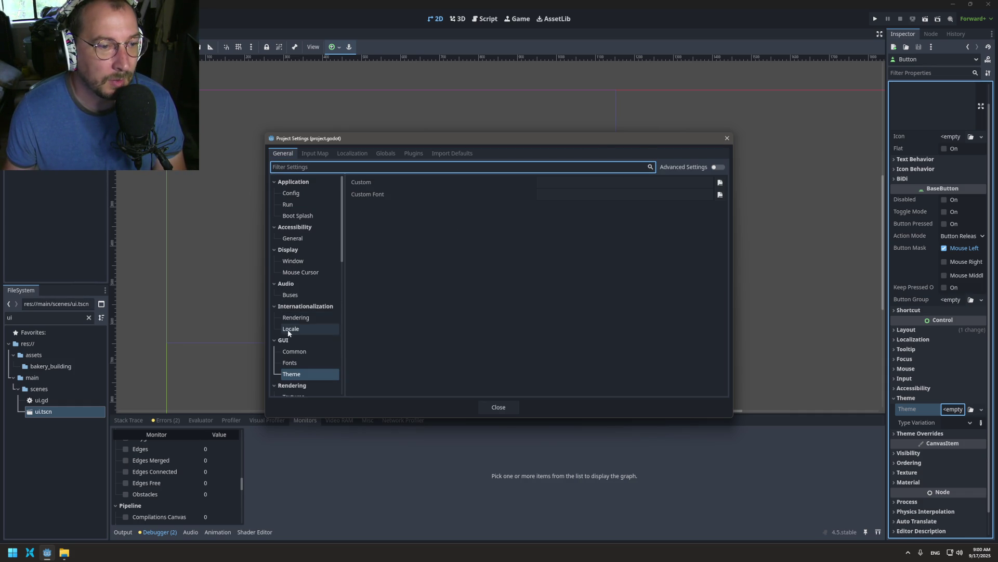
scroll(312, 354, down, 1)
click(307, 335)
click(307, 346)
click(304, 326)
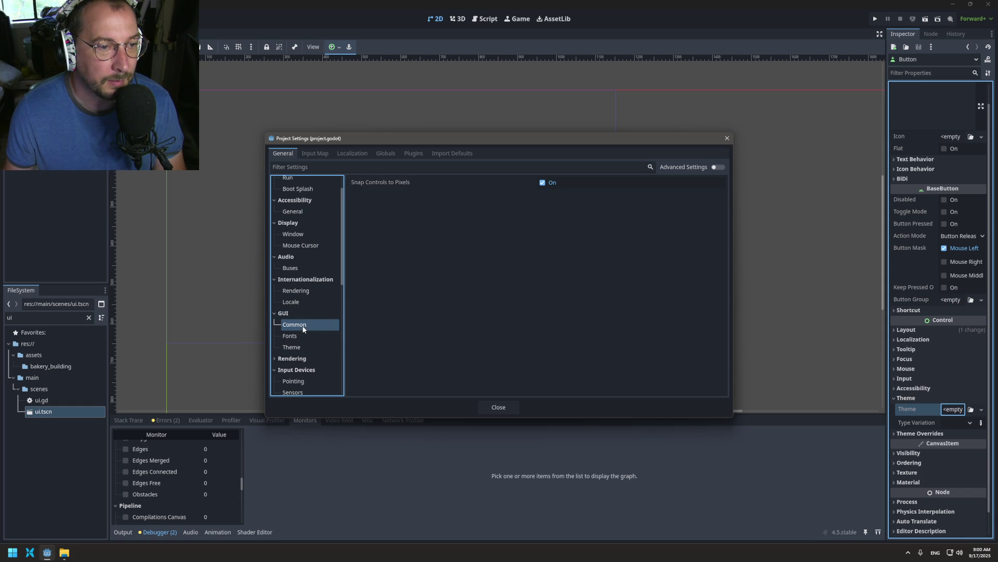
click(302, 336)
click(302, 347)
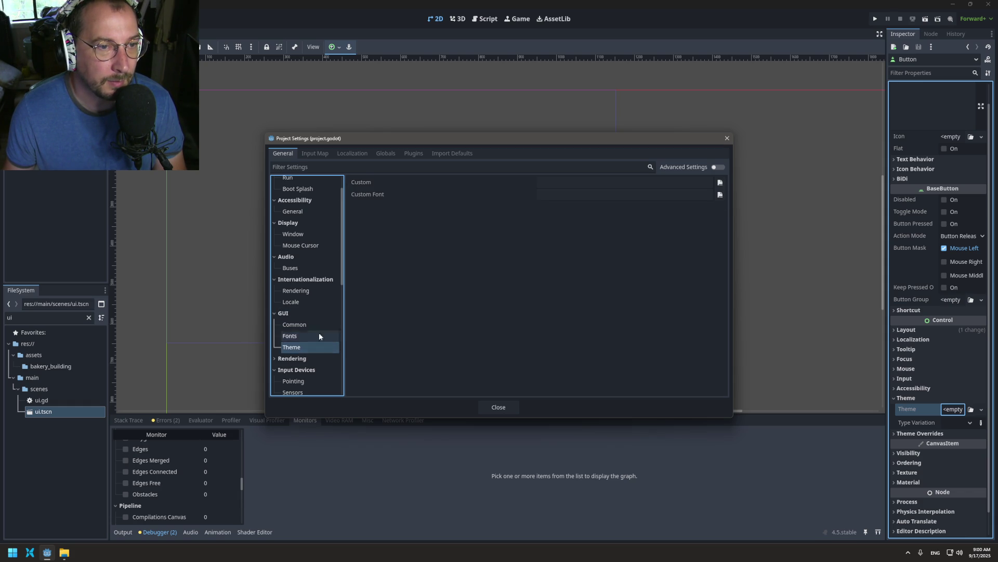
- With advanced settings shown, review the GUI Fonts and Theme entries, filtering again for 'theme'
click(718, 167)
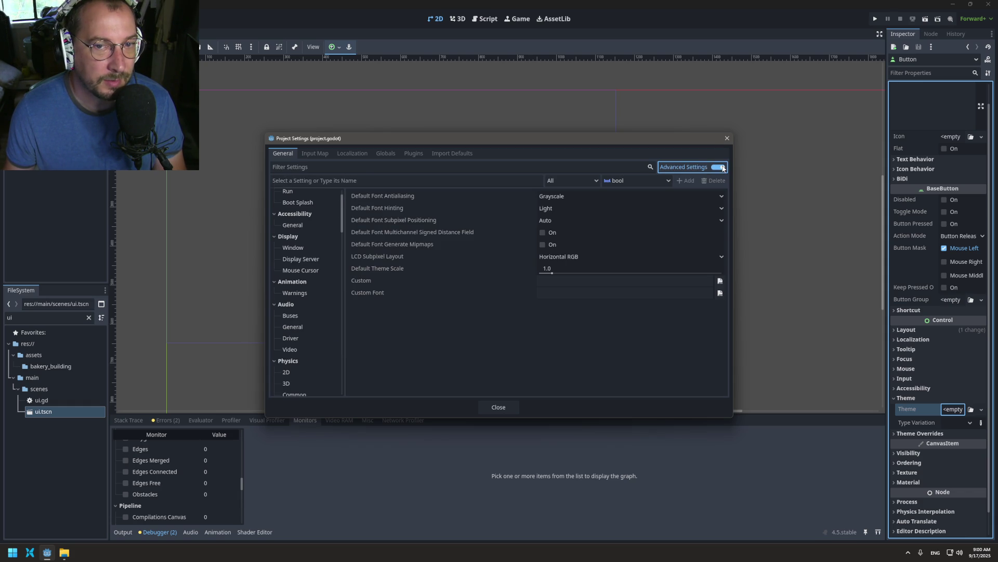
scroll(296, 320, down, 10)
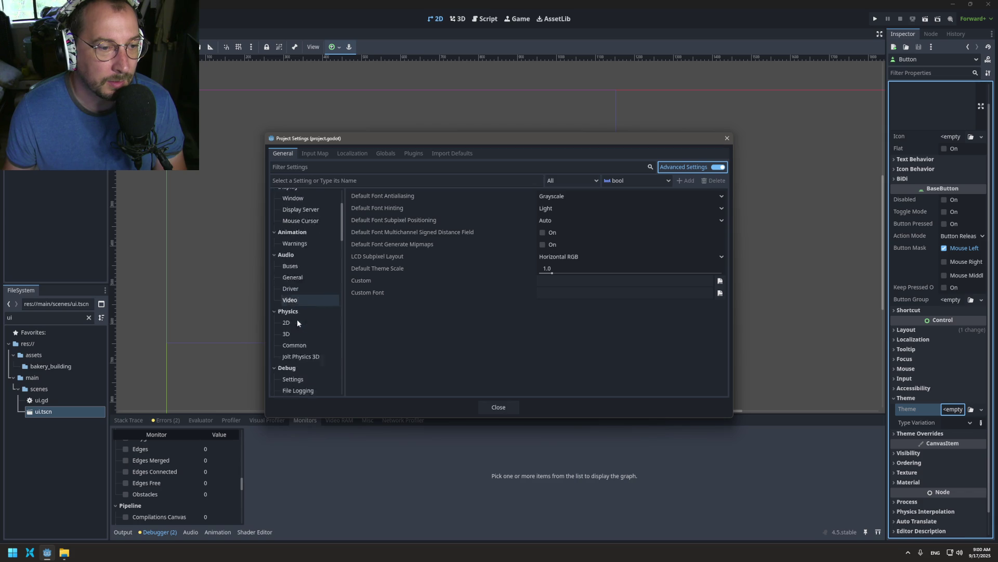
scroll(313, 306, up, 8)
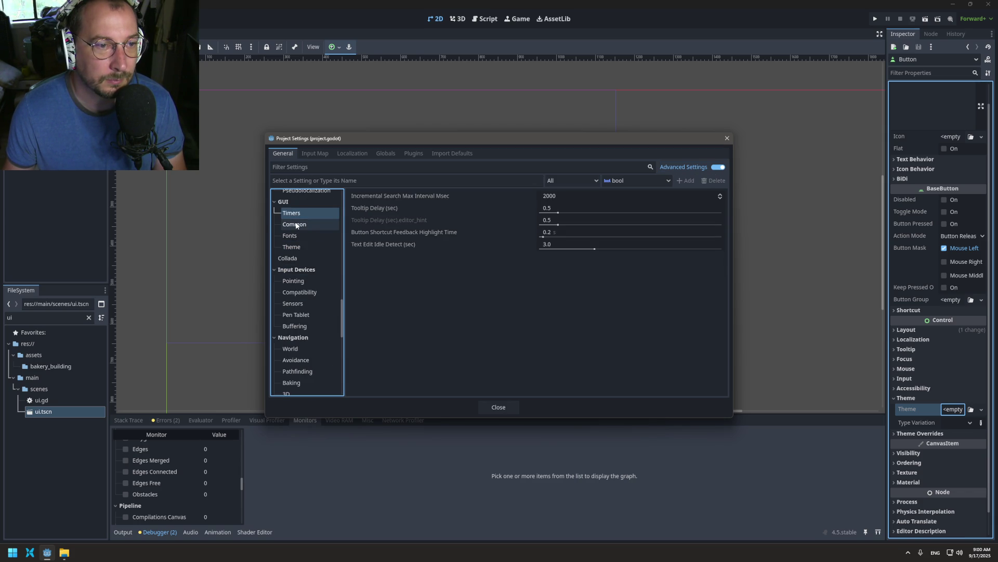
click(296, 225)
click(291, 237)
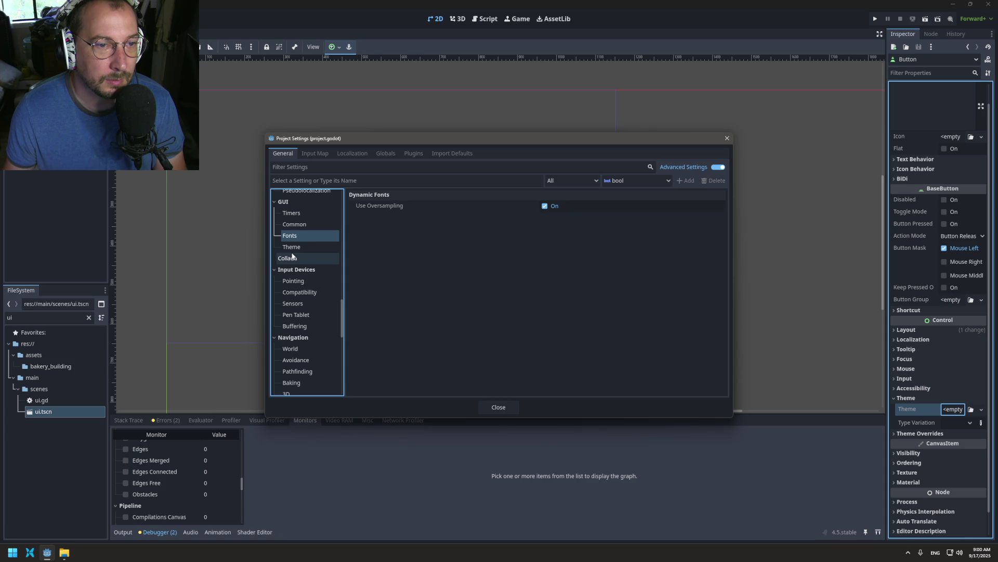
click(293, 247)
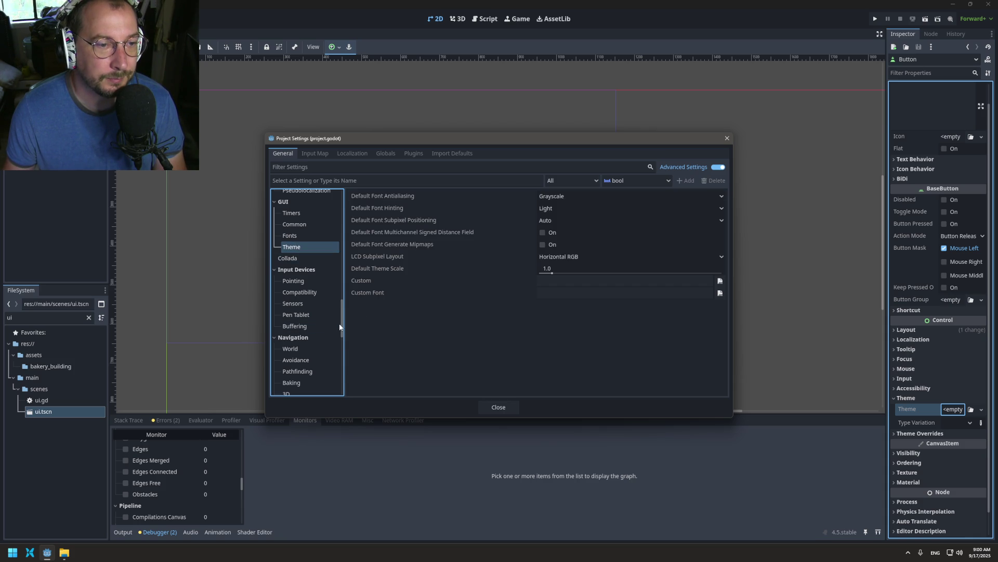
key(ctrl+f)
text(theme)
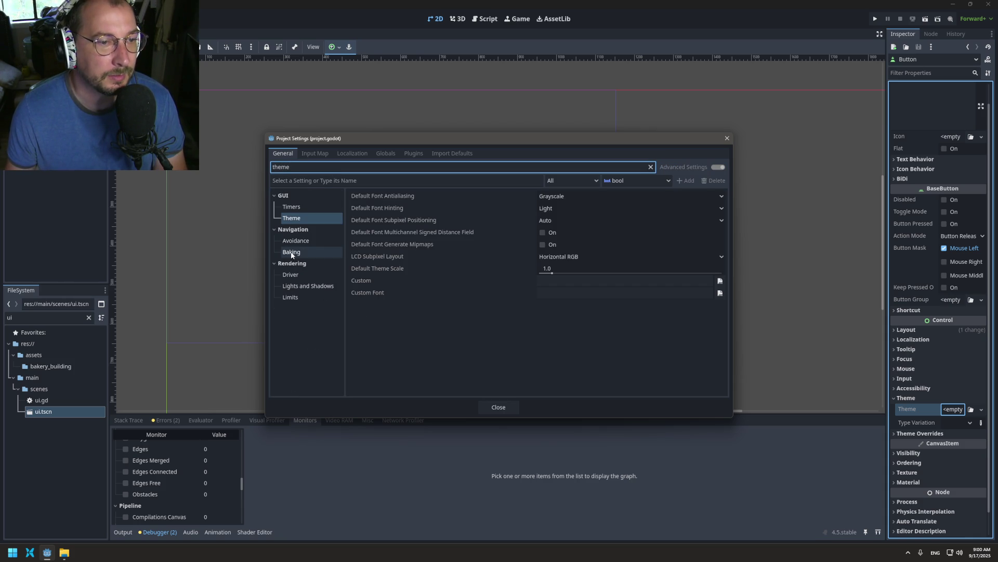
click(311, 206)
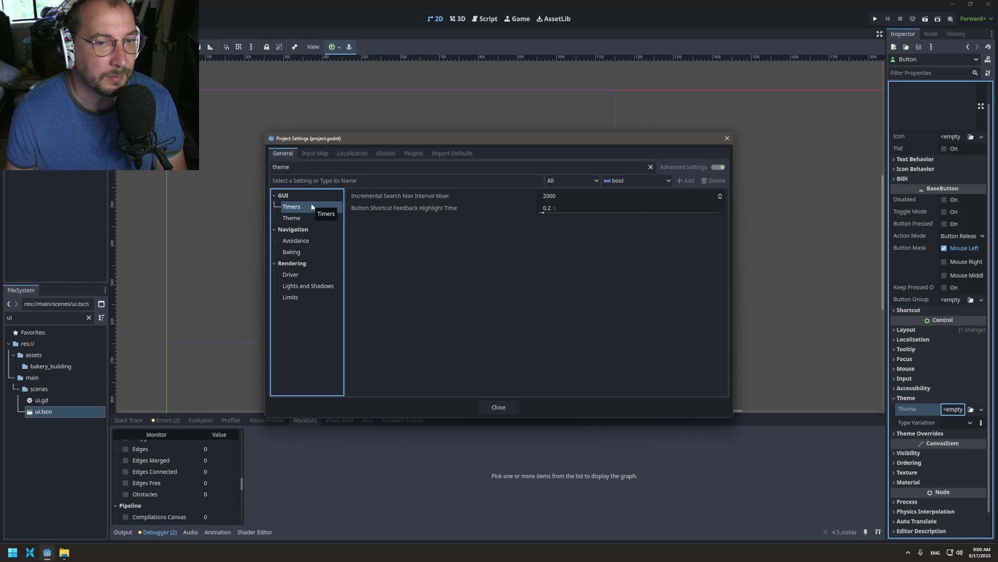
click(650, 167)
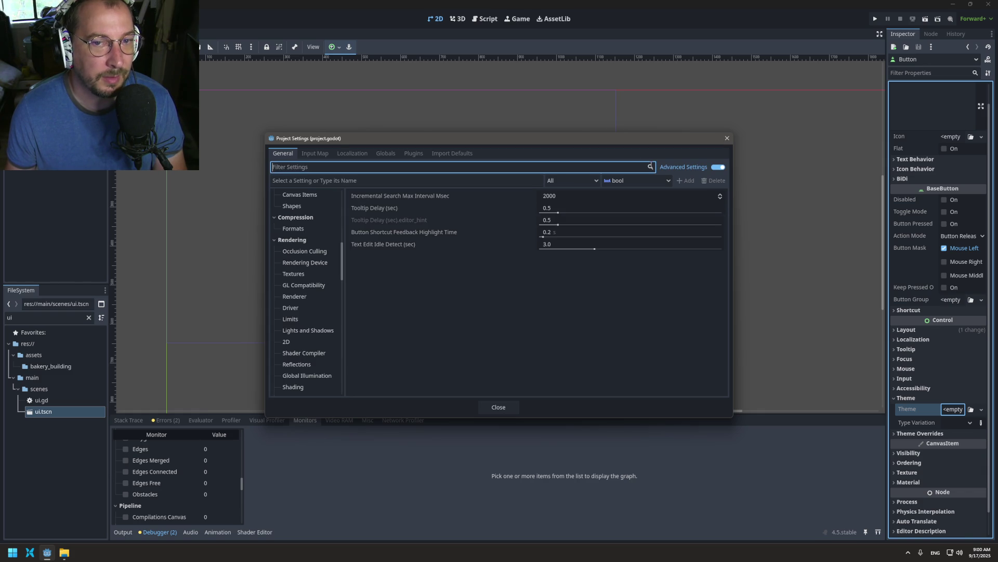
scroll(345, 249, up, 10)
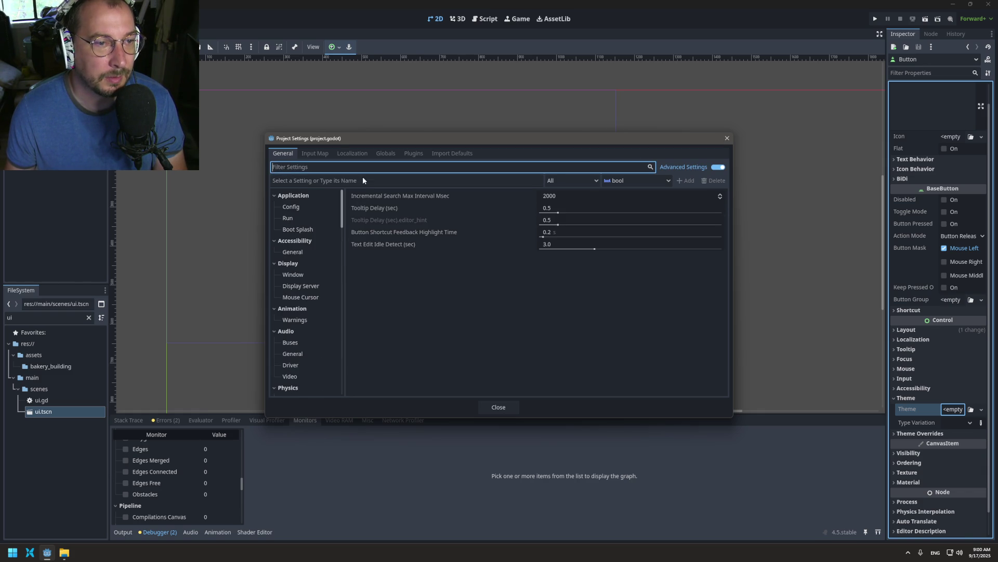
- Turn off Application > Boot Splash > Show Image and close Project Settings
click(310, 219)
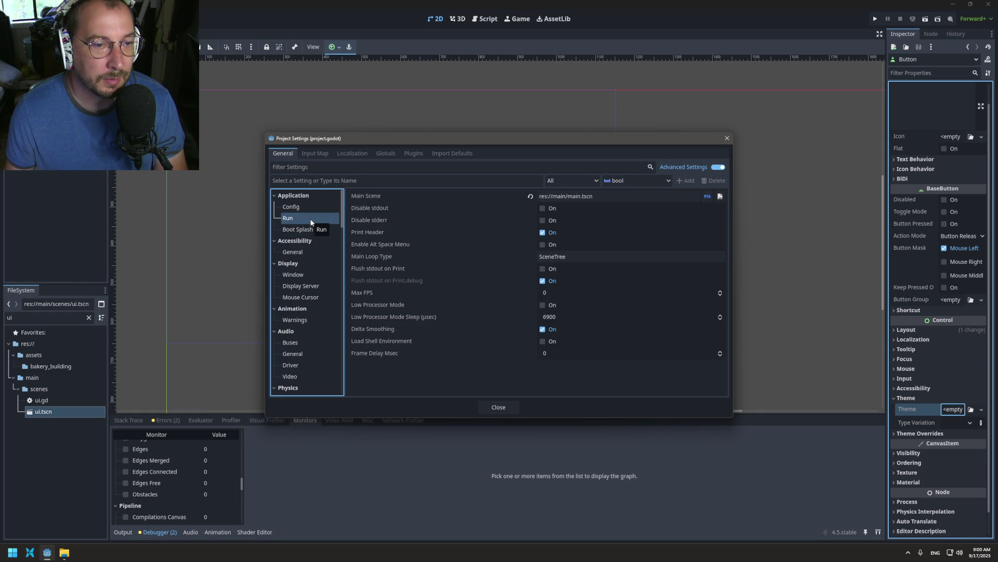
click(311, 229)
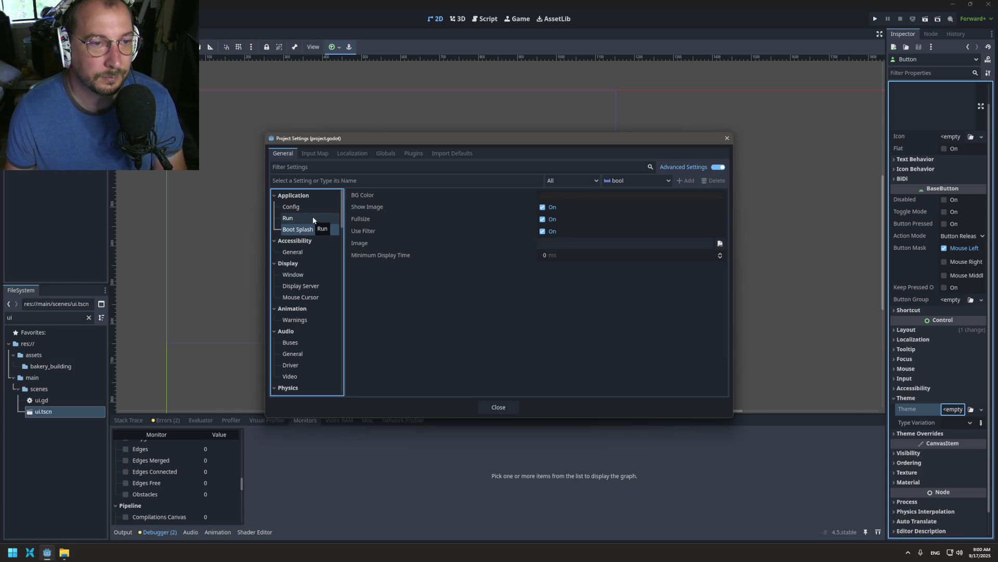
click(543, 207)
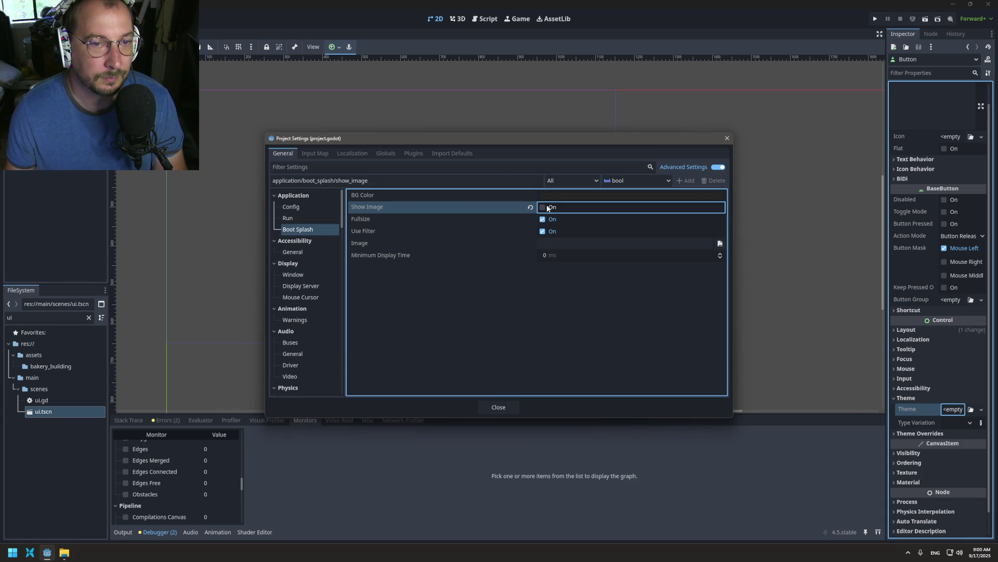
click(487, 406)
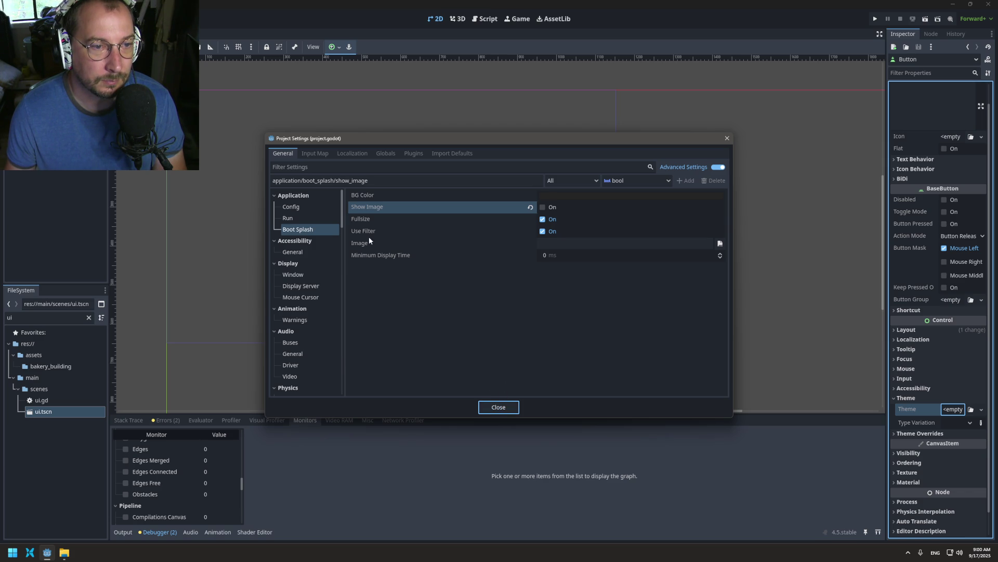
click(497, 406)
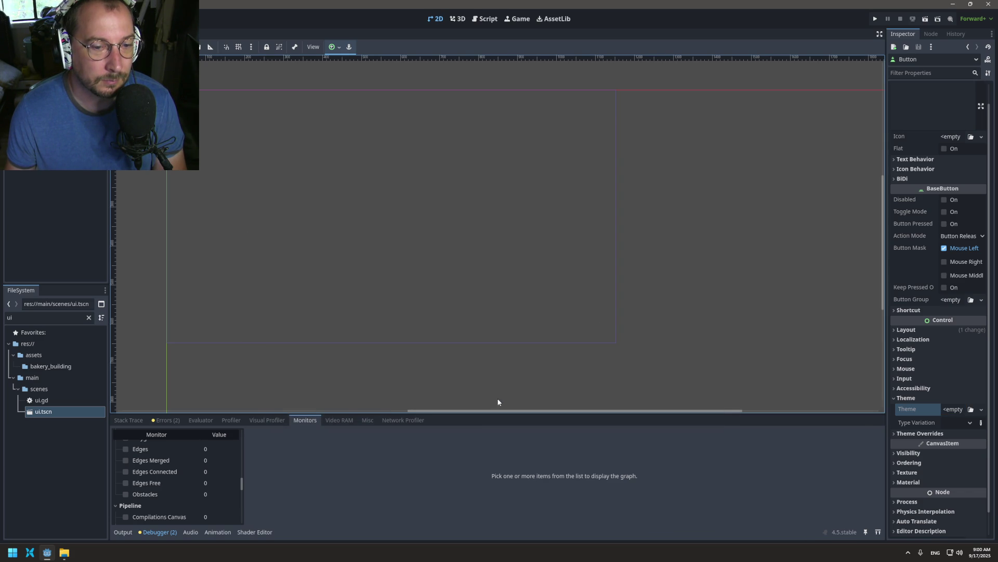
- Test-run the project, stop it, and jump to both instantiate() warning lines in main.gd
click(875, 19)
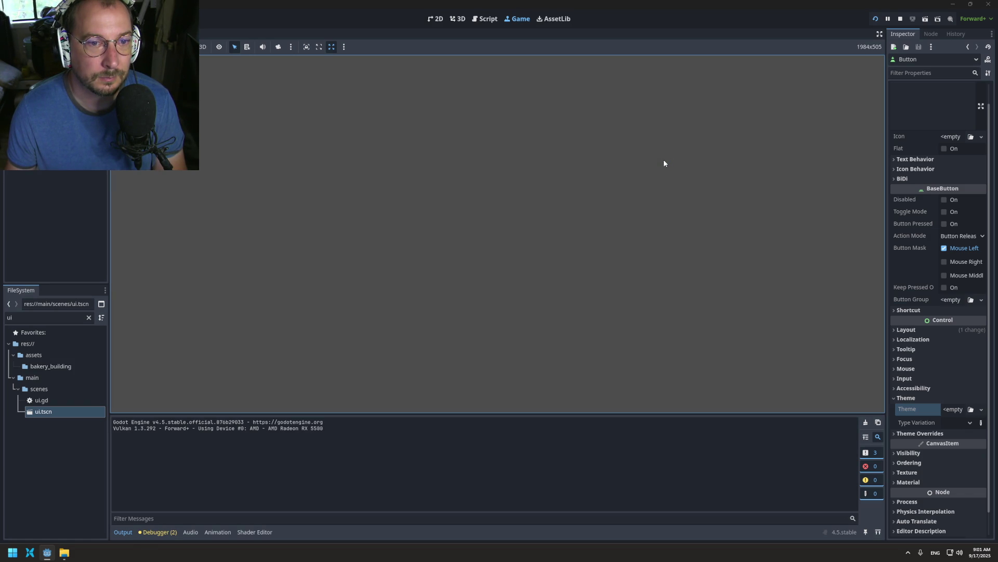
key(F8)
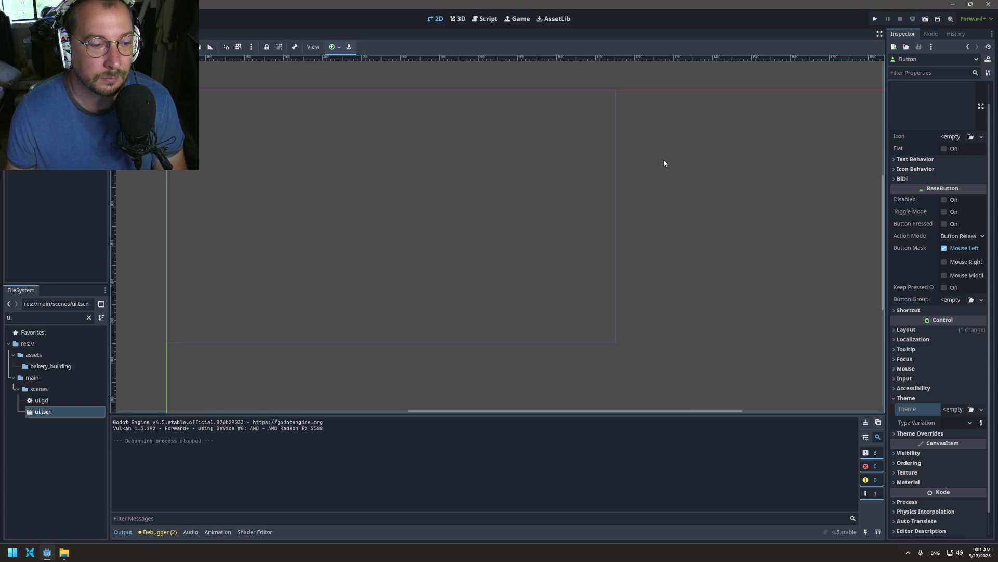
click(157, 531)
click(164, 420)
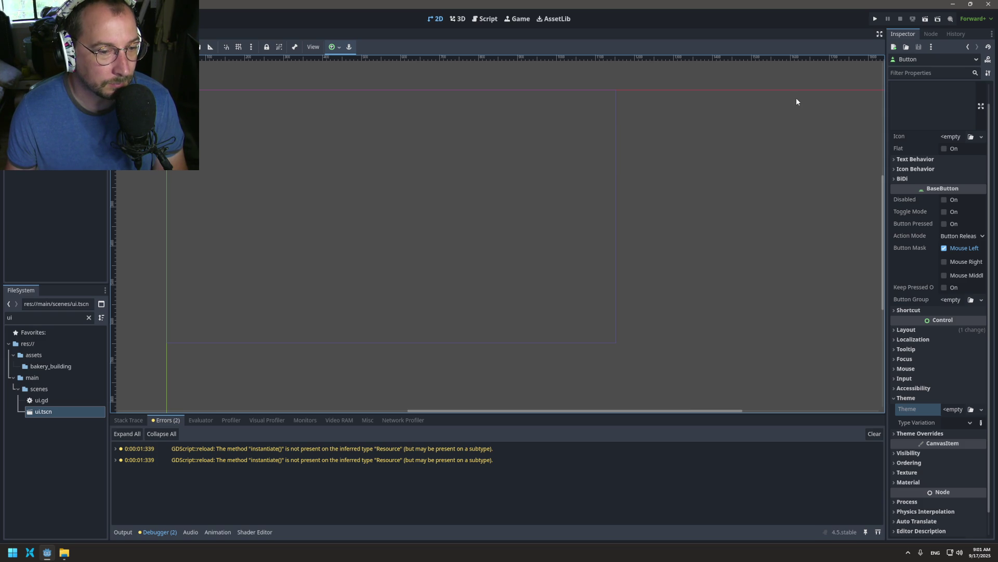
double_click(120, 452)
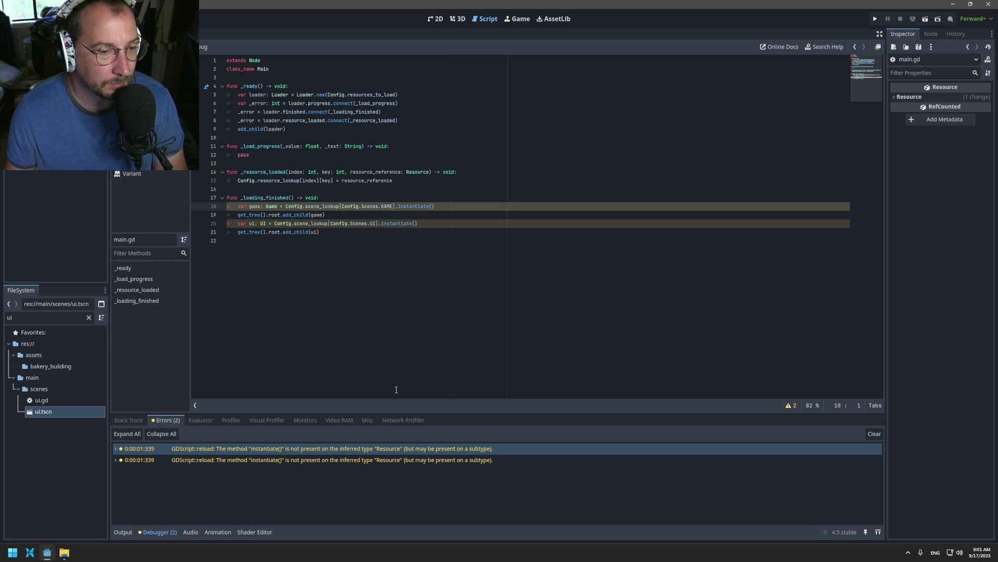
double_click(230, 462)
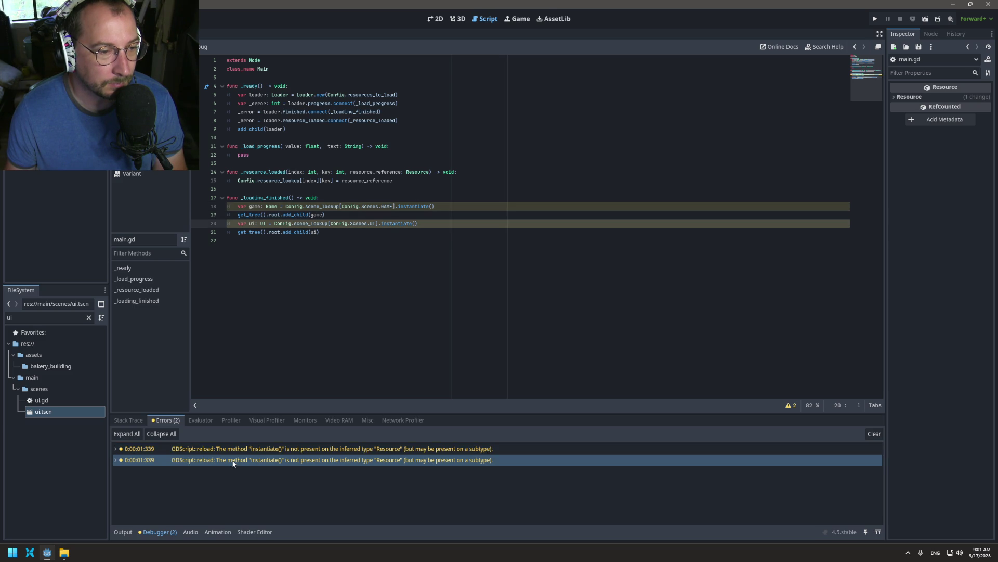
mouse_move(252, 447)
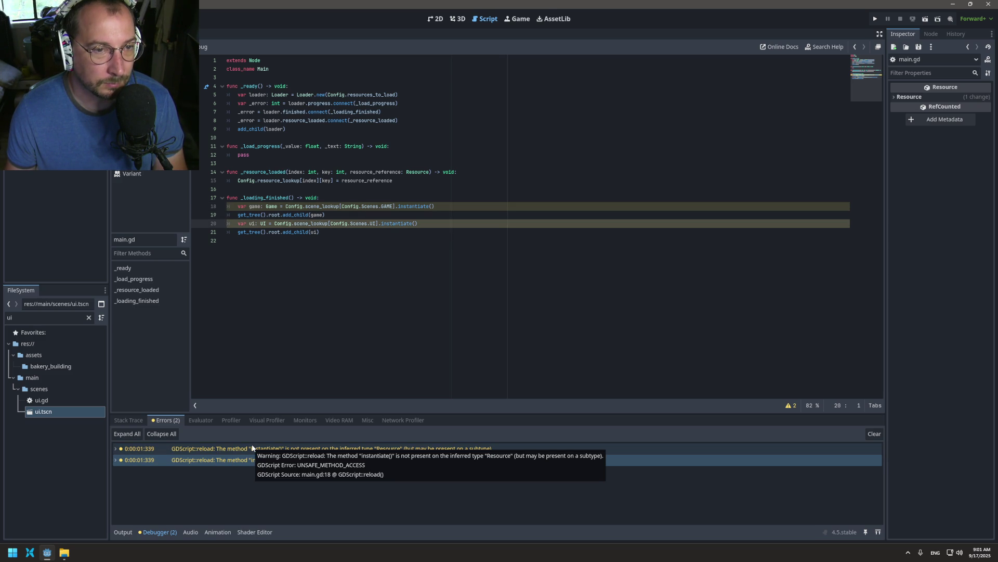
- Run and stop the project again, then restore the editor window to full screen
click(875, 19)
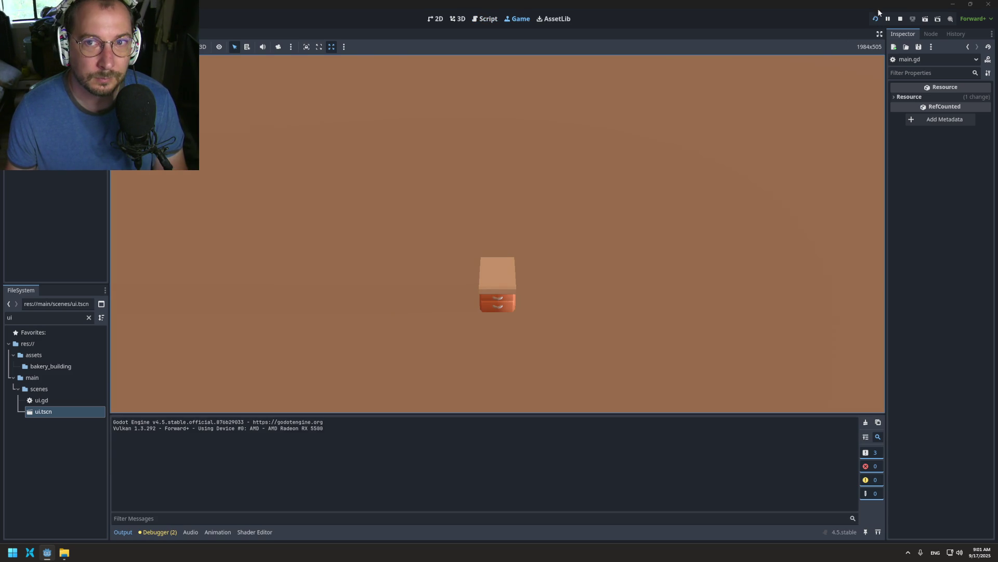
click(901, 18)
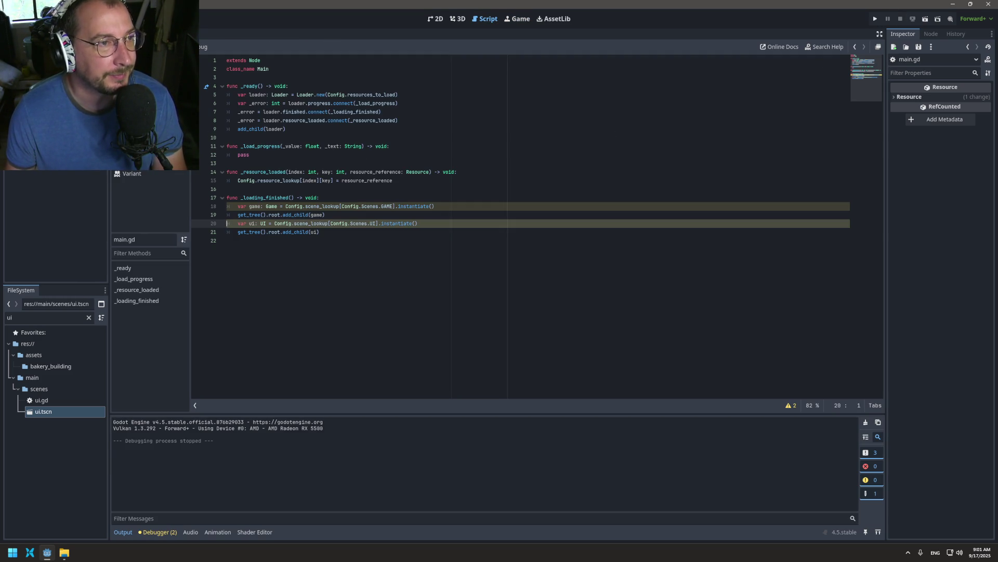
drag(457, 6, 458, 14)
double_click(456, 10)
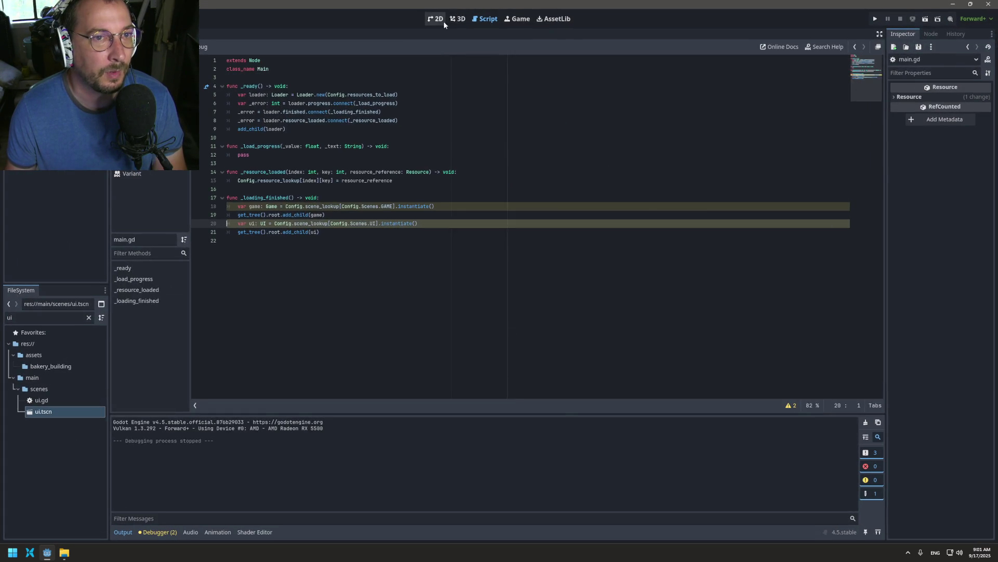
- Open ui.tscn and inspect the Button node's theme overrides
click(456, 18)
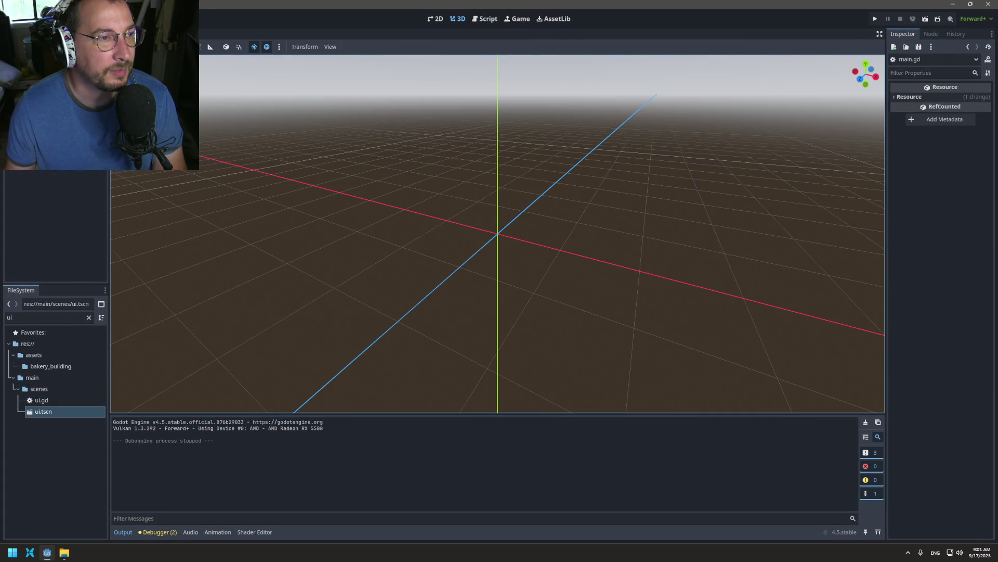
double_click(43, 412)
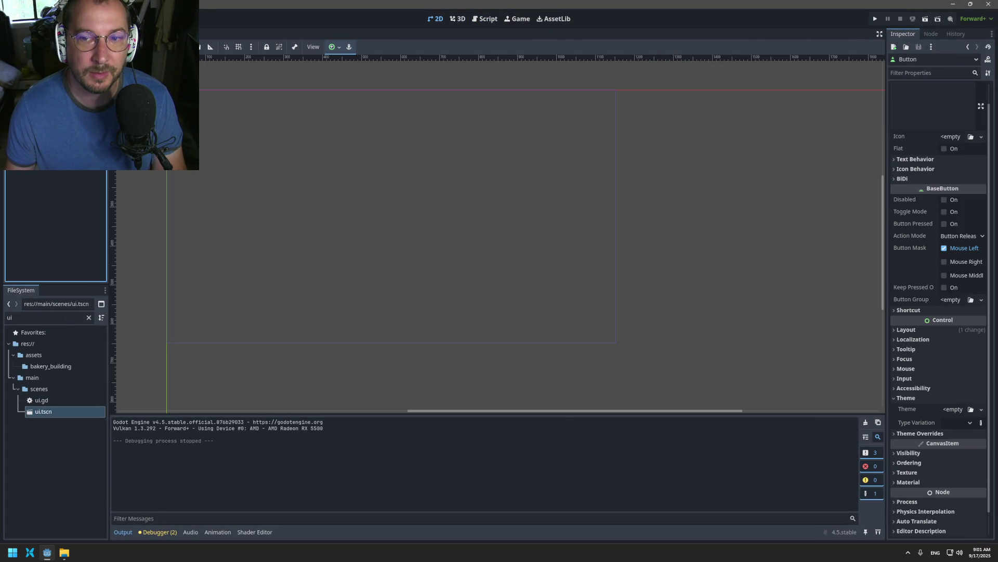
click(31, 61)
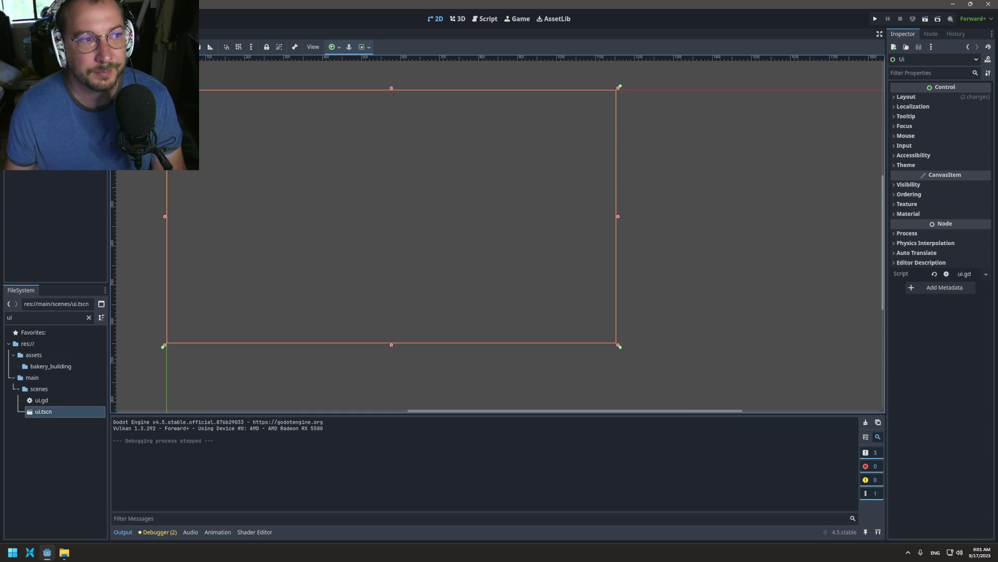
click(41, 73)
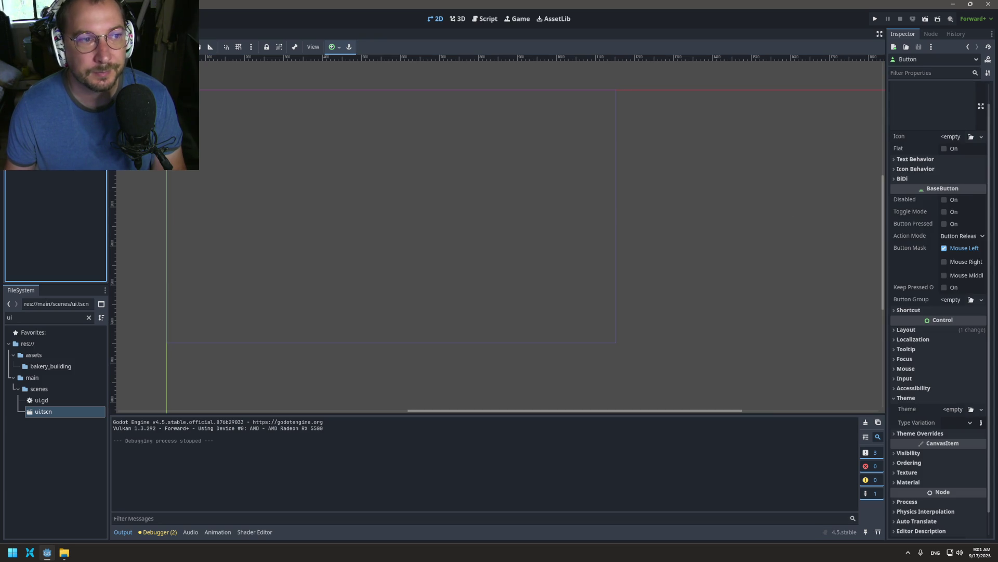
click(921, 435)
click(921, 435)
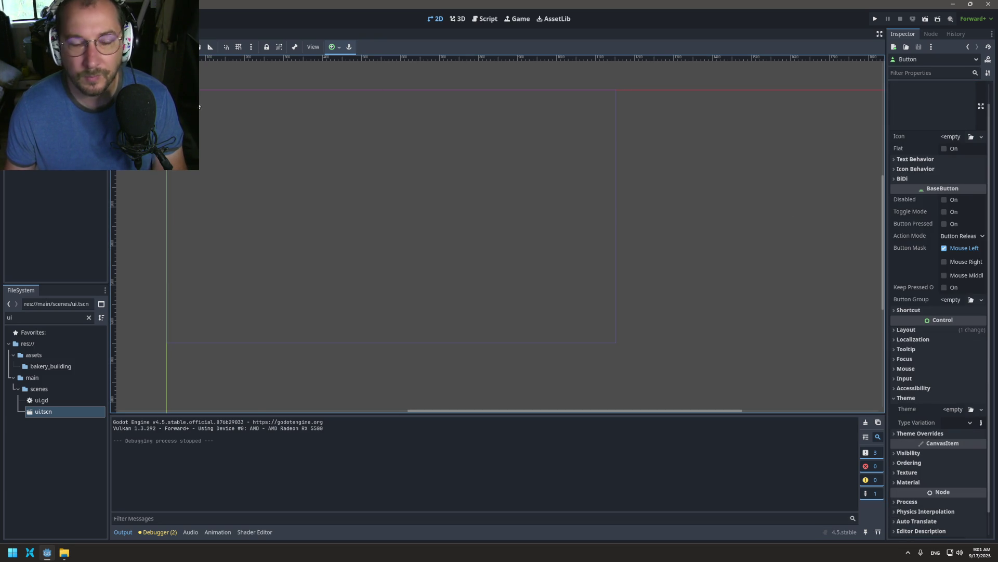
- Assign theme.tres to the Ui root's Theme, clear it back to empty, and open the Start menu
click(390, 208)
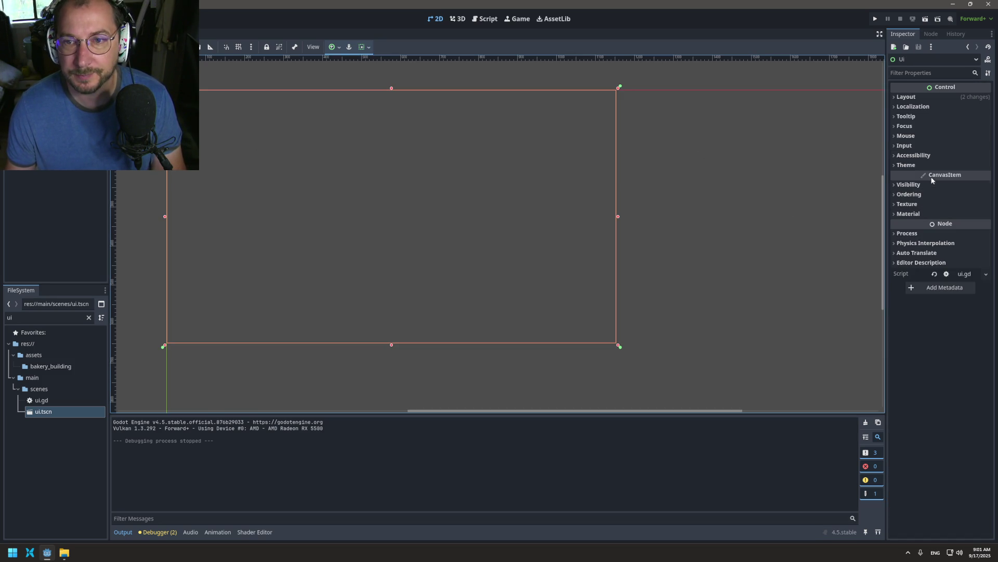
click(931, 166)
click(976, 176)
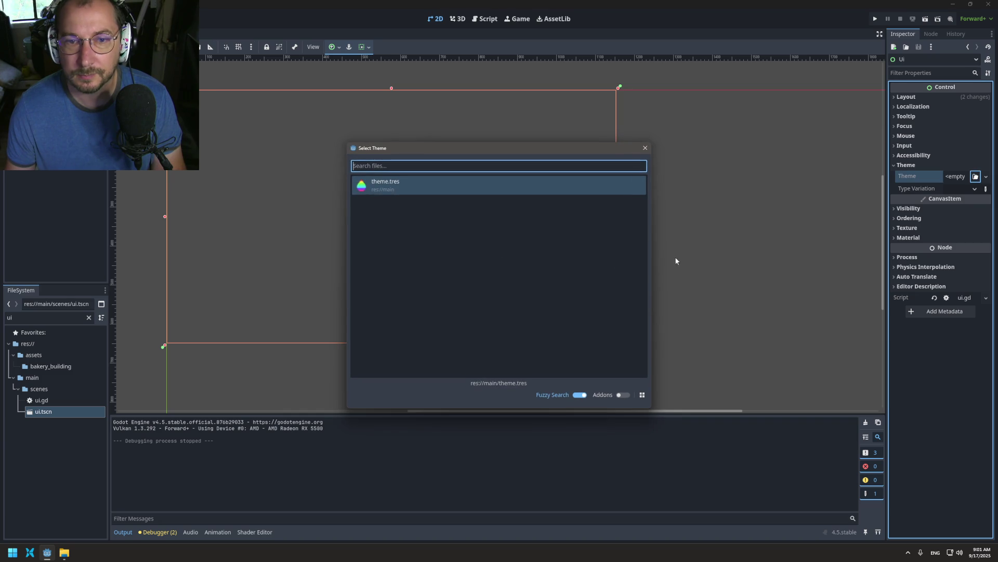
double_click(379, 188)
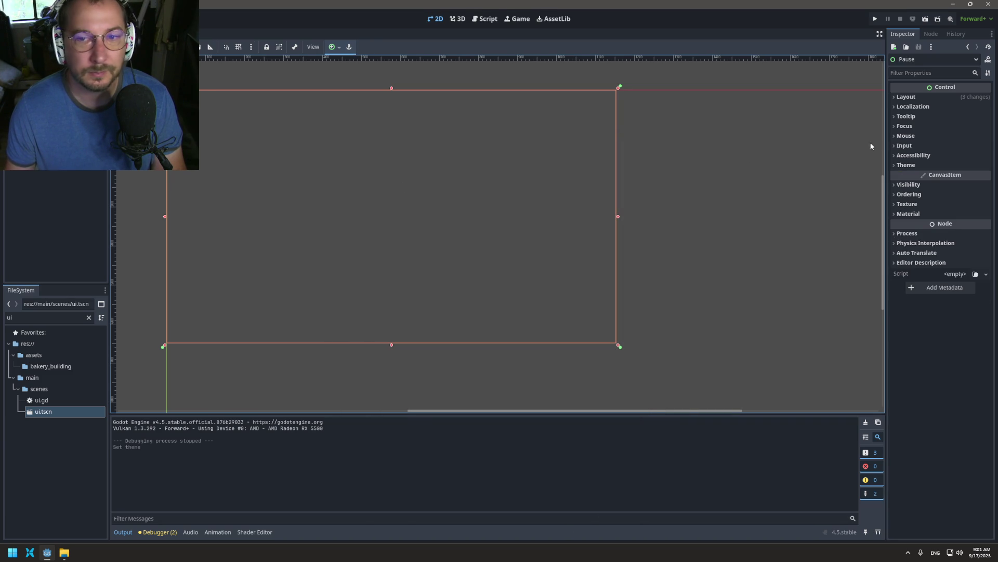
click(906, 164)
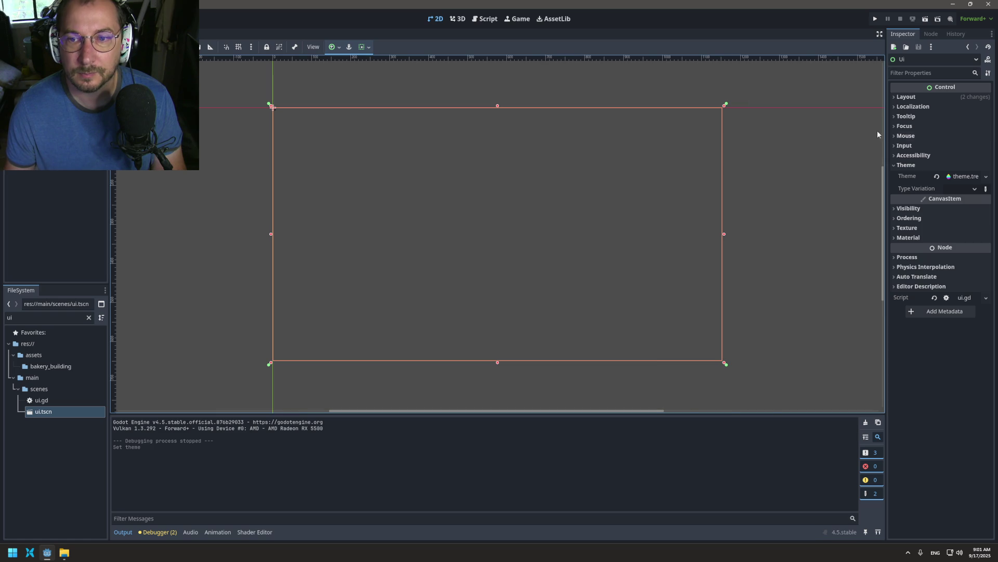
click(933, 180)
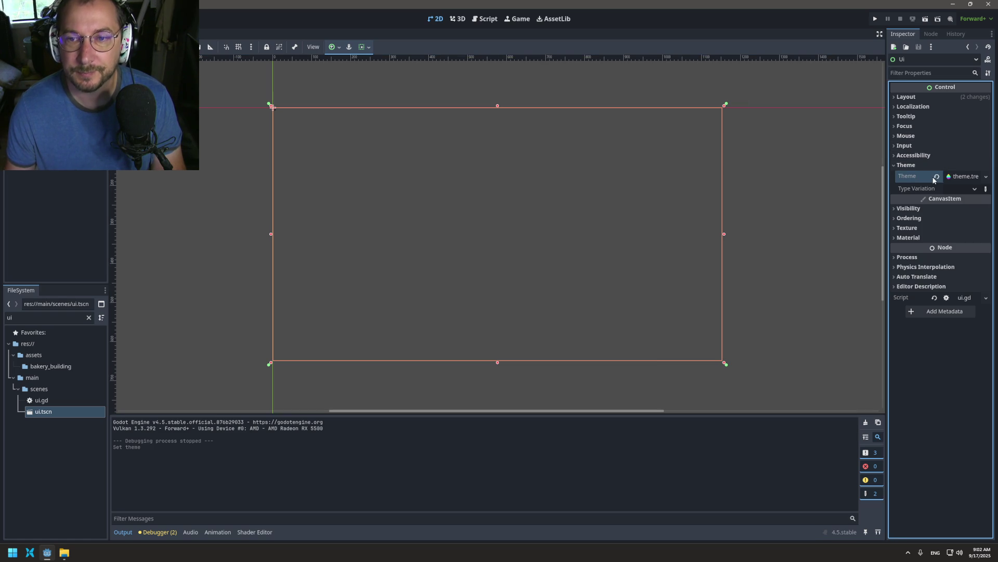
click(935, 179)
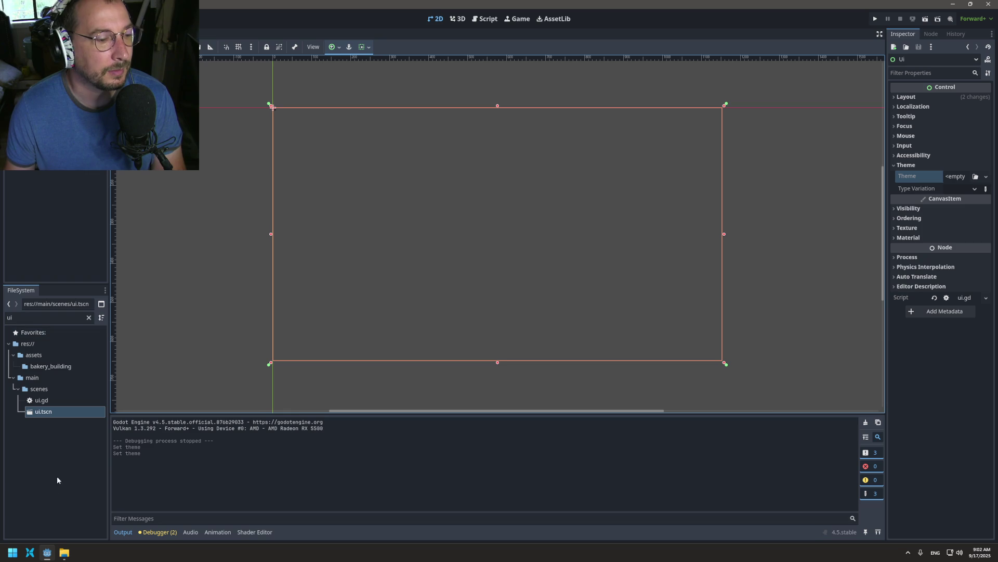
click(13, 552)
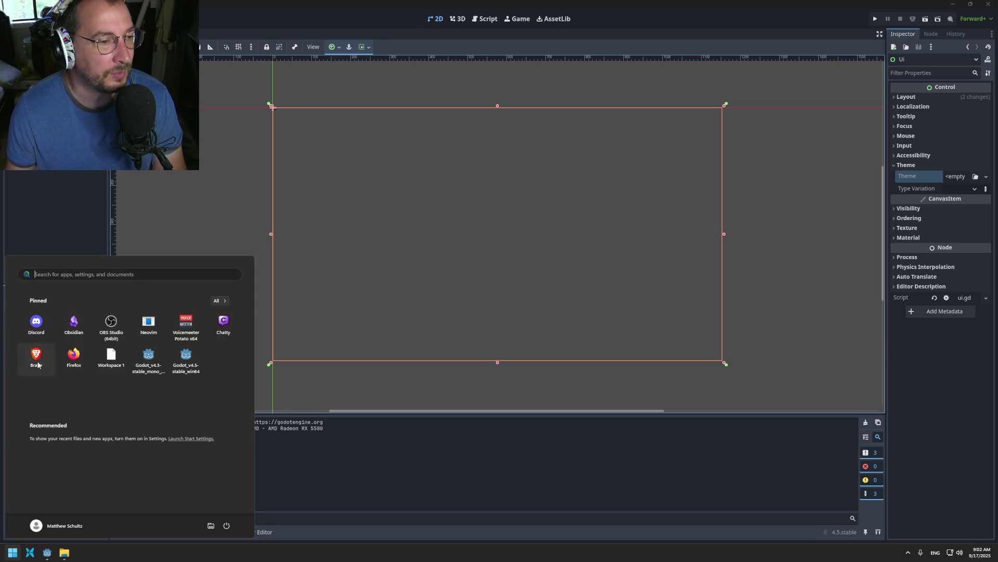
- Dismiss the Windows Start menu to return to Godot
click(267, 287)
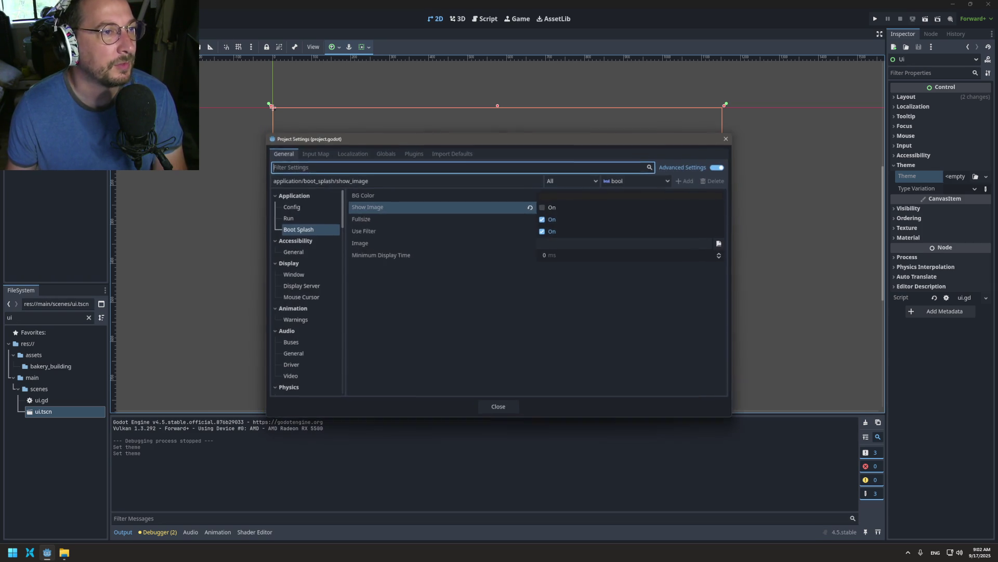
- Filter Project Settings by 'mian' and browse Run, GUI Theme, Naming and World, ending on GUI Theme
text(mian)
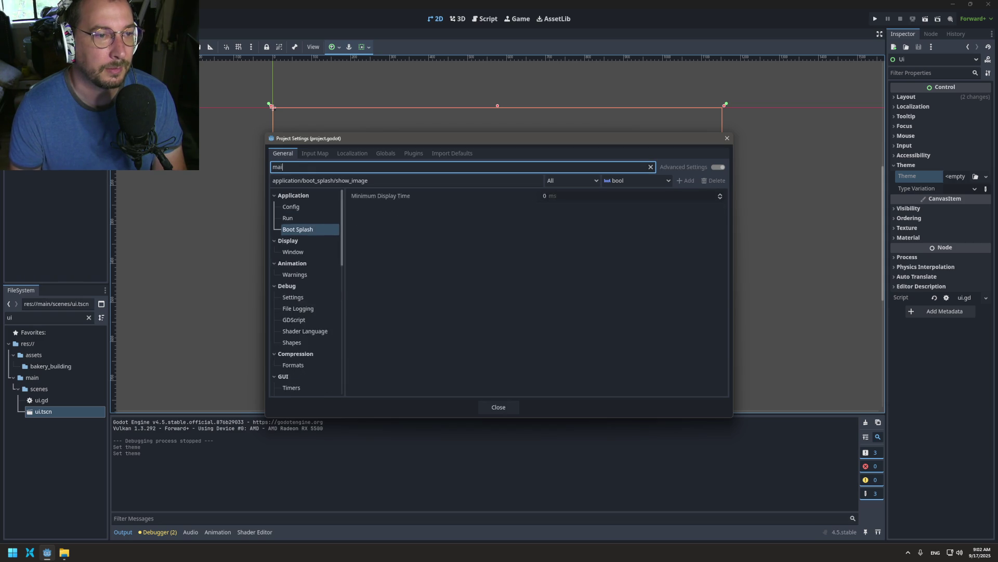
click(297, 219)
click(308, 208)
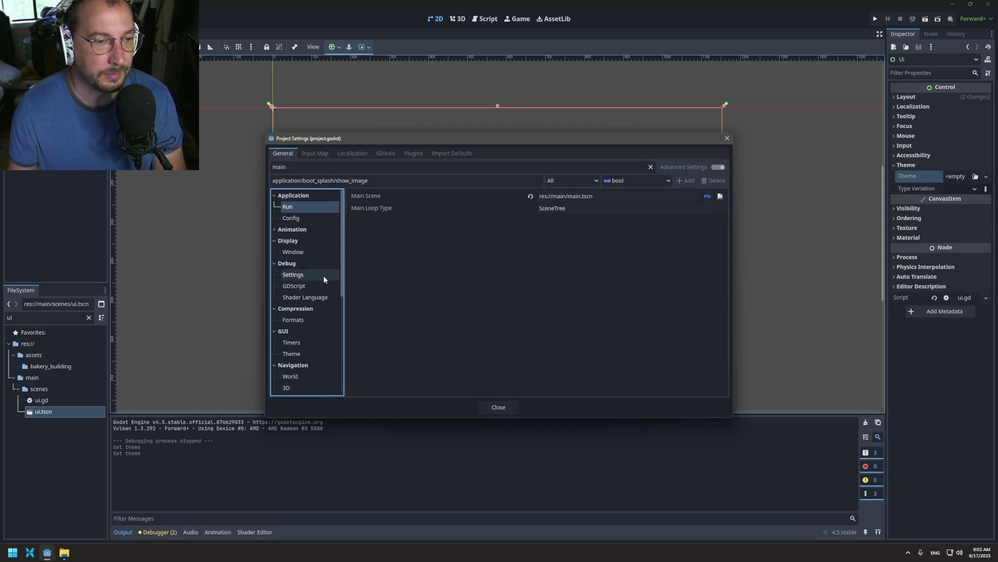
scroll(328, 286, down, 3)
scroll(330, 291, down, 1)
click(292, 252)
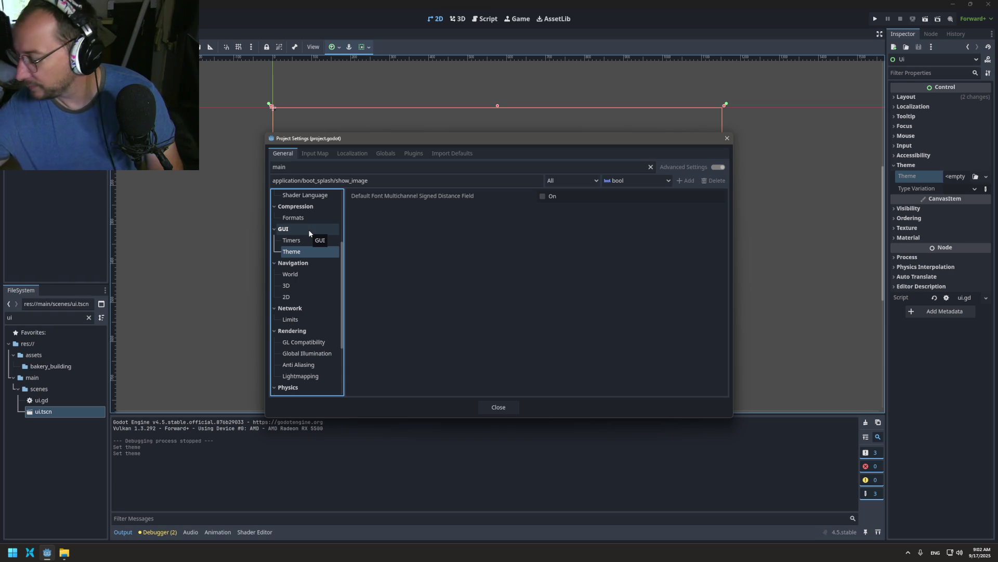
scroll(302, 317, down, 4)
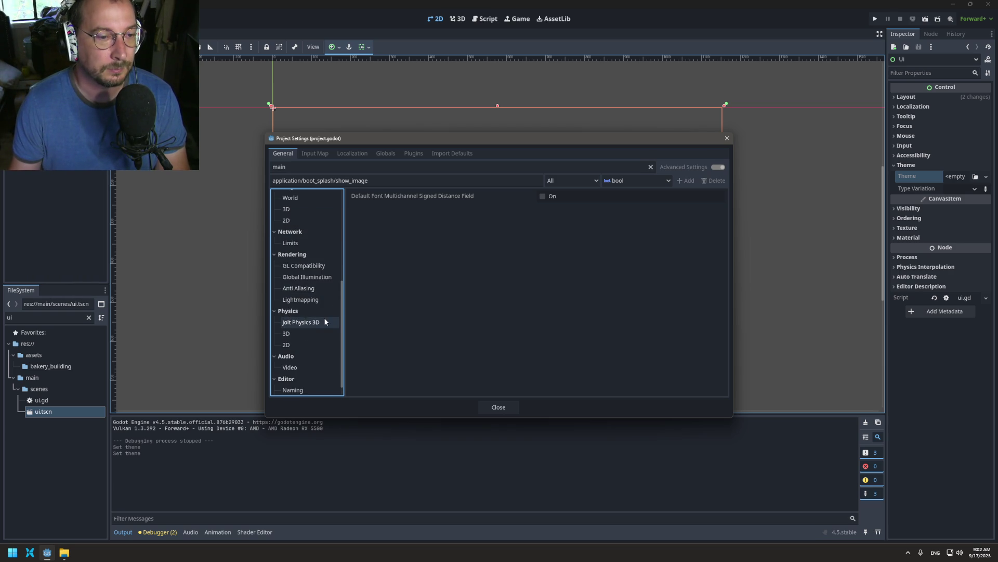
click(298, 377)
scroll(299, 354, up, 1)
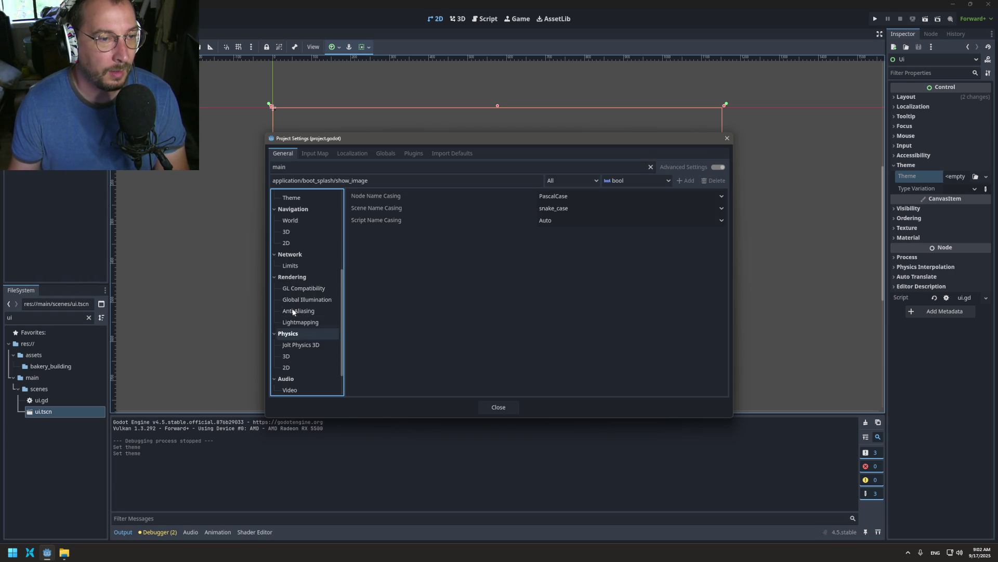
scroll(302, 273, up, 3)
click(302, 273)
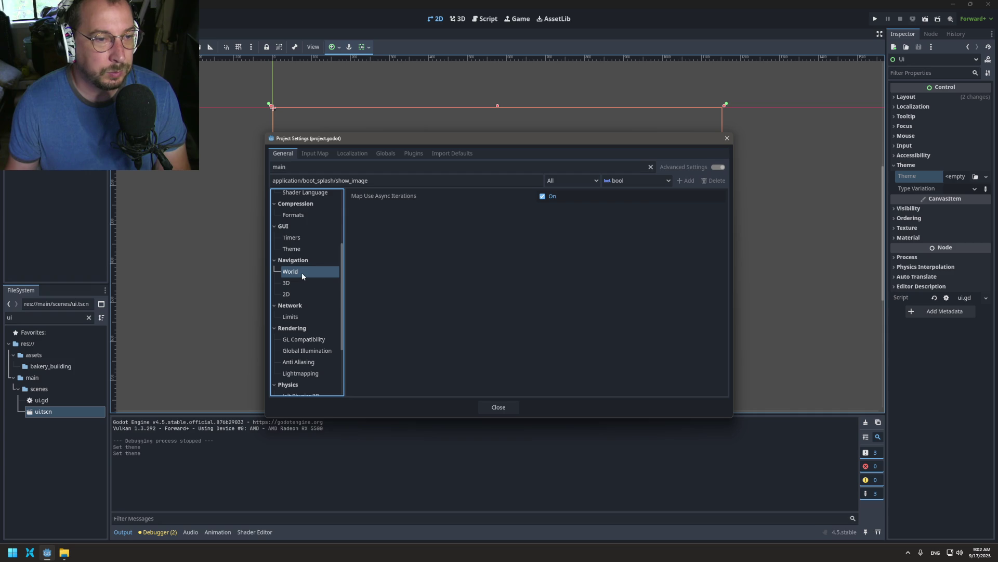
click(297, 248)
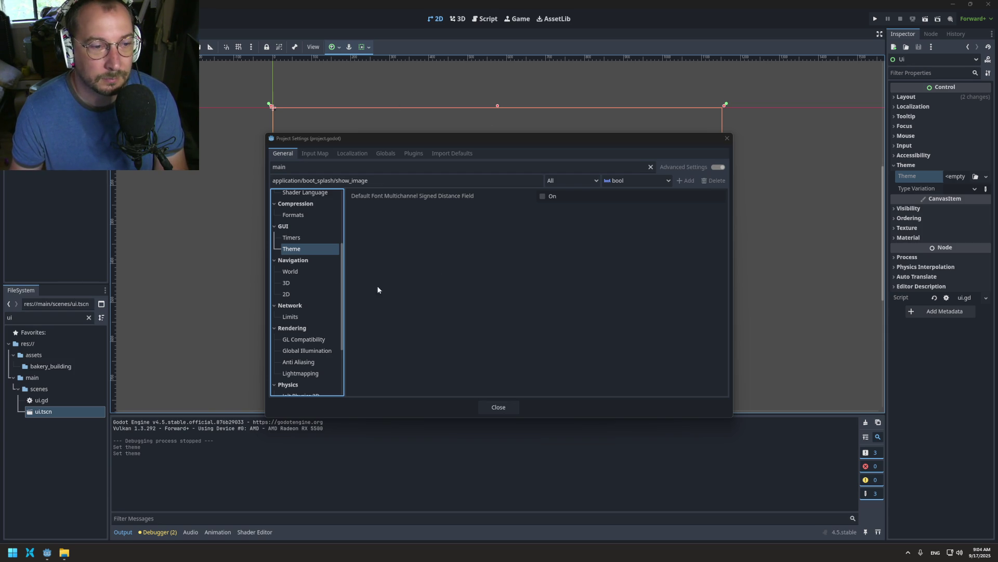
scroll(311, 291, down, 3)
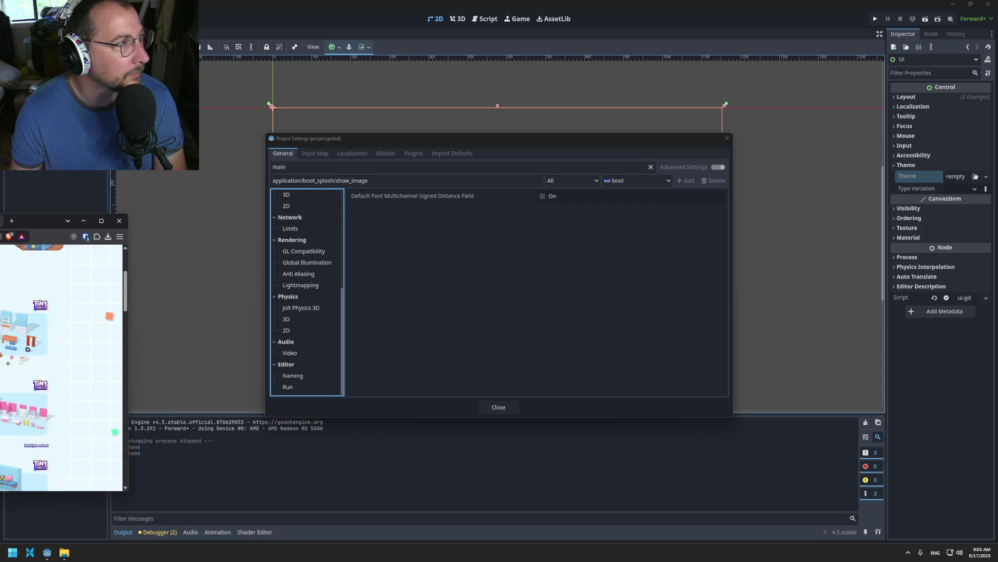
- Close the Playful Bedroom, Bakery Building, Lovely Living Room and Bakery Interior itch.io tabs
mouse_move(0, 150)
mouse_down()
mouse_move(350, 151)
mouse_move(549, 129)
mouse_up()
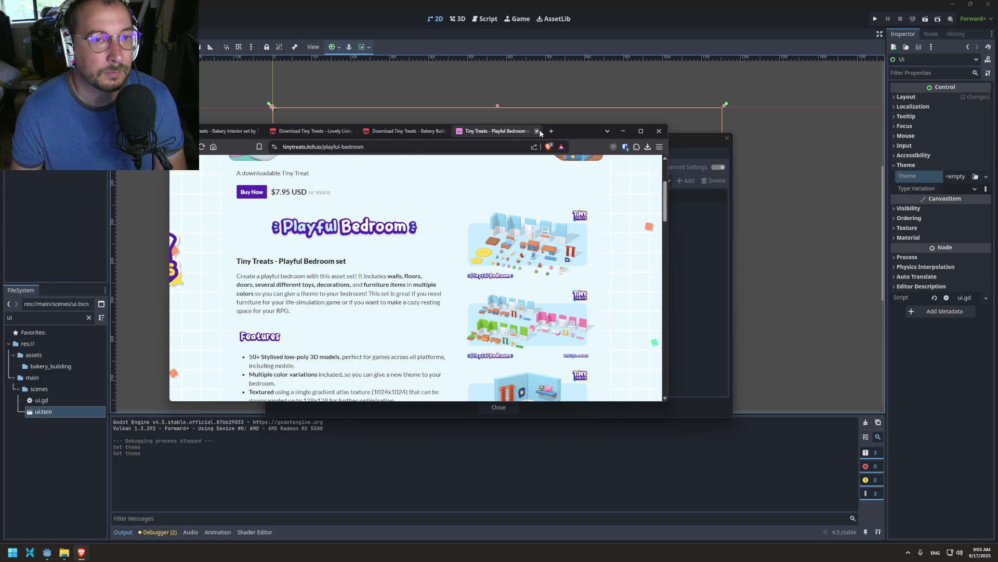
click(537, 131)
click(443, 131)
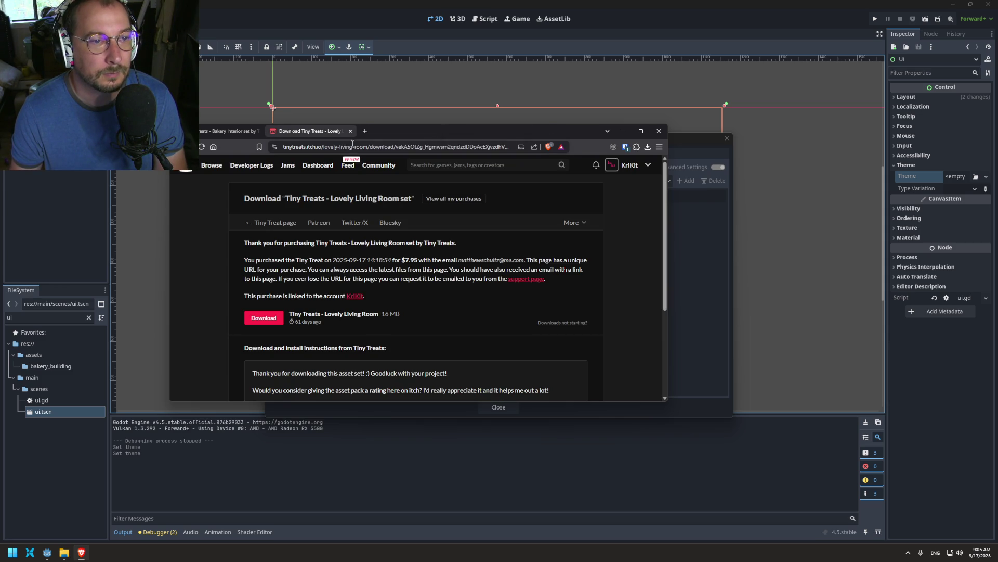
click(351, 131)
click(256, 132)
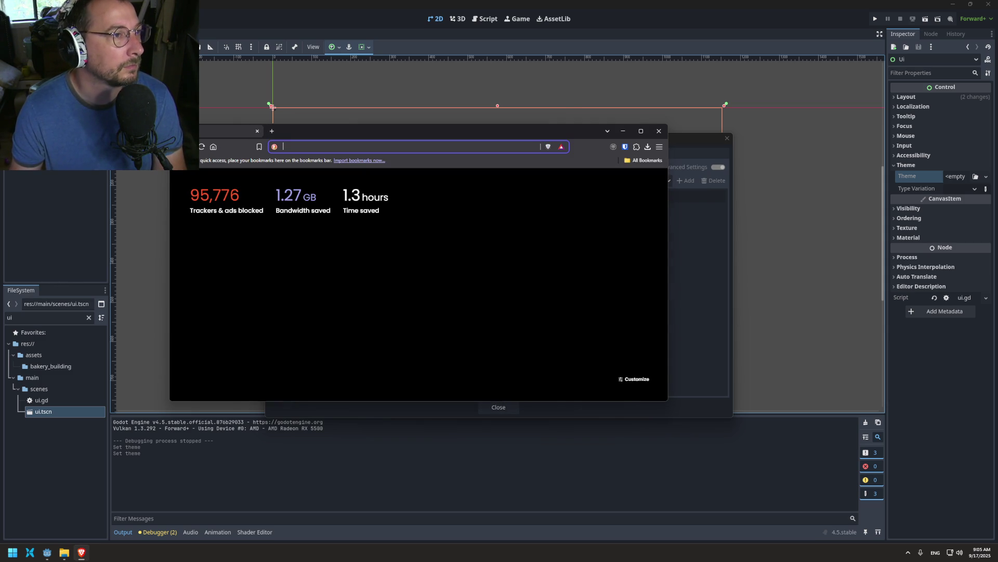
- Search DuckDuckGo for 'godot default theme'
text(godot)
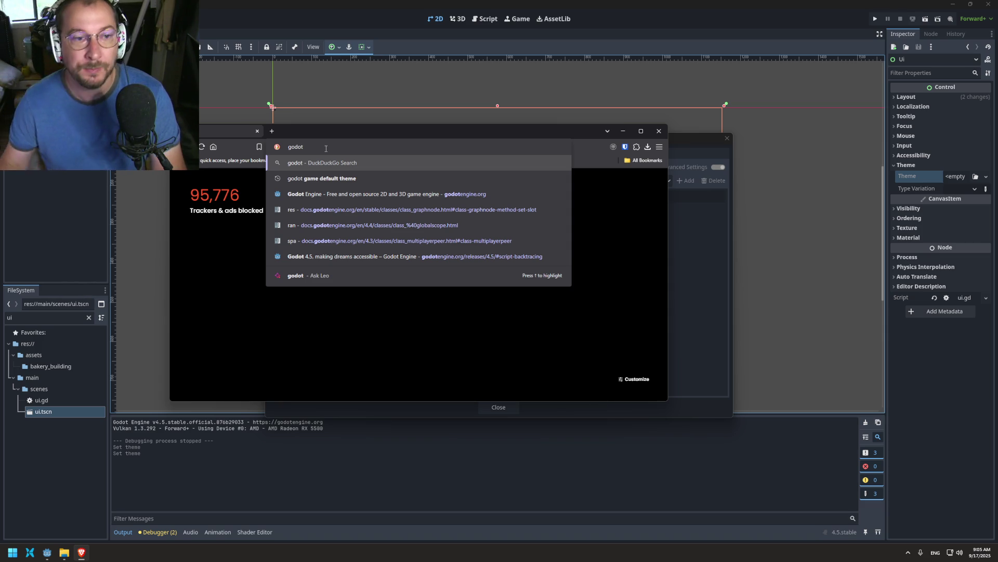
text(defual)
key(BackSpace)
key(BackSpace)
key(BackSpace)
text(ault theme)
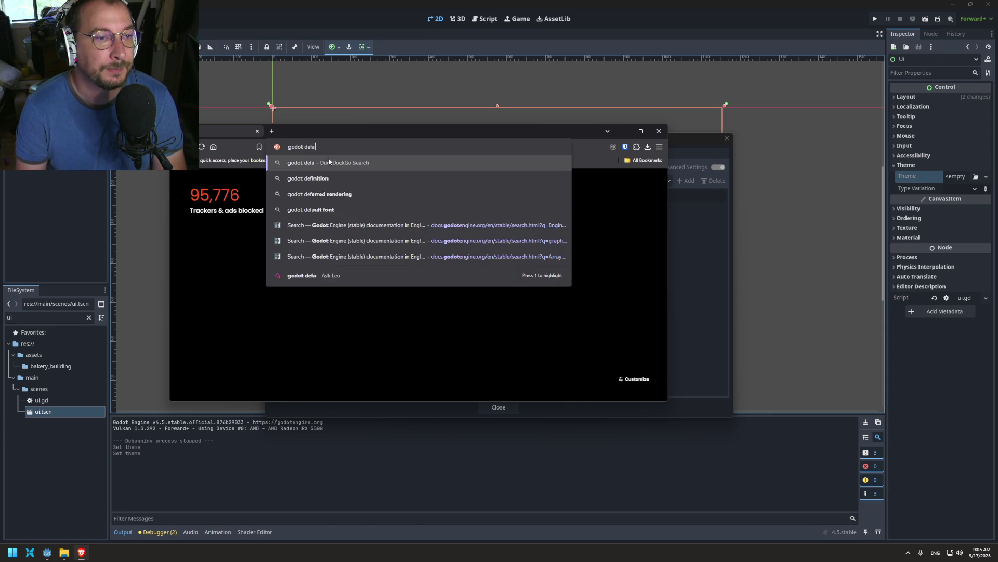
key(Return)
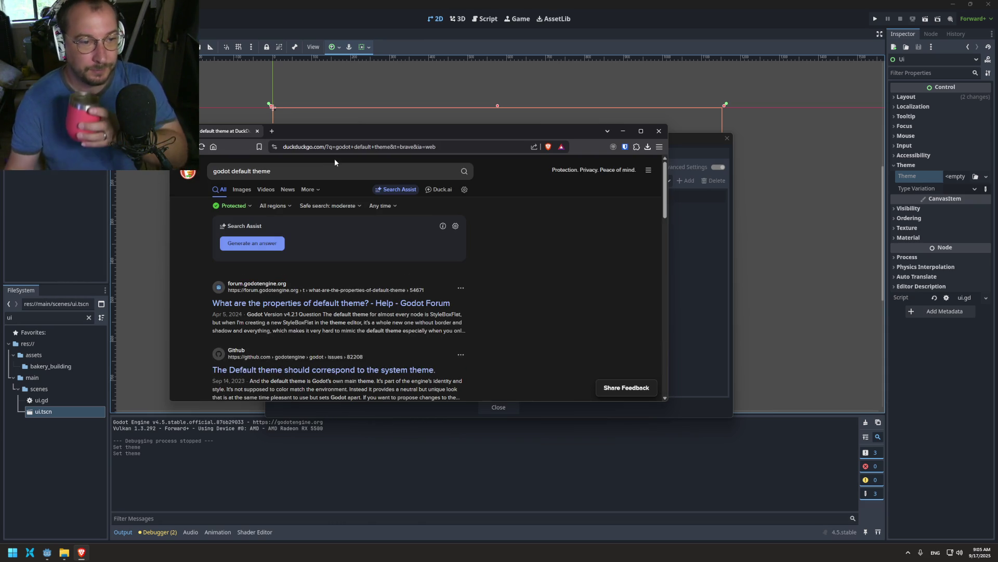
- Read the Godot Forum thread on default theme properties, then return to the results
click(367, 309)
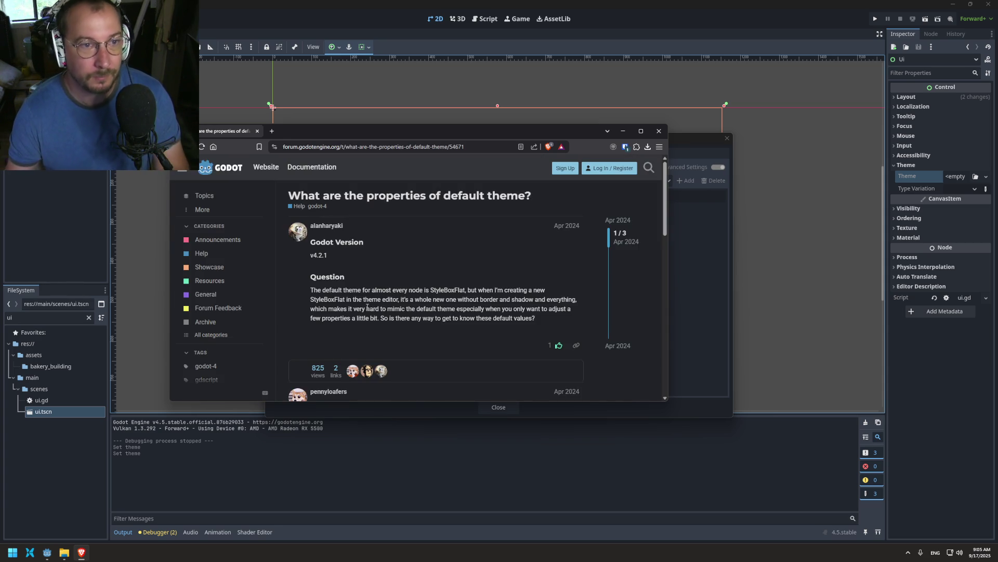
scroll(334, 326, down, 3)
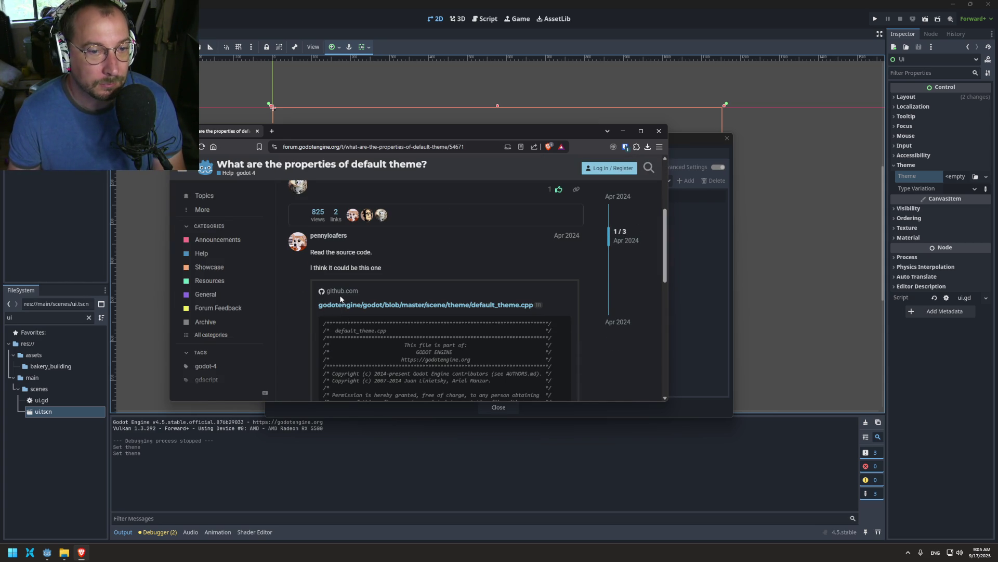
scroll(312, 318, down, 3)
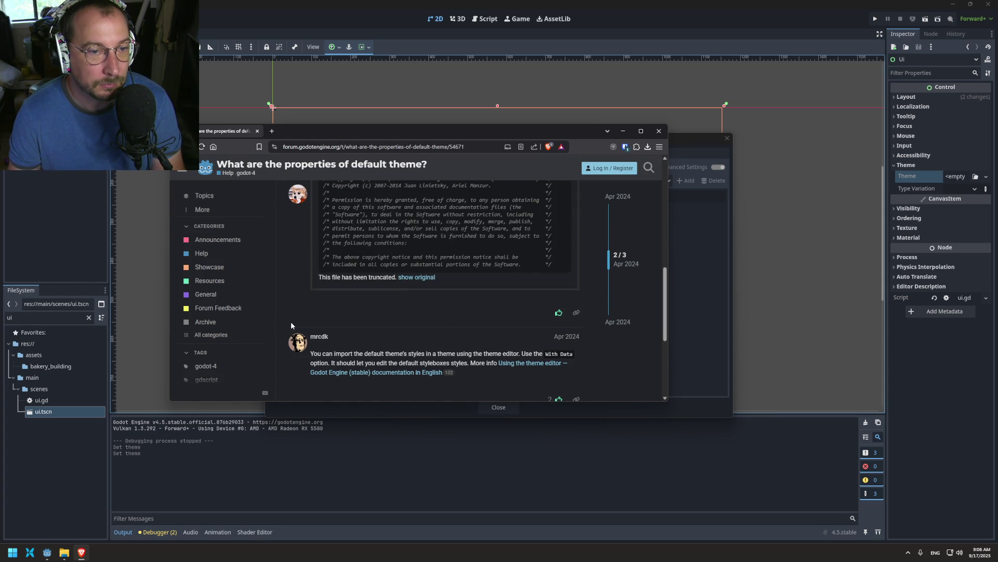
scroll(291, 322, down, 2)
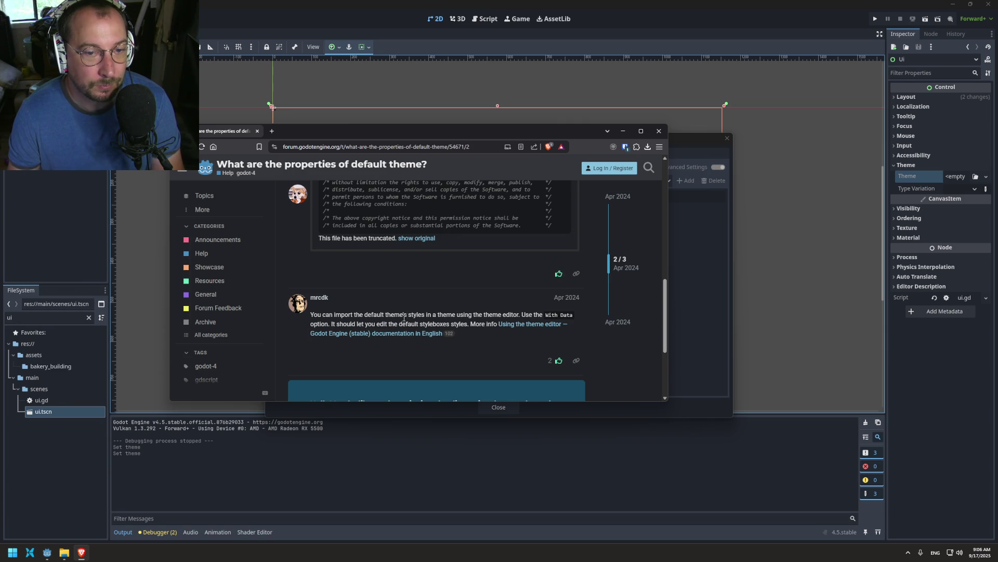
scroll(379, 324, down, 2)
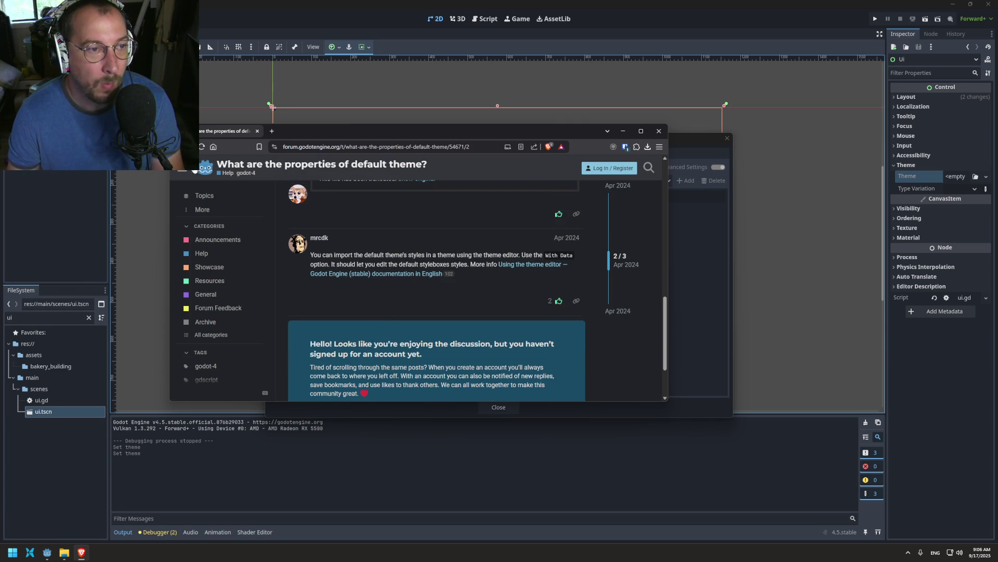
click(177, 146)
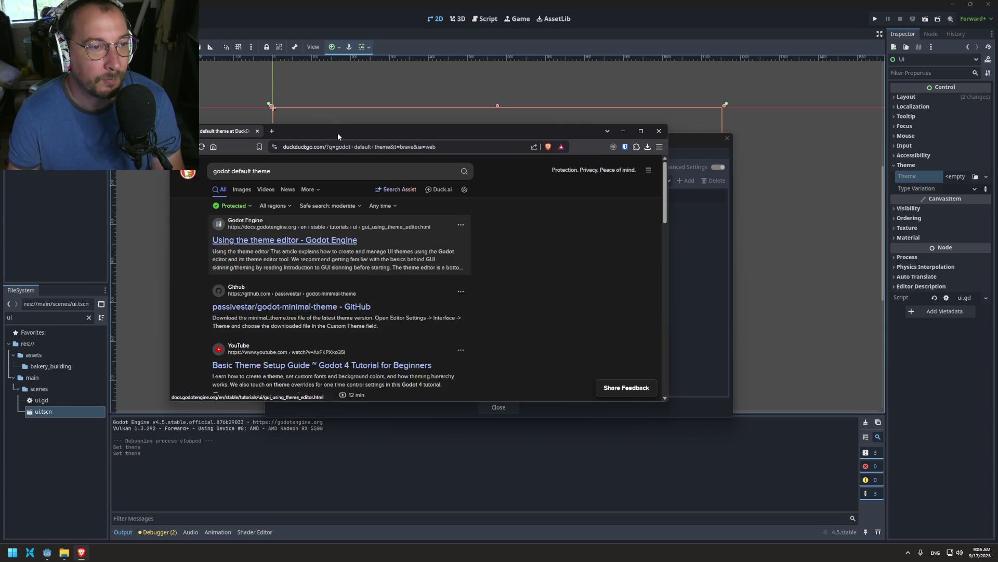
double_click(338, 131)
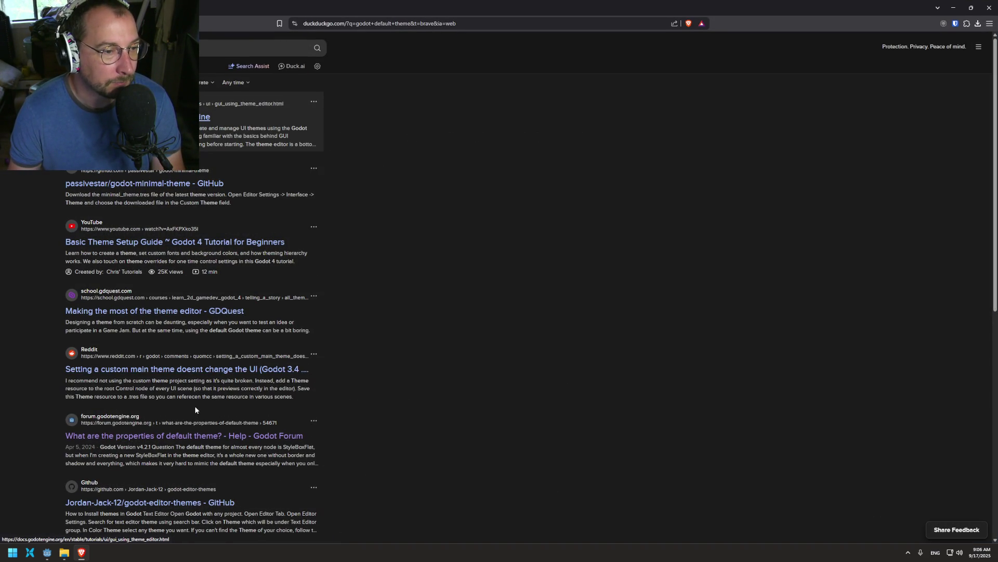
- Read the Reddit thread on custom main themes, then close Brave to return to Godot
click(208, 370)
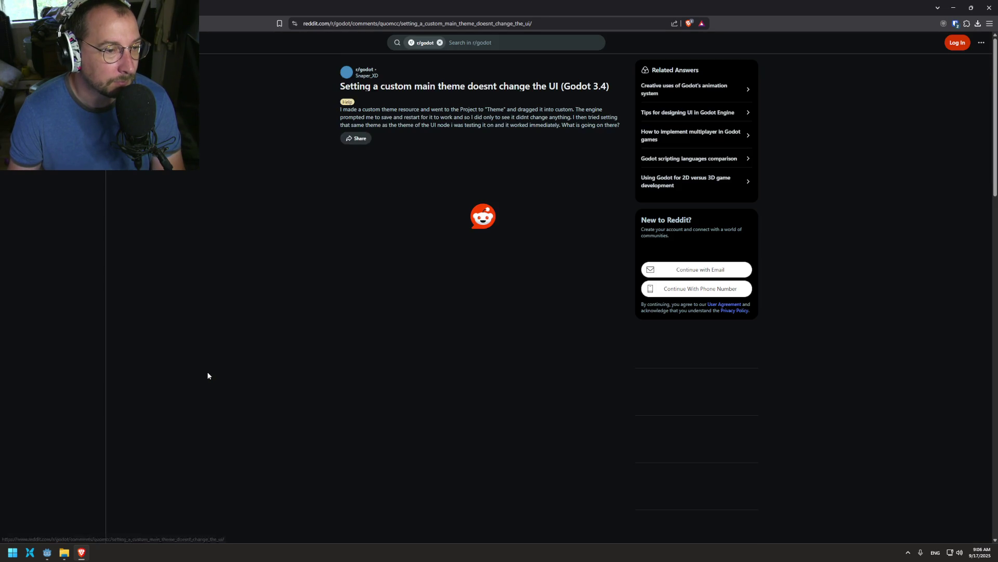
drag(755, 7, 368, 205)
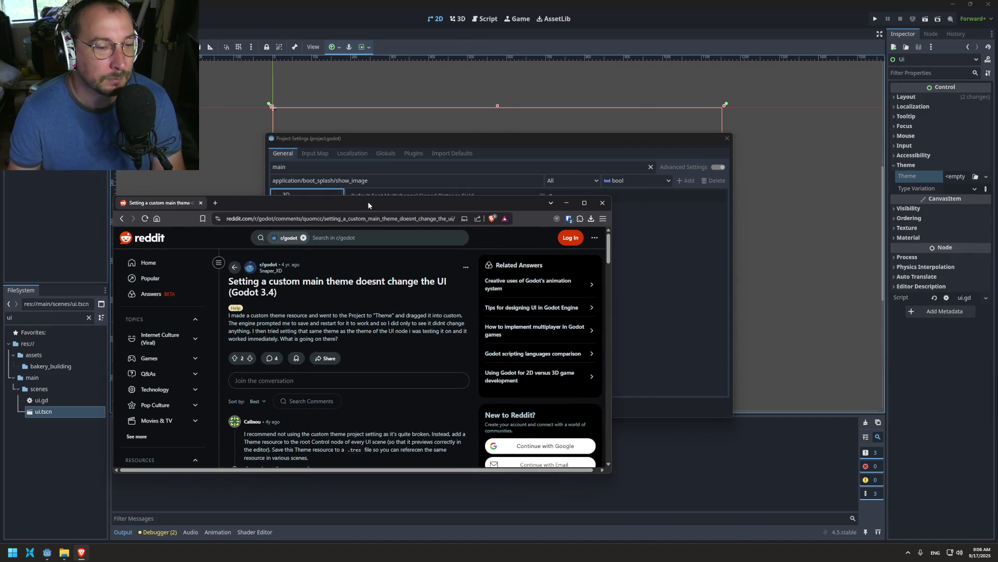
click(121, 219)
double_click(252, 198)
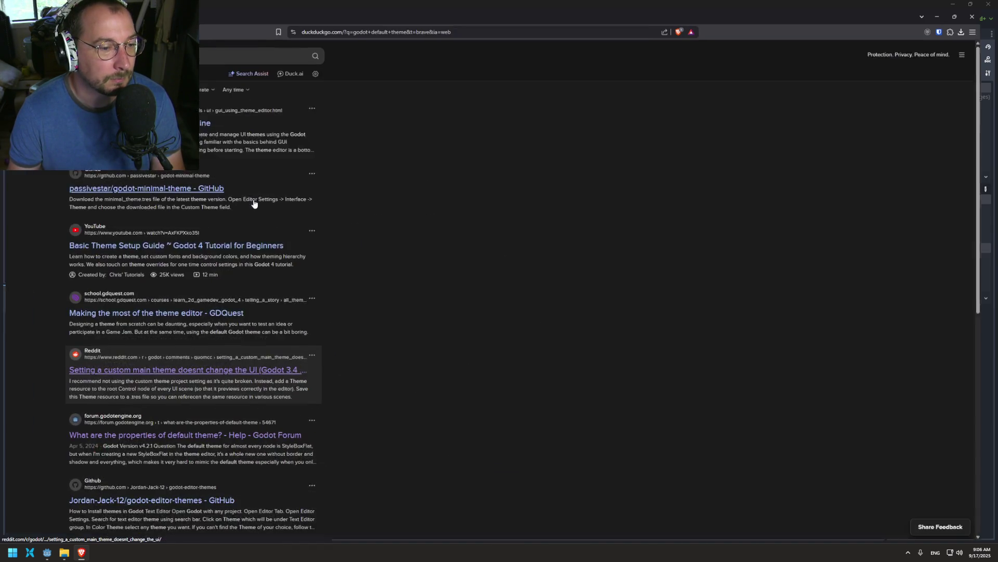
scroll(173, 399, down, 3)
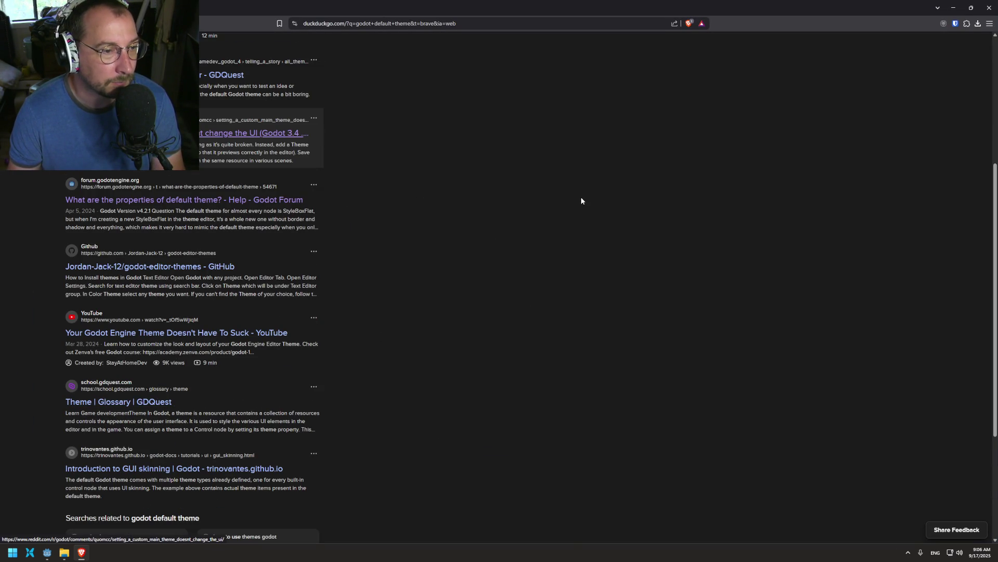
click(989, 8)
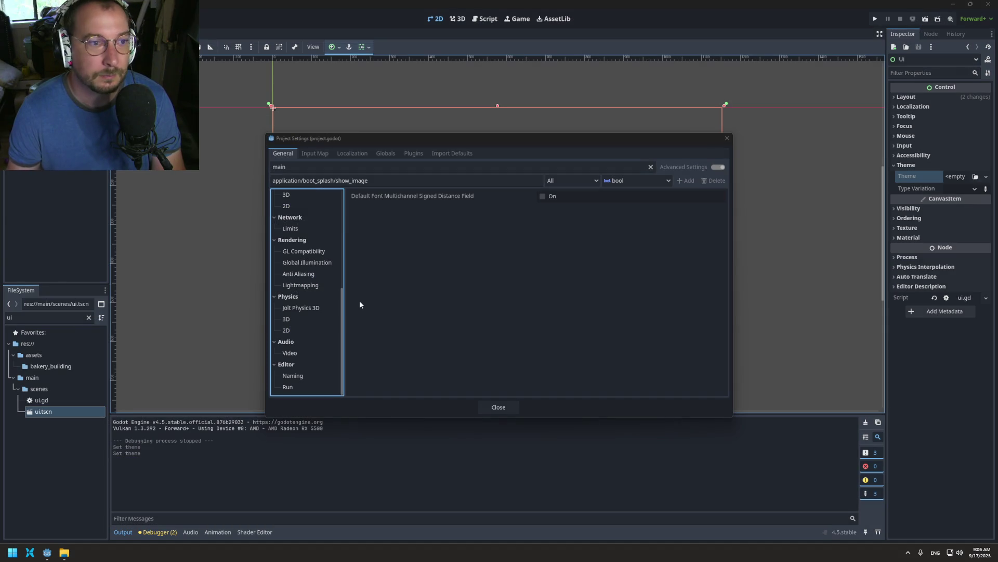
- Close Project Settings, filter the FileSystem for 'theme', and open theme.tres in the Theme editor
click(498, 406)
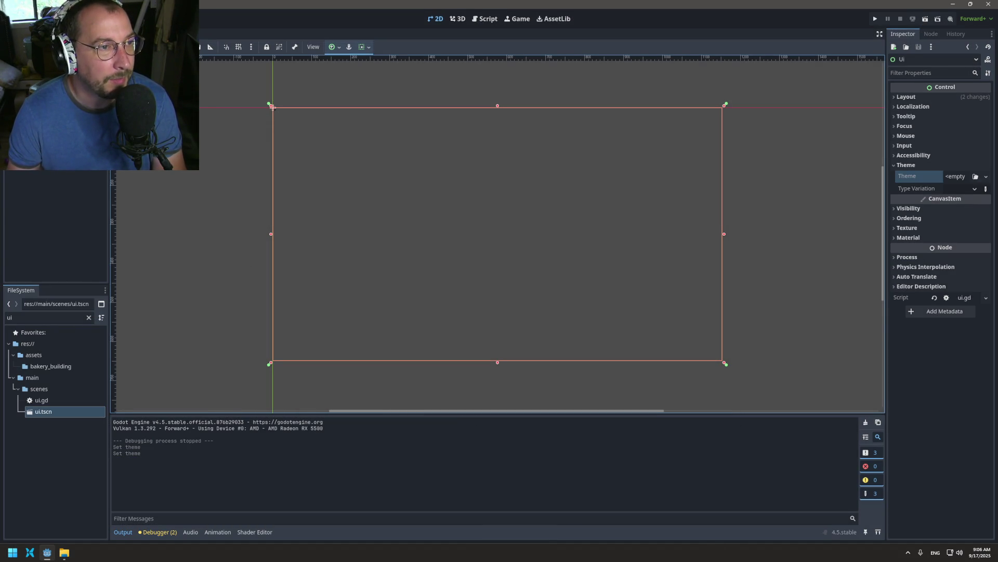
click(273, 108)
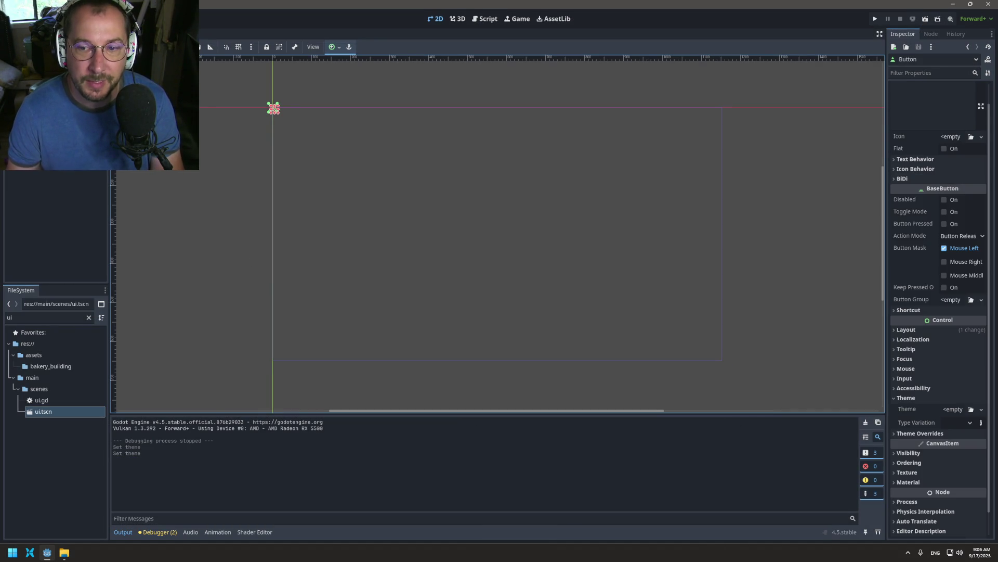
double_click(10, 317)
text(theme)
double_click(44, 366)
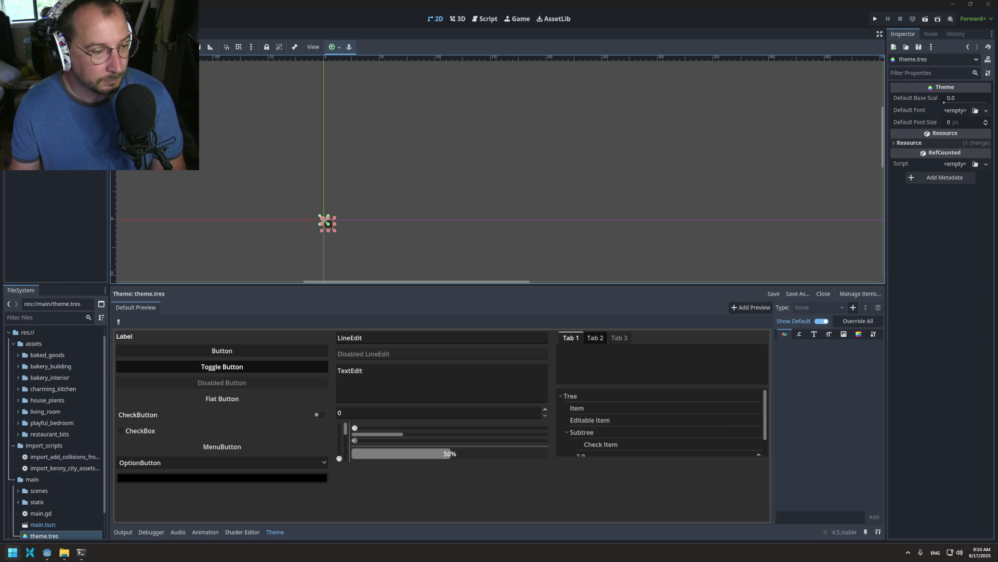
- Copy the sea green 4C956C swatch from the coolors palette in Brave, then minimize Brave
click(11, 552)
click(36, 356)
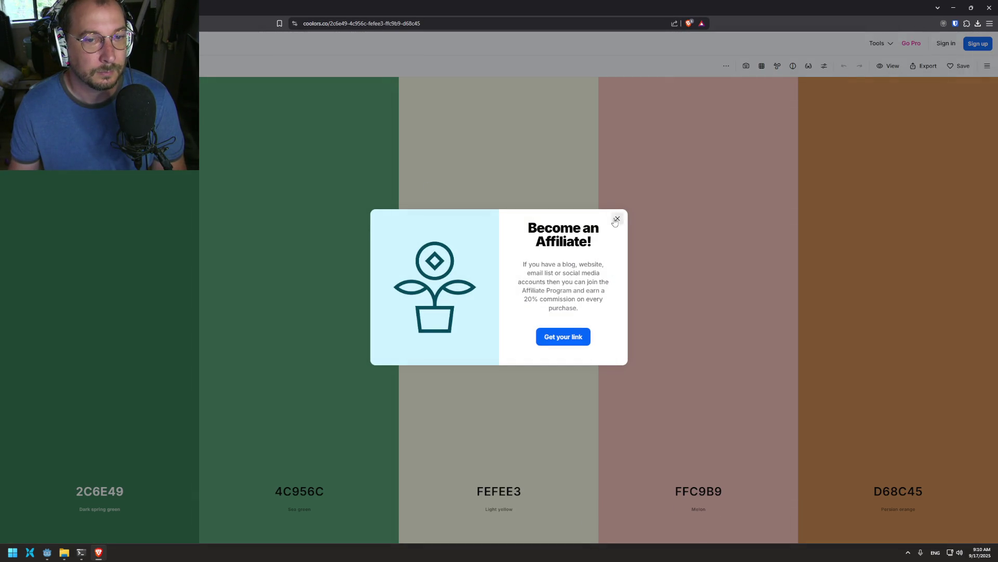
click(617, 219)
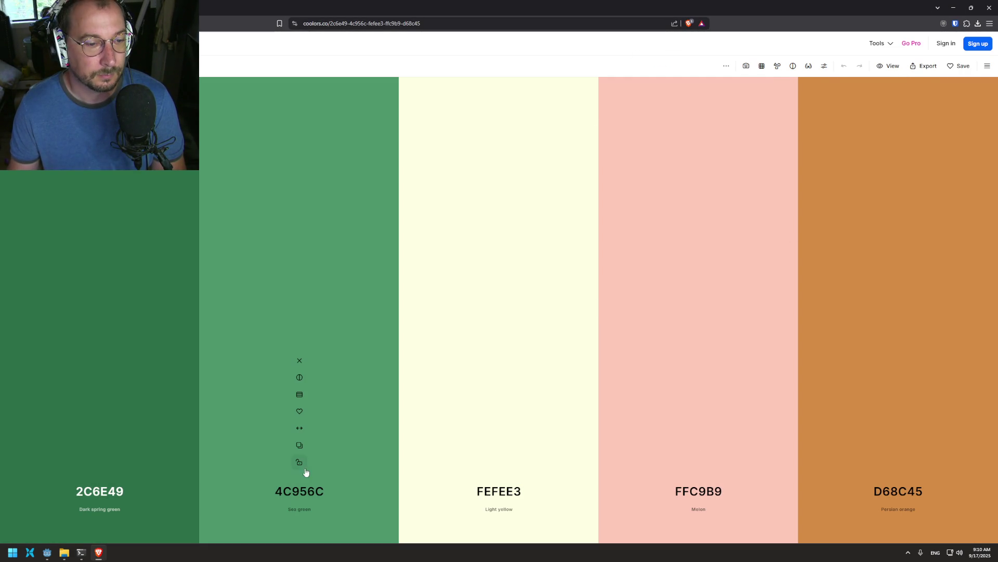
click(299, 445)
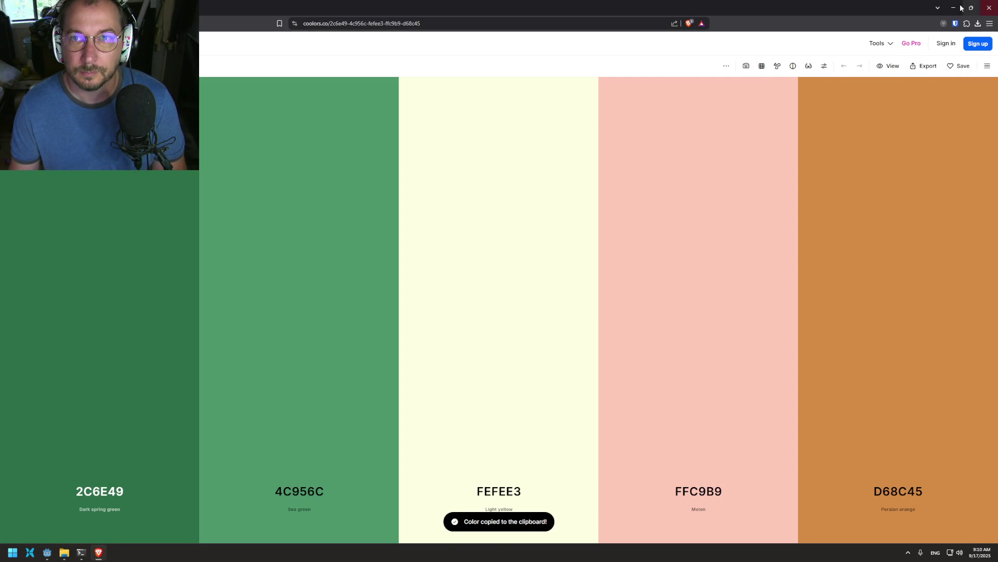
click(954, 7)
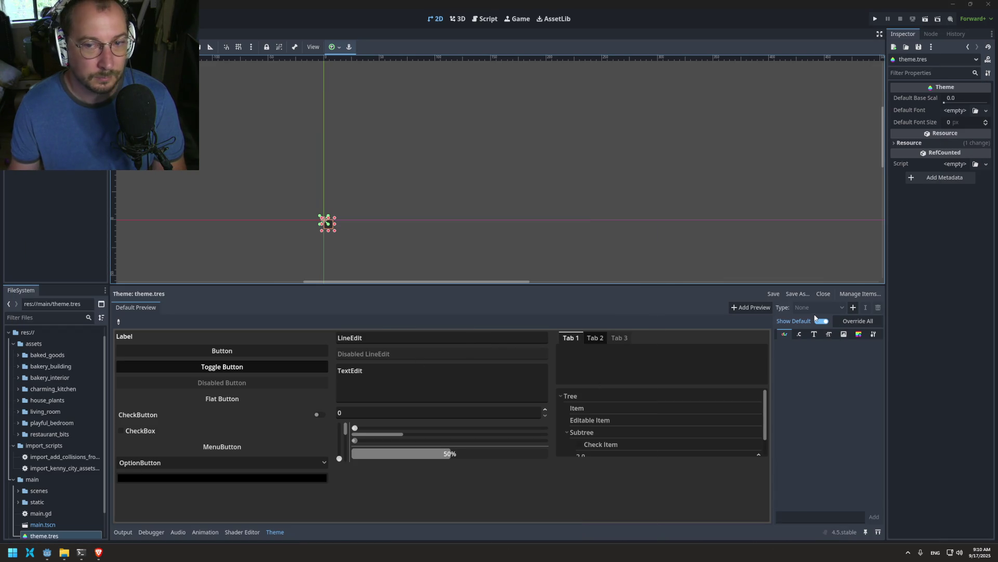
- Add the Button item type to theme.tres
click(843, 308)
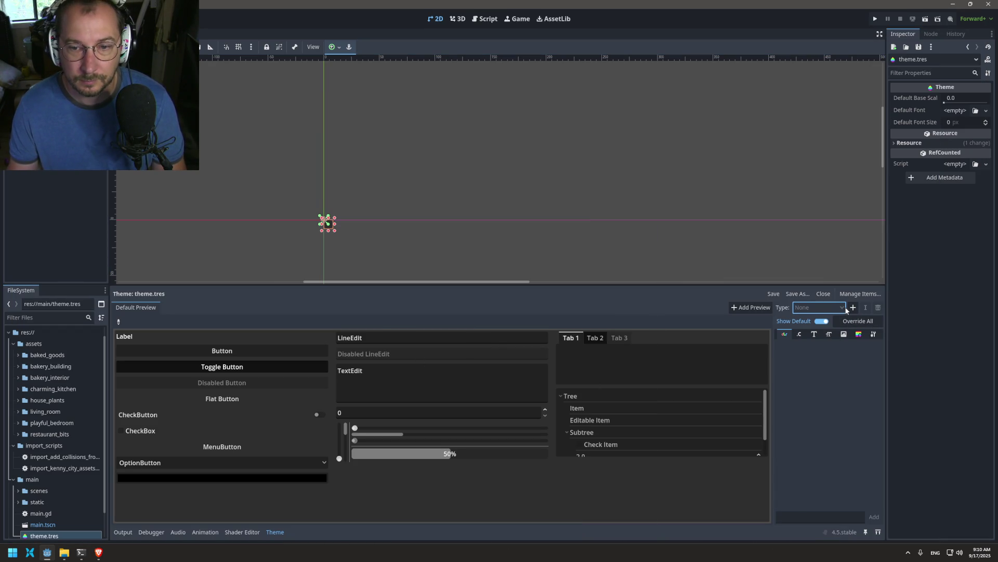
click(853, 308)
click(421, 271)
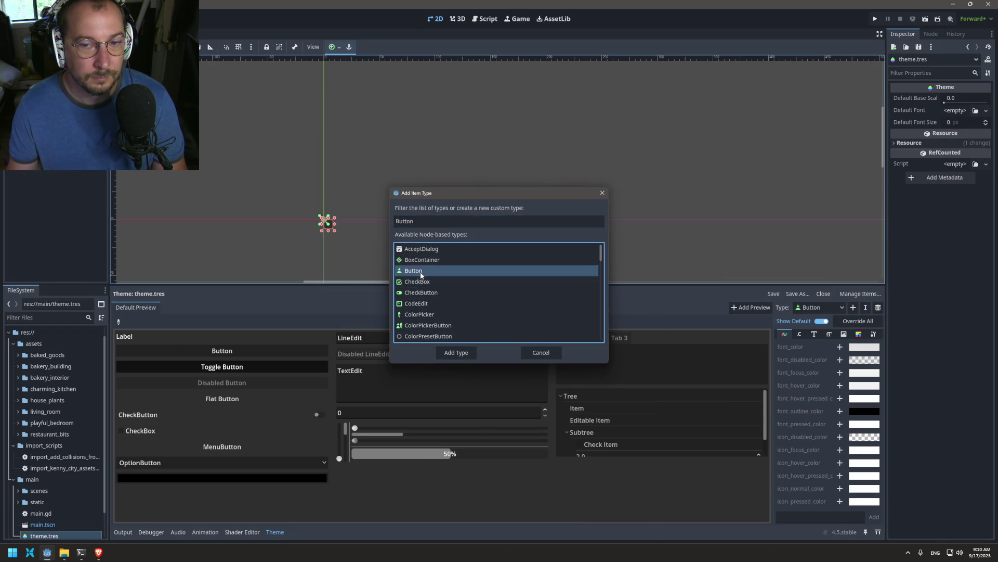
double_click(421, 272)
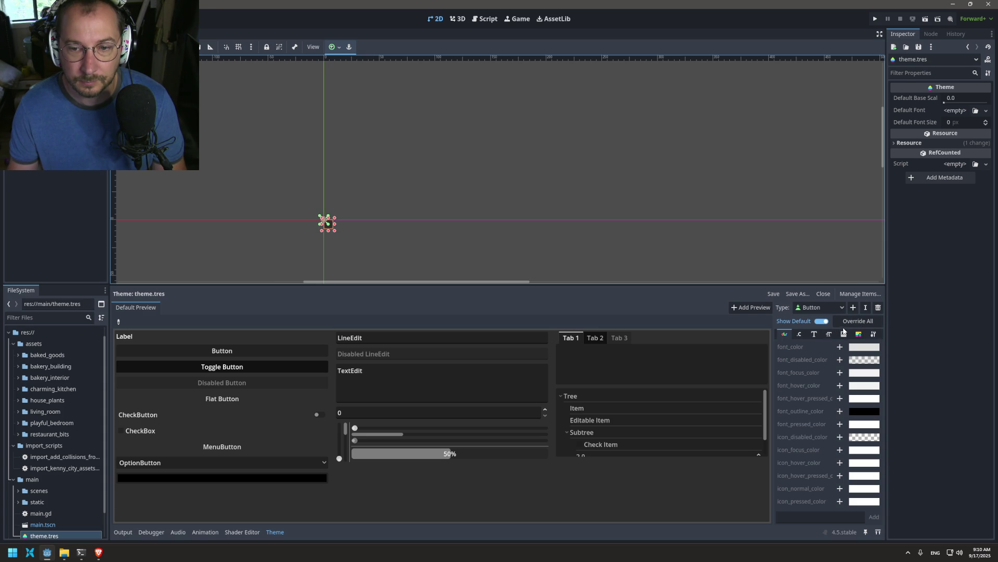
- Add an override for the Button's normal stylebox in the StyleBox tab
click(858, 334)
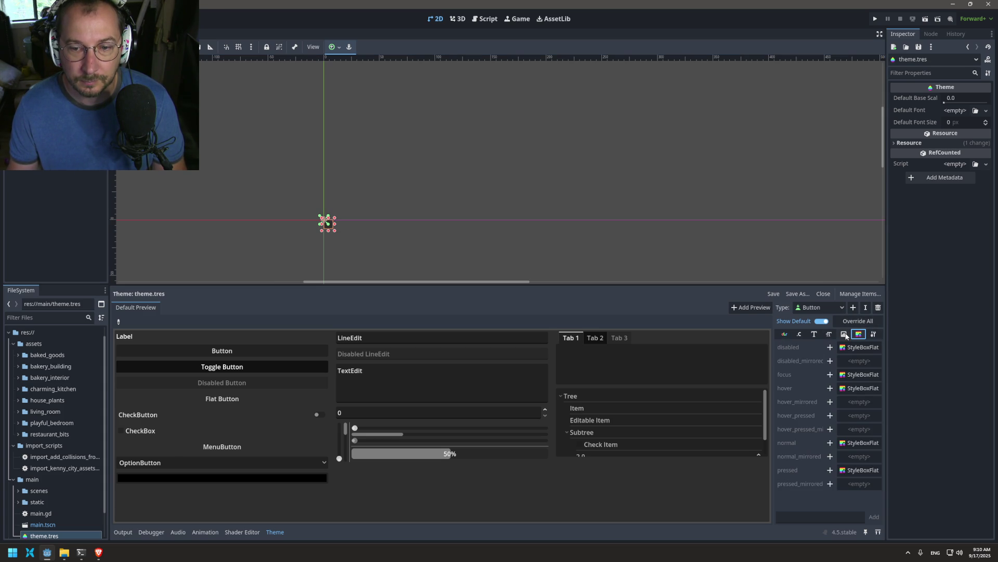
click(831, 441)
click(850, 444)
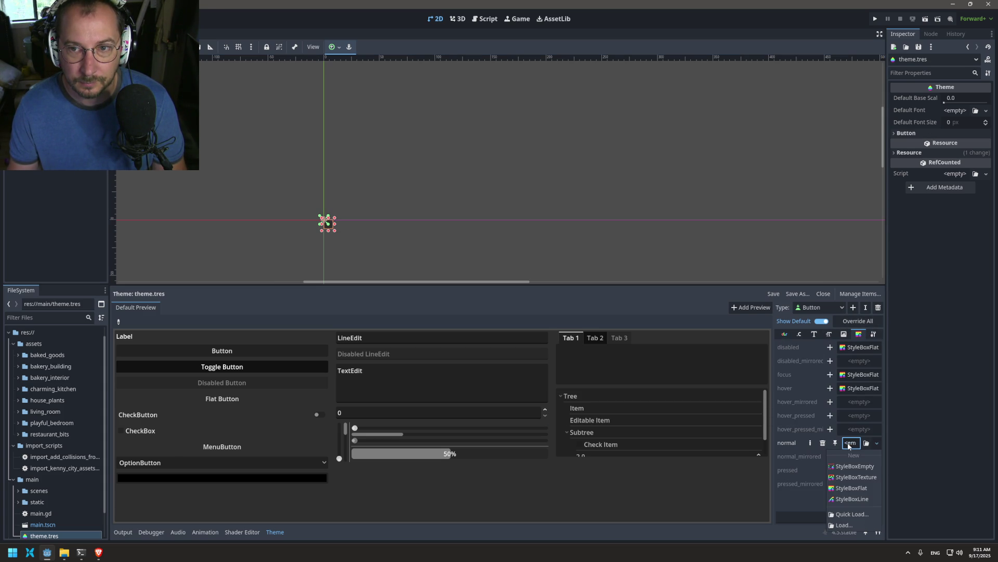
- Assign a New StyleBoxFlat to the Button's normal state and open it in the Inspector
click(803, 452)
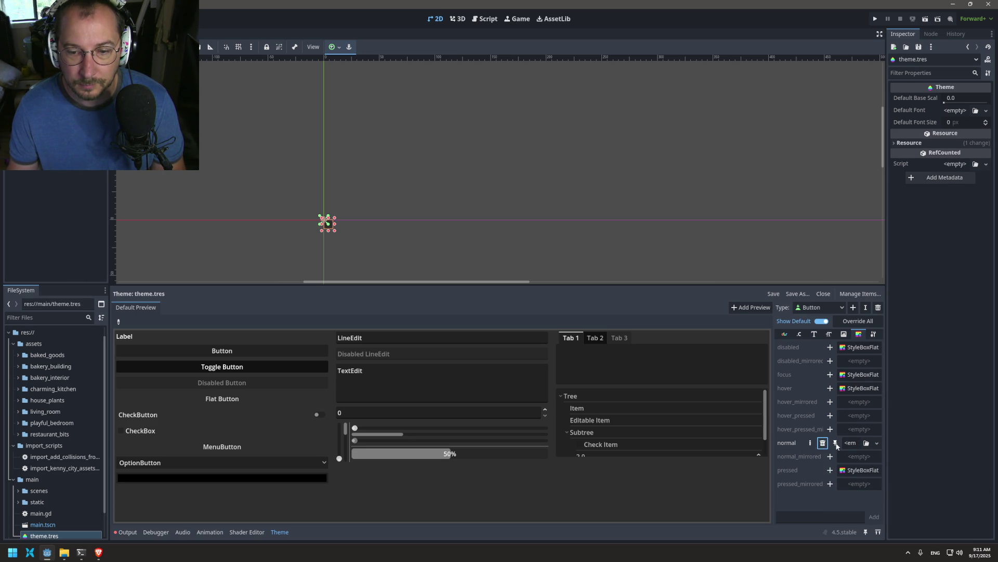
click(855, 443)
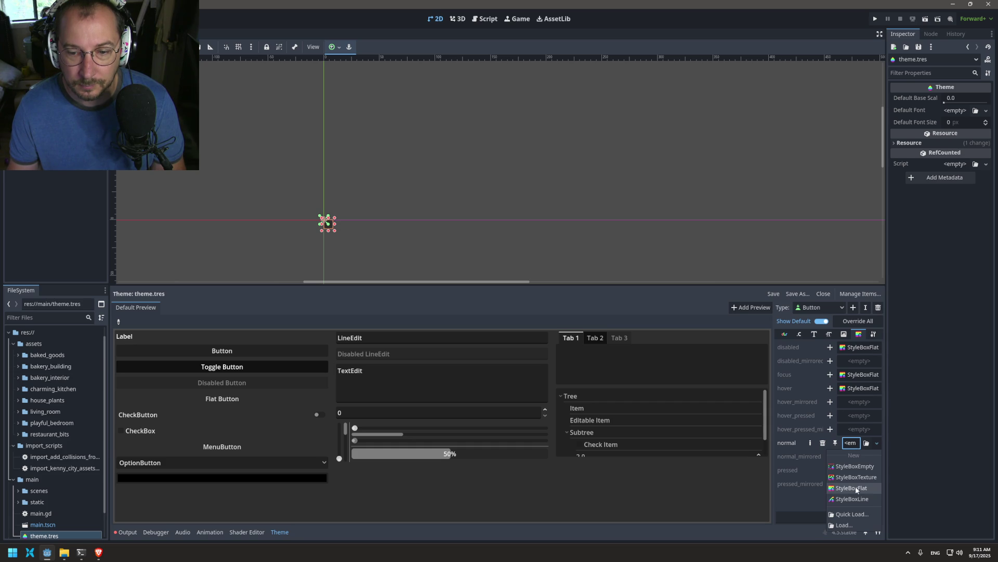
click(856, 488)
click(860, 443)
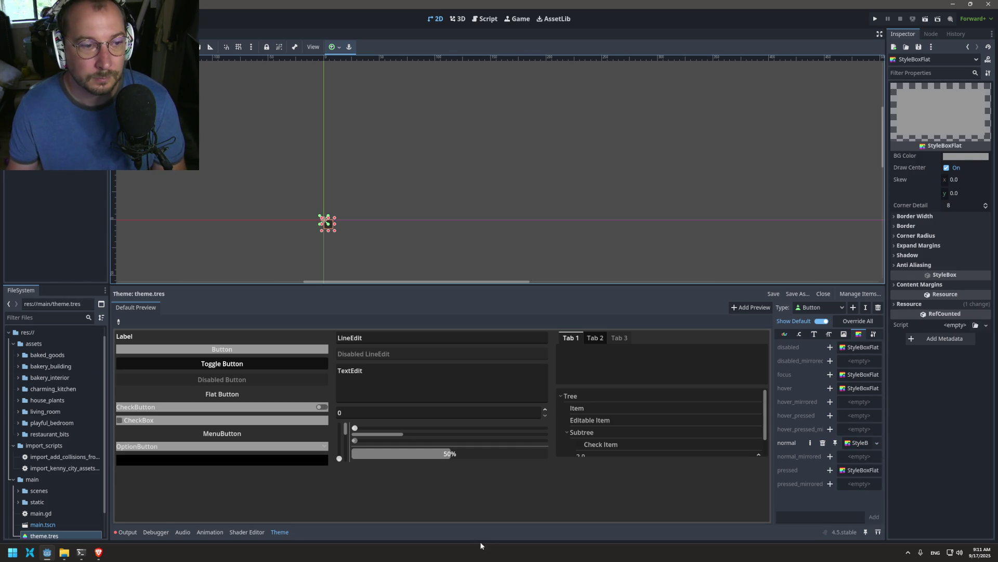
- Enable the stylebox's BG Color and expand its Border settings
click(971, 156)
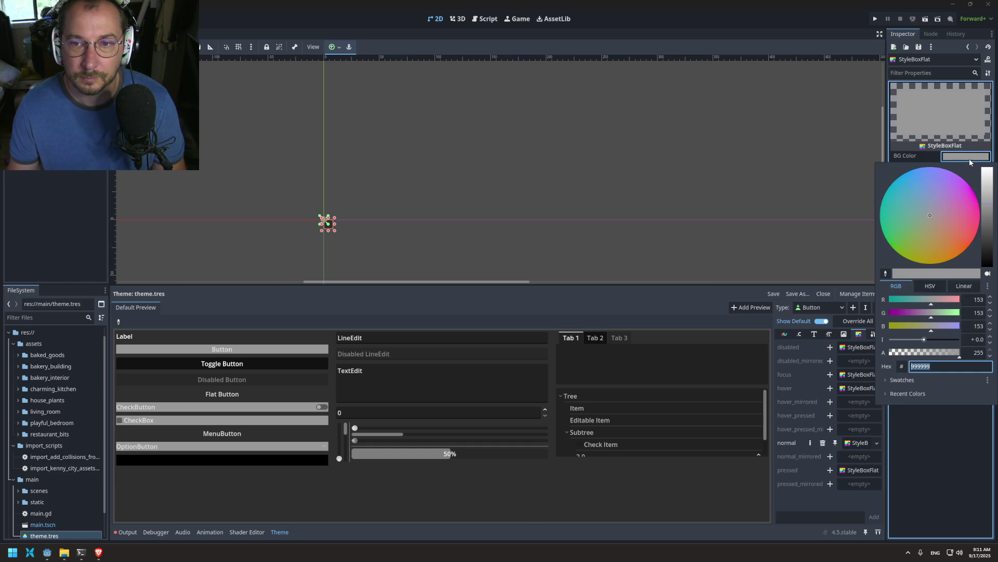
click(916, 450)
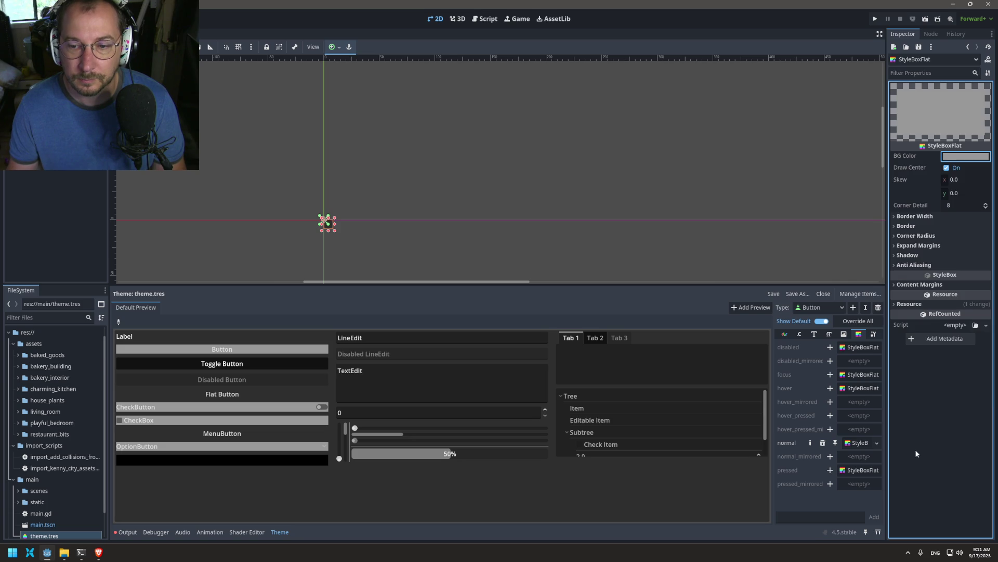
click(931, 226)
click(963, 238)
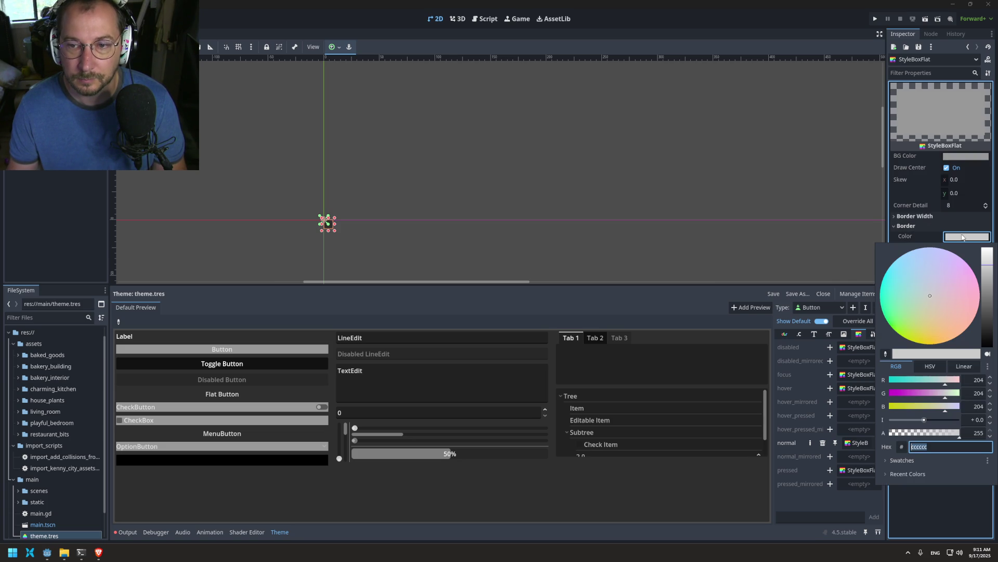
- Set the border colour to 4C956C and all four corner radii to 10 px
text(4C956C)
key(Return)
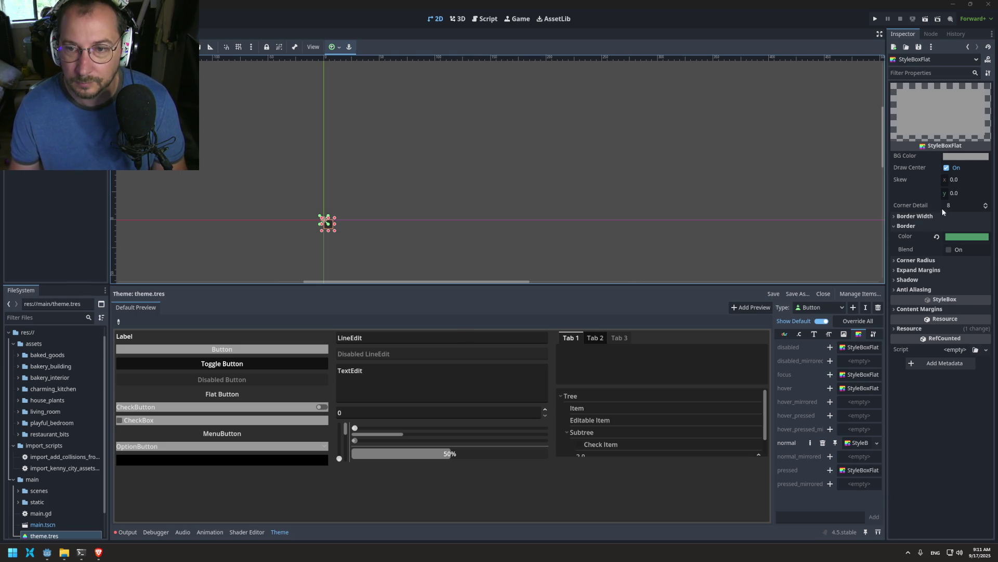
click(943, 260)
click(956, 276)
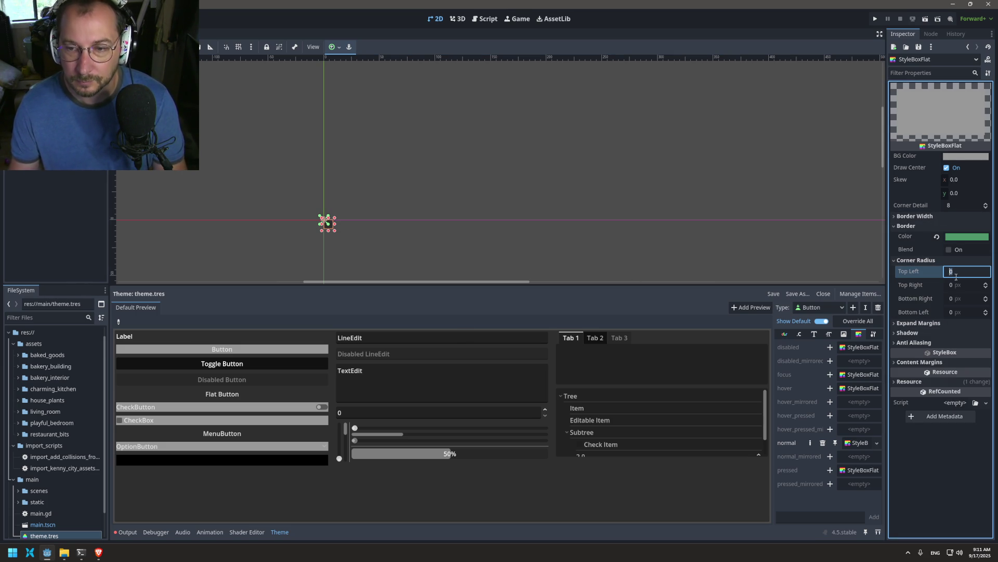
text(10)
key(Tab)
text(10)
key(Tab)
key(Tab)
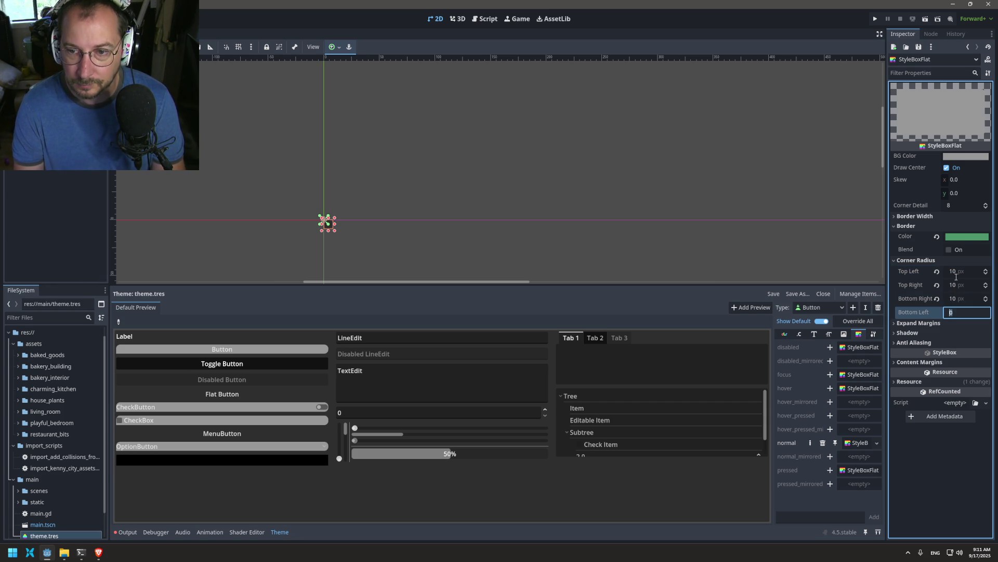
text(10)
key(Tab)
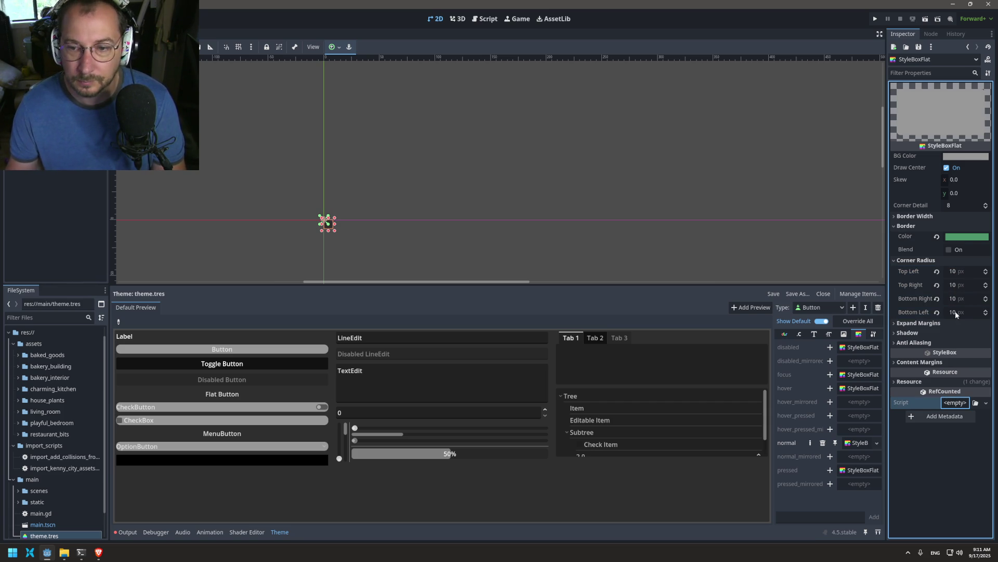
click(32, 60)
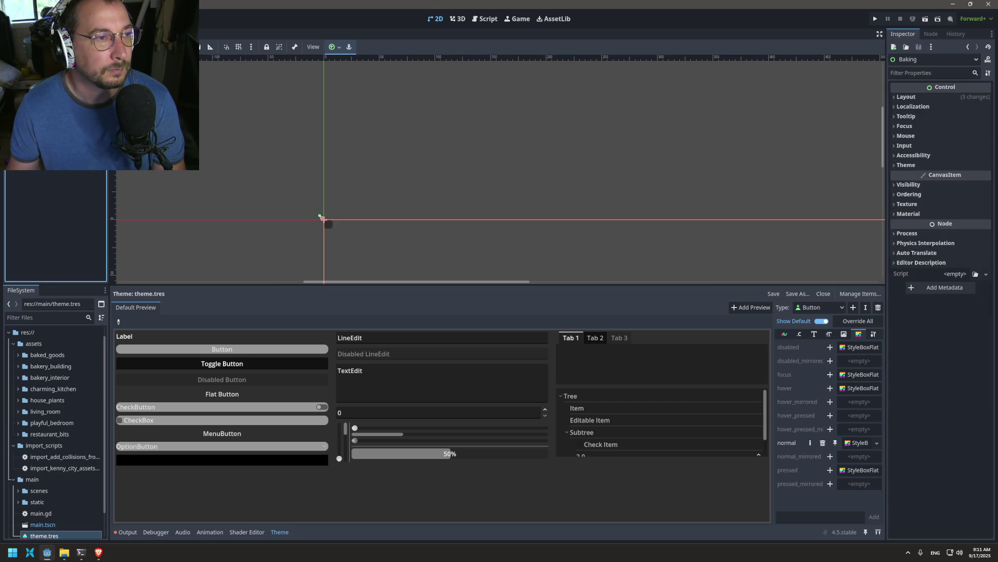
- Select the small button and check its Button Group and Theme properties in the Inspector
click(326, 222)
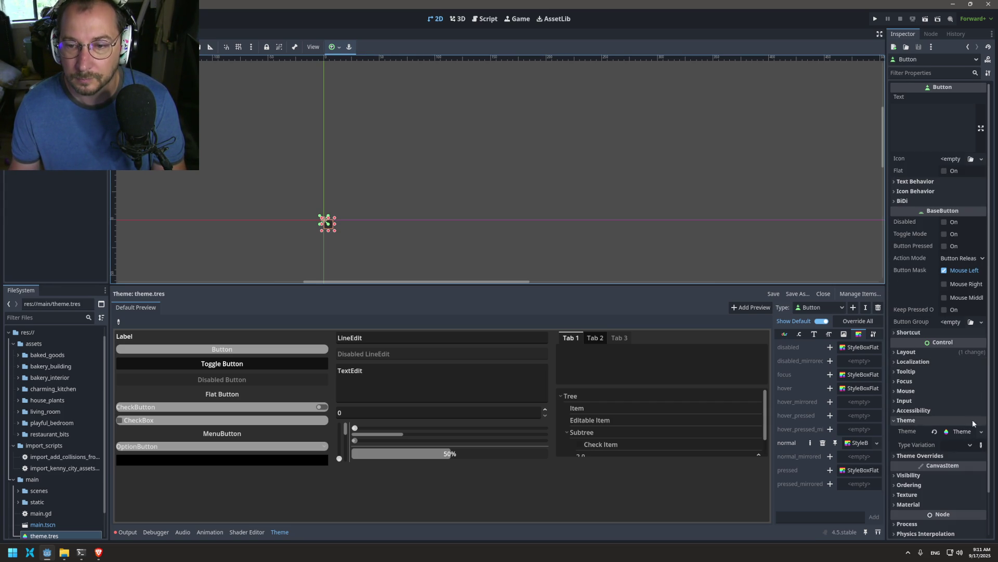
click(951, 323)
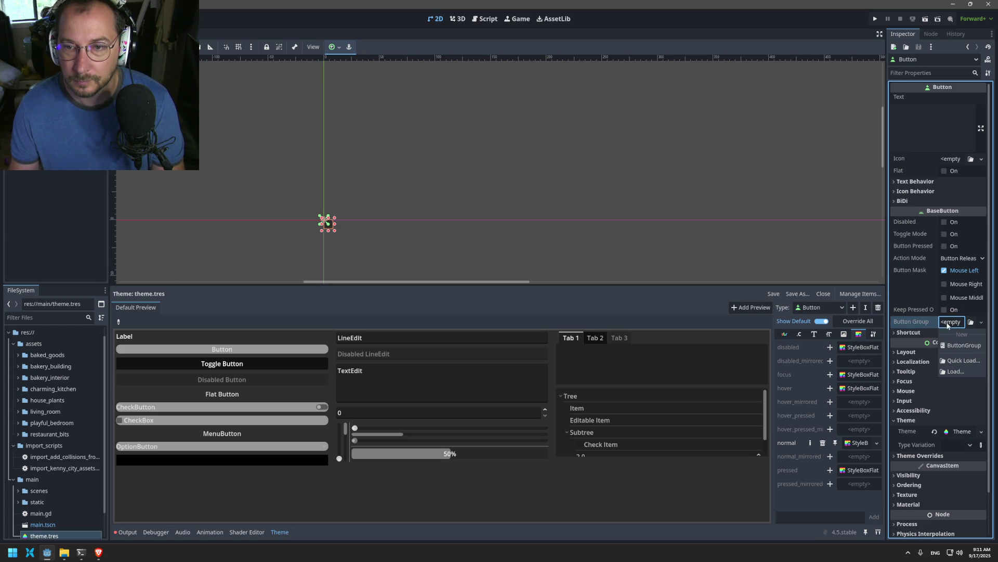
click(927, 305)
click(965, 433)
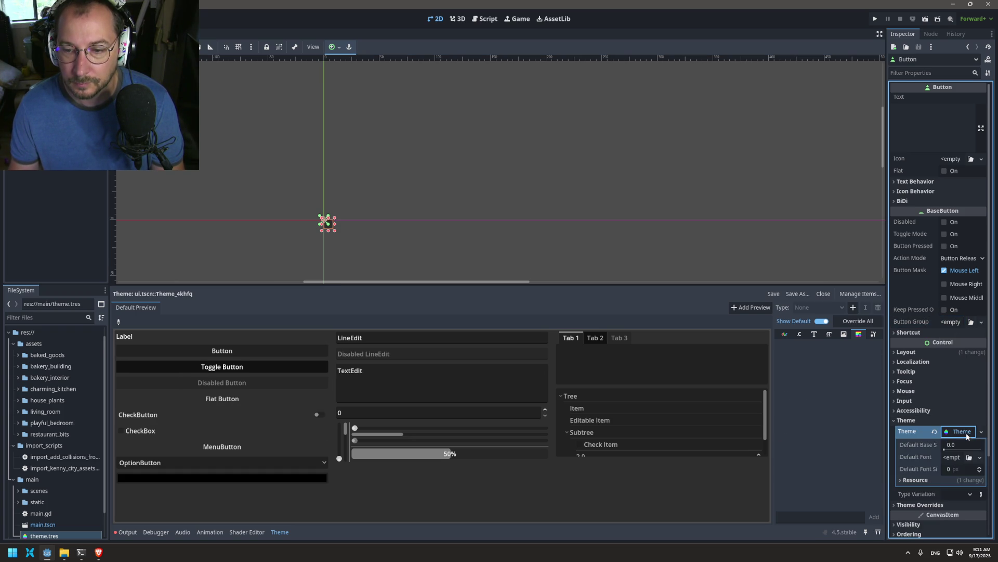
click(968, 435)
scroll(65, 517, down, 1)
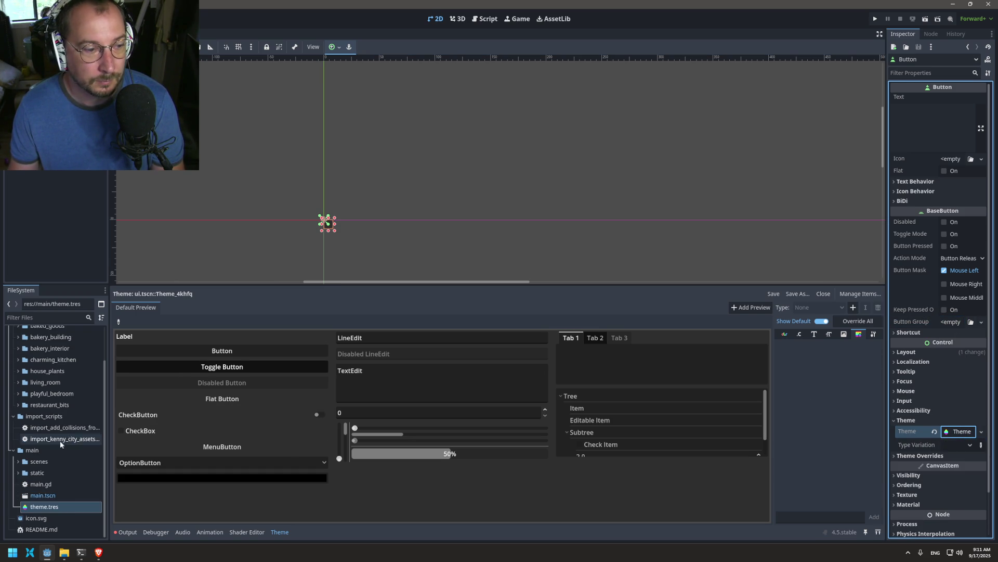
- Open theme.tres's normal stylebox, save the scene, then reload theme.tres from the FileSystem
double_click(44, 507)
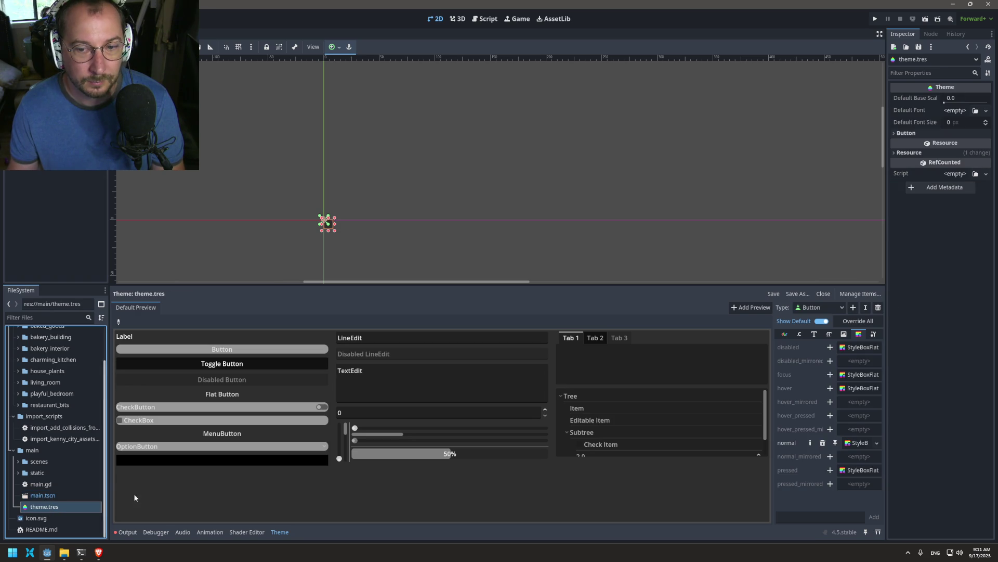
click(857, 443)
key(ctrl+s)
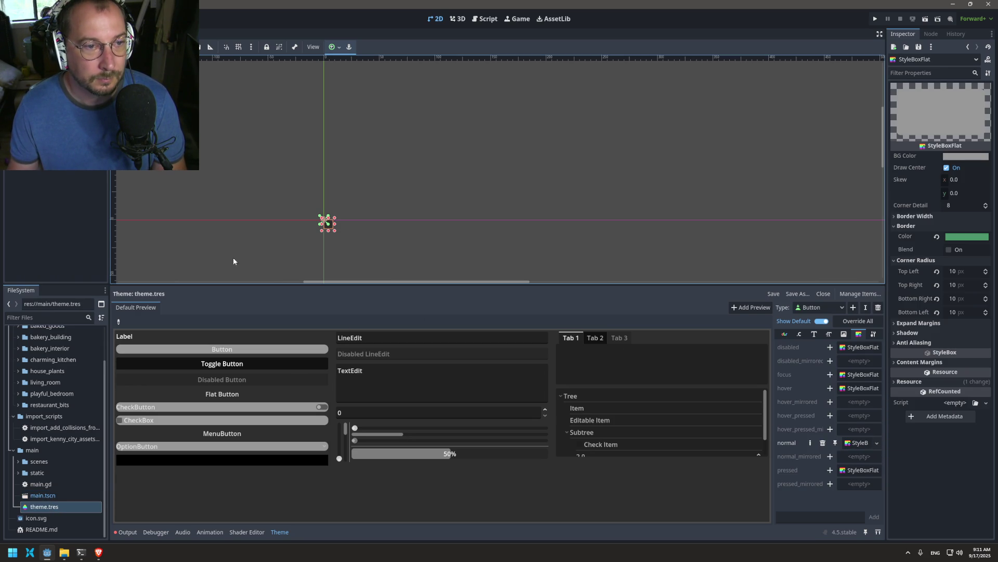
click(327, 223)
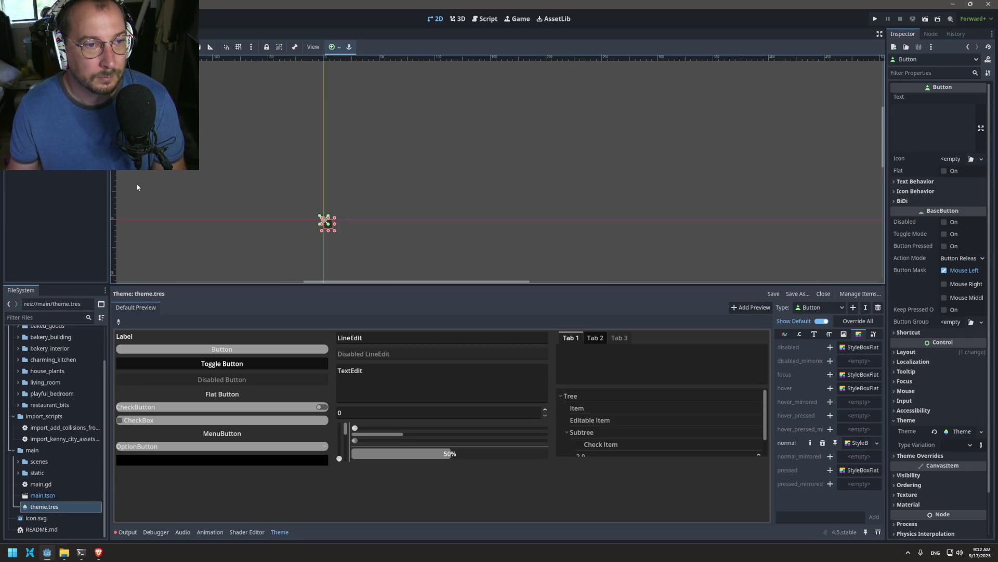
click(295, 230)
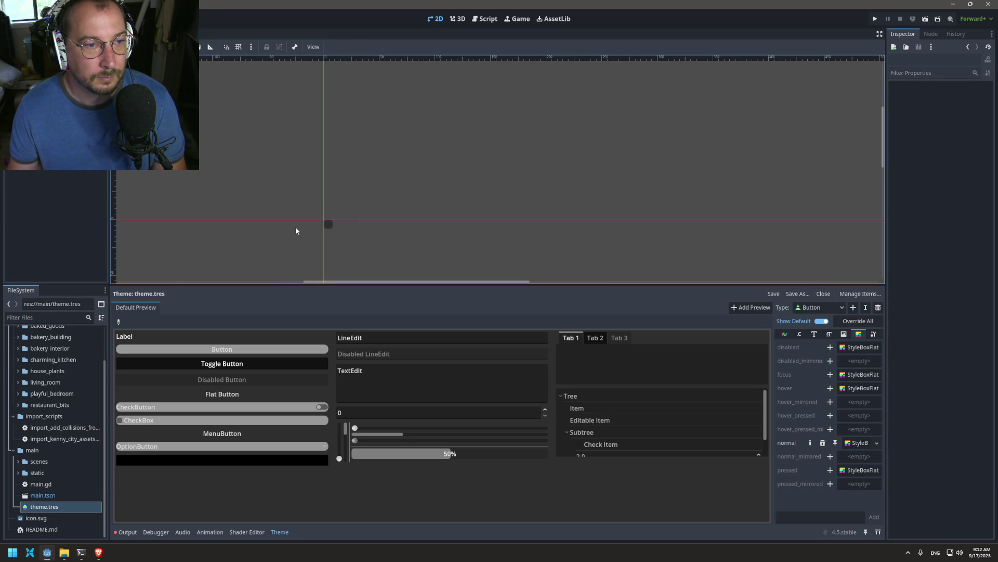
click(327, 223)
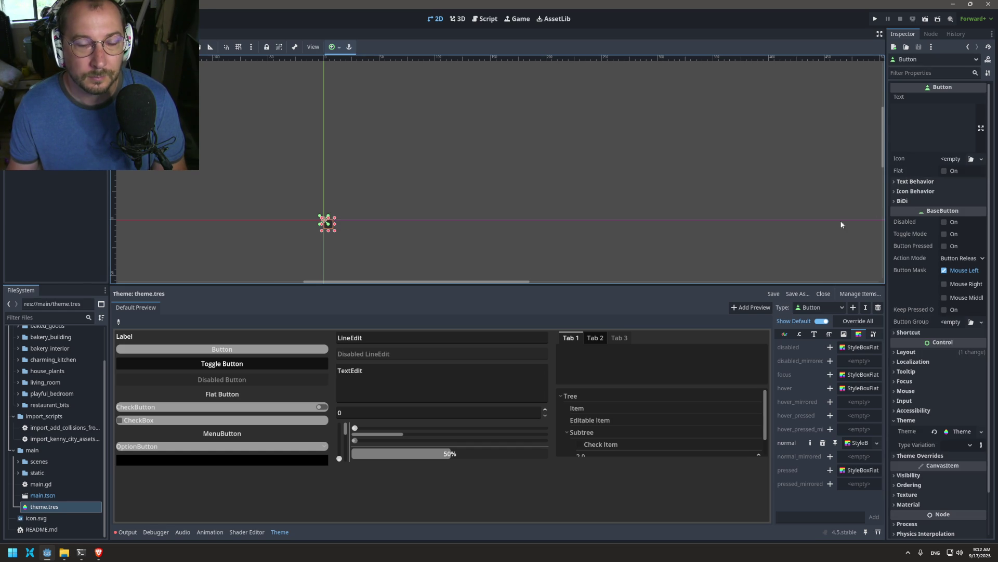
click(38, 505)
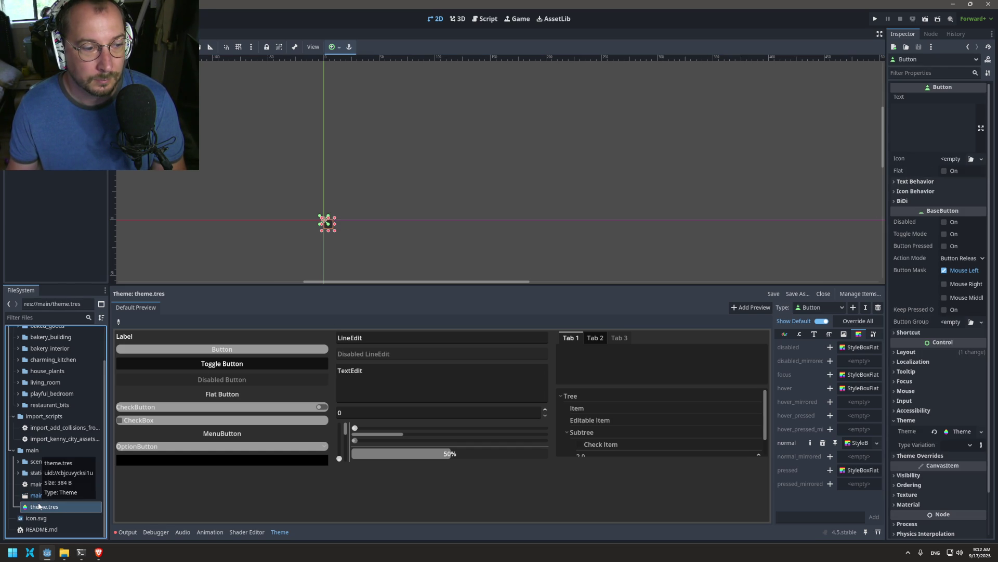
double_click(41, 507)
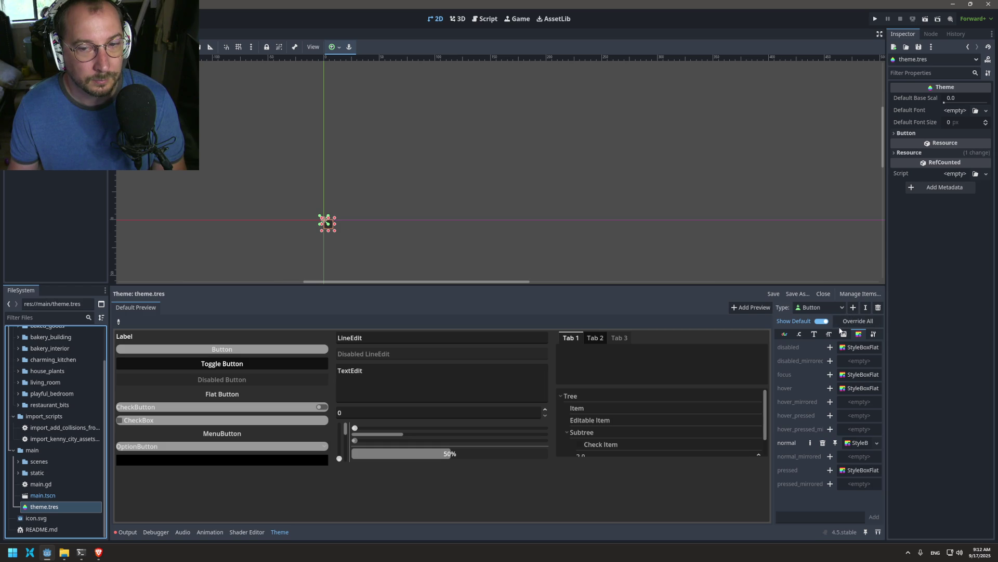
- Set the normal StyleBoxFlat's expand margins to 5 px on each side
click(862, 442)
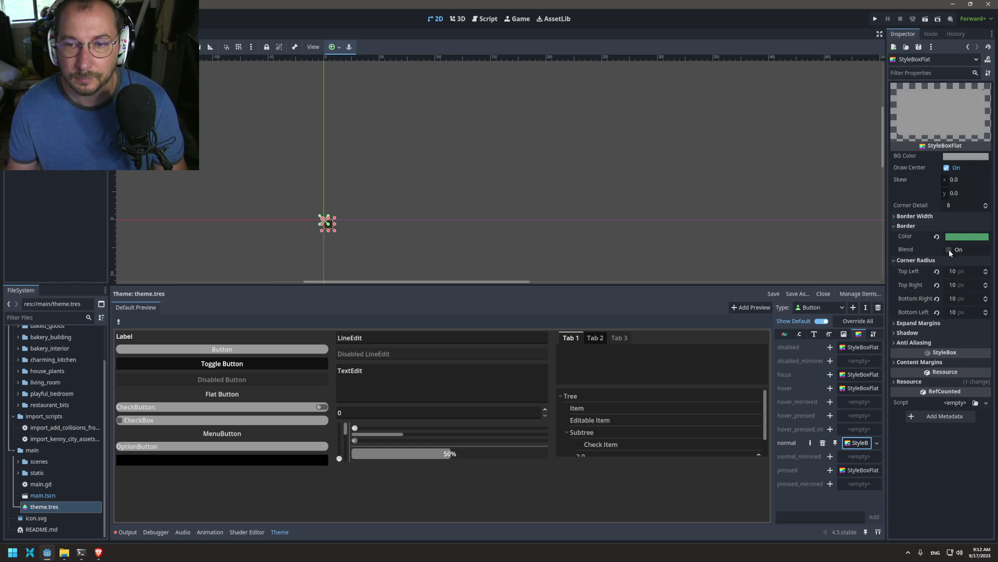
click(925, 323)
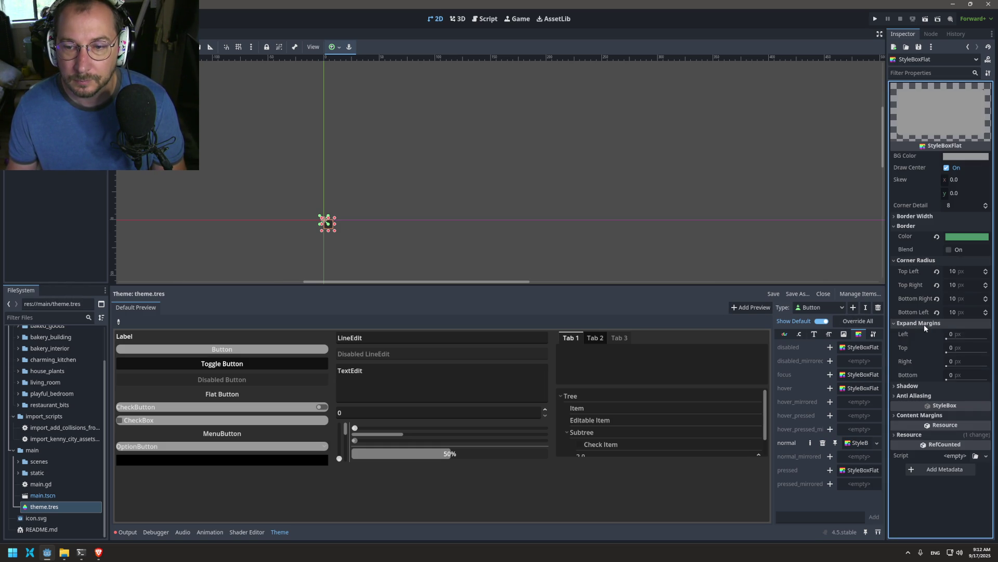
click(968, 334)
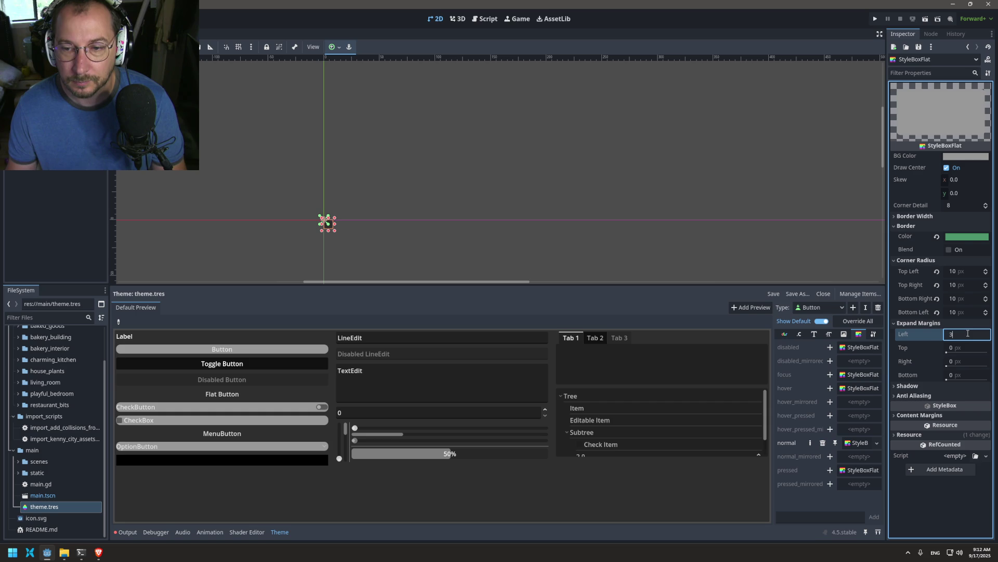
key(Tab)
key(Tab)
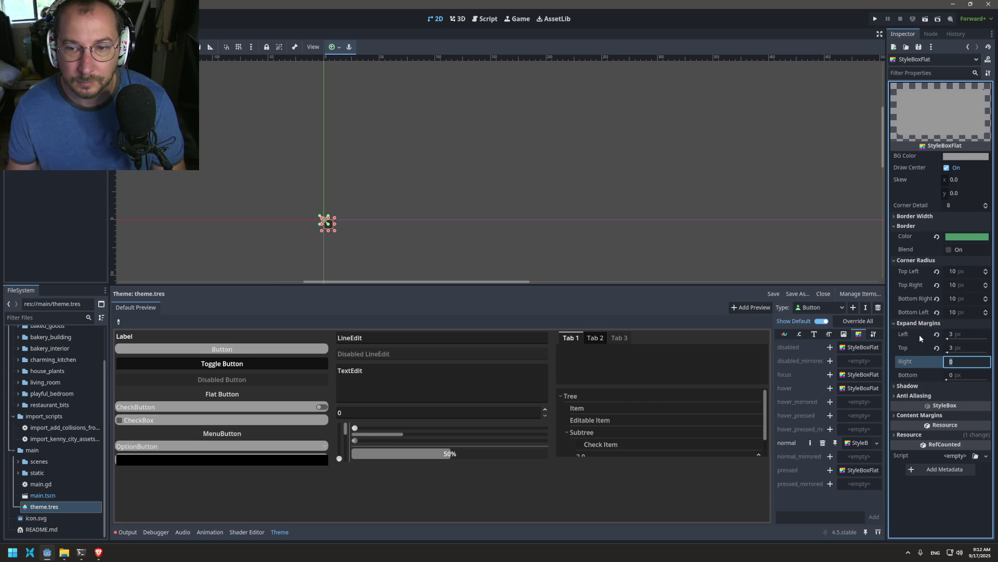
click(937, 347)
click(959, 335)
text(30)
key(Tab)
drag(959, 340, 959, 334)
text(5)
key(Tab)
text(5)
key(Tab)
text(5)
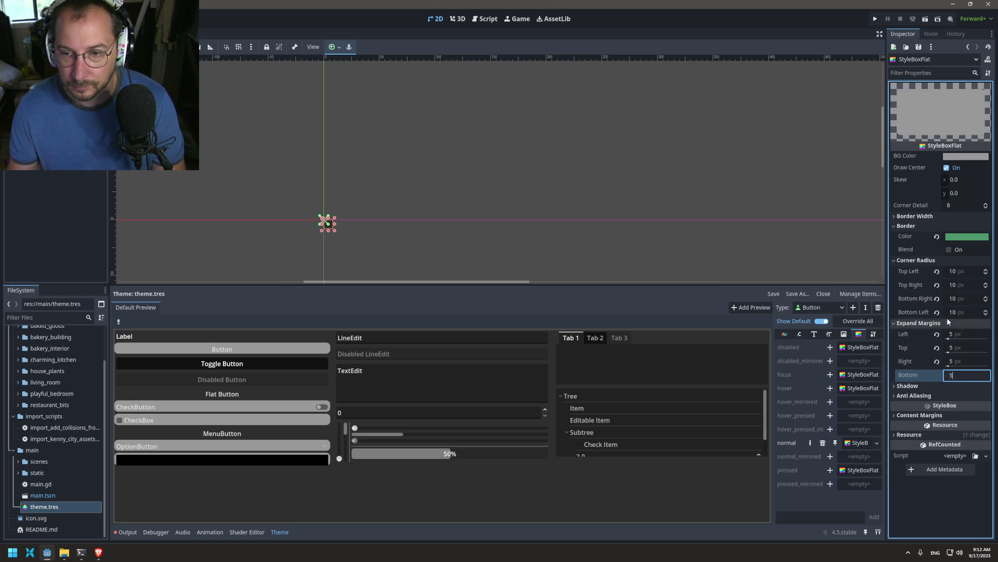
- Set the stylebox's border width to 3 px on all sides
click(917, 216)
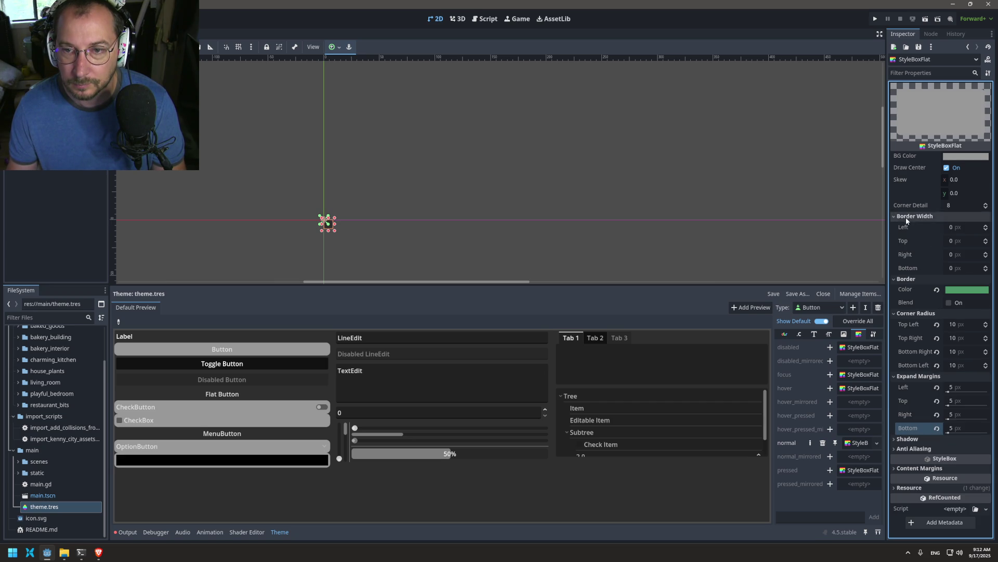
click(975, 227)
text(3)
key(Tab)
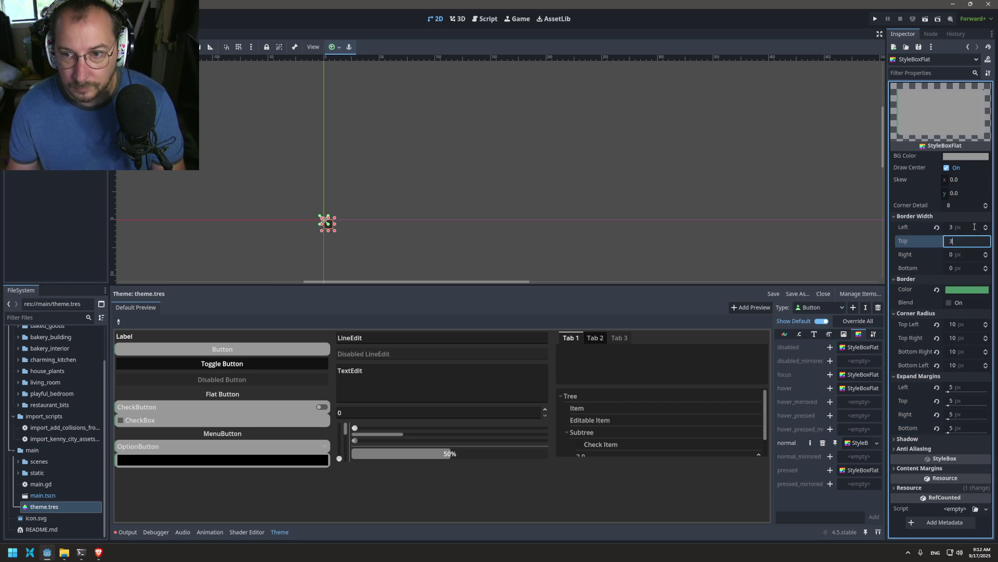
text(3)
key(Tab)
text(3)
key(Tab)
text(3)
key(Return)
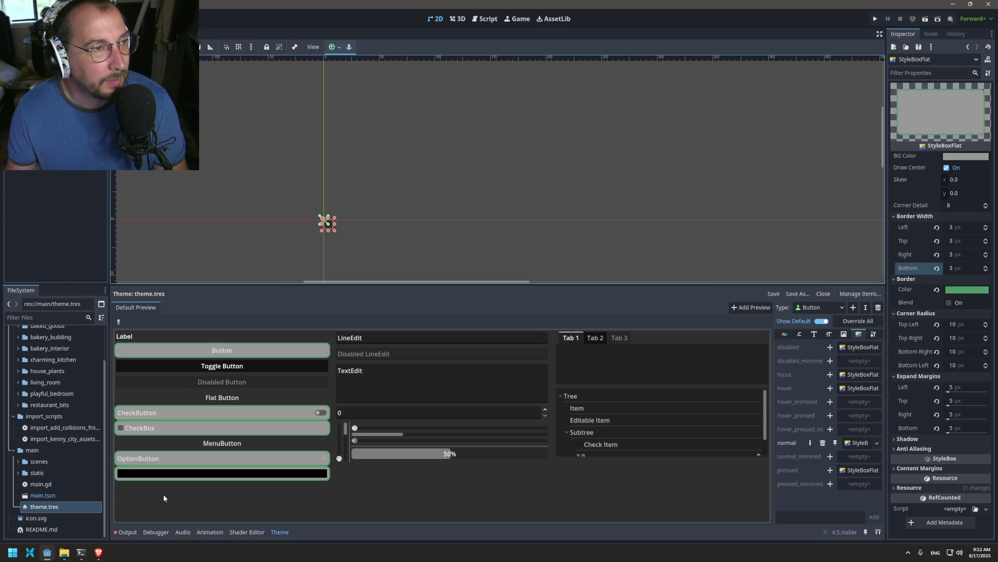
- Select the Main node and filter the FileSystem for 'ui'
click(78, 156)
click(31, 57)
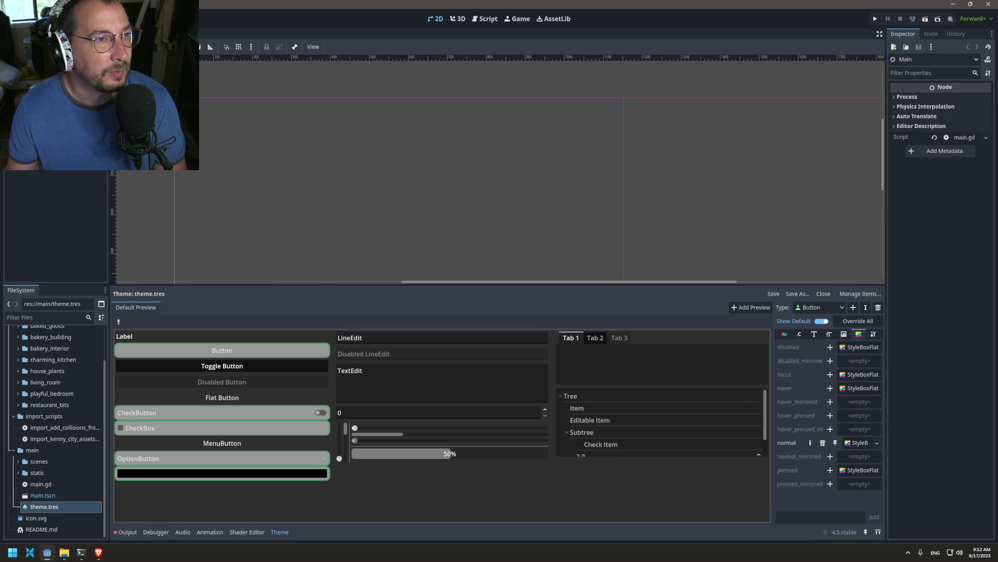
click(34, 317)
text(u)
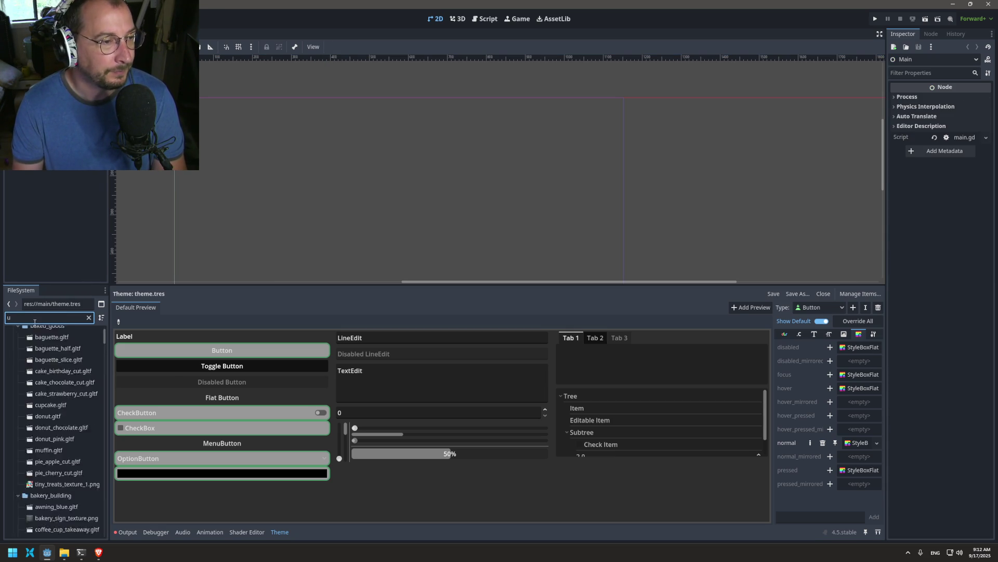
text(i)
- Open ui.tscn and change its button's text to 'Test'
double_click(50, 413)
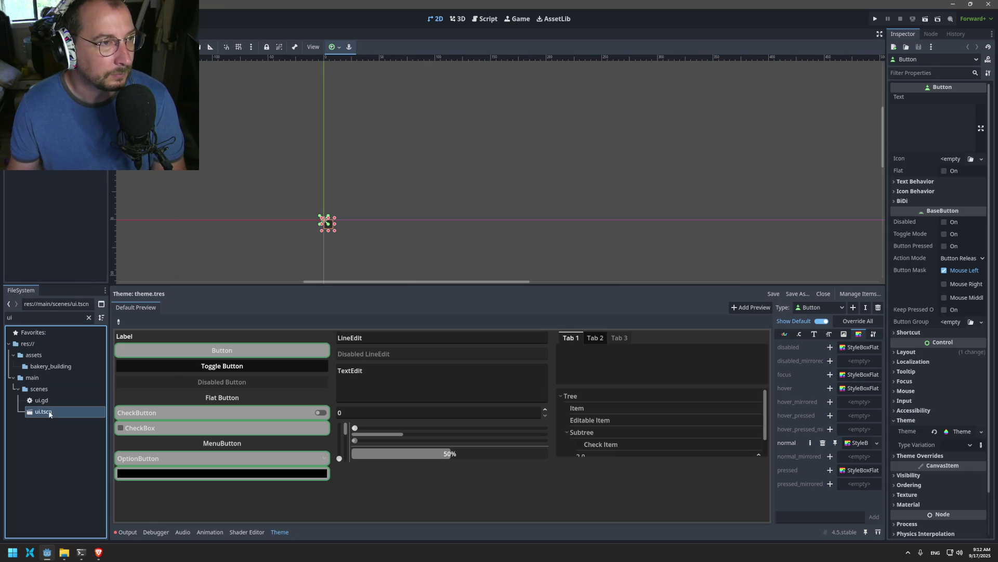
click(929, 114)
text(Test)
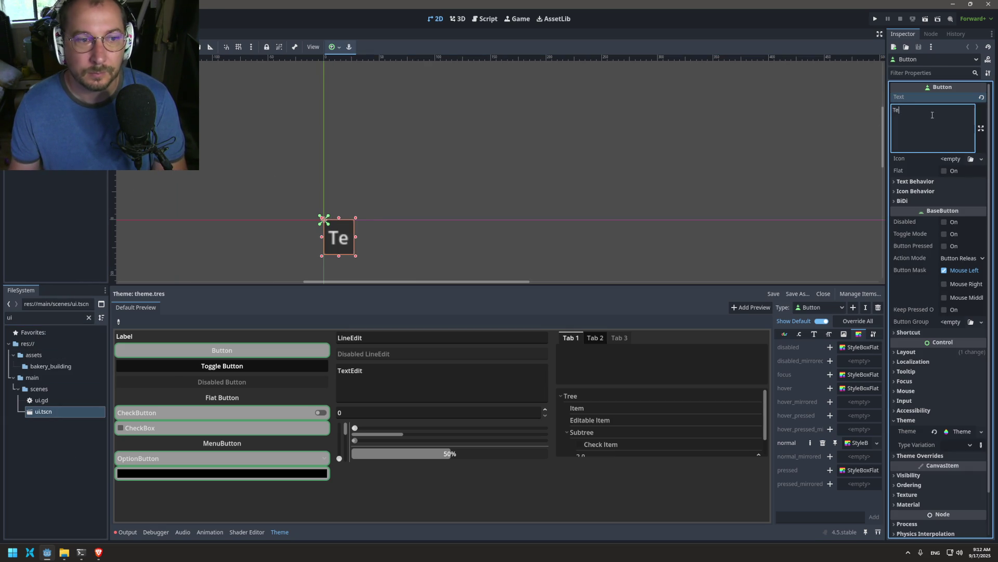
click(26, 202)
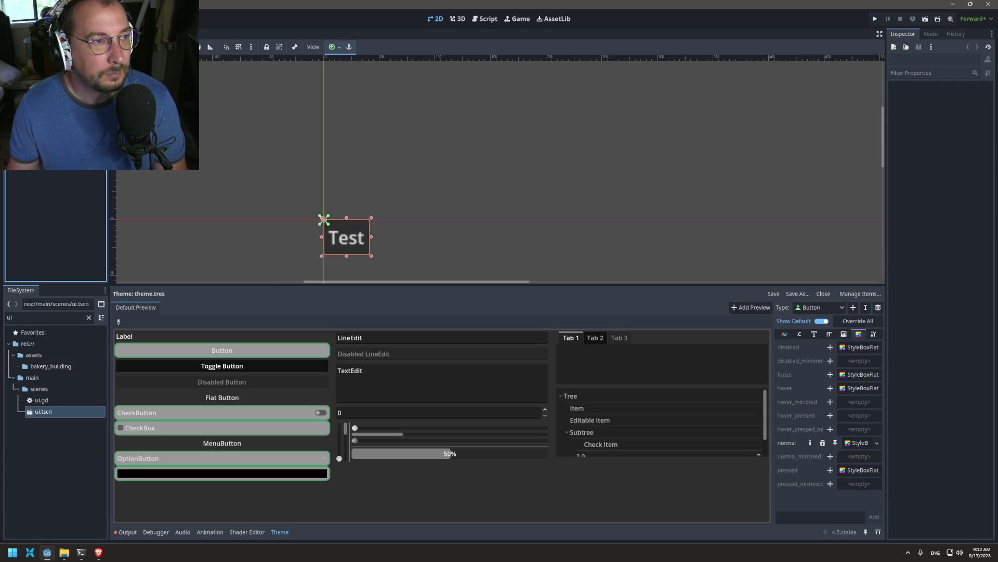
click(41, 73)
- Try assigning a theme resource to the button's Theme property, saving the scene along the way
click(936, 420)
click(952, 431)
click(954, 460)
key(ctrl+s)
click(934, 431)
click(971, 432)
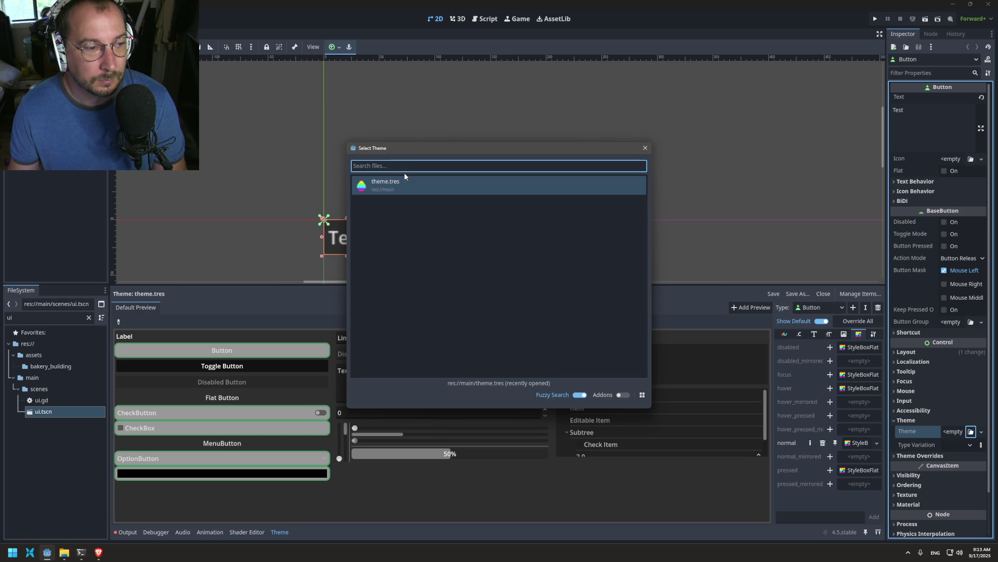
text(theme)
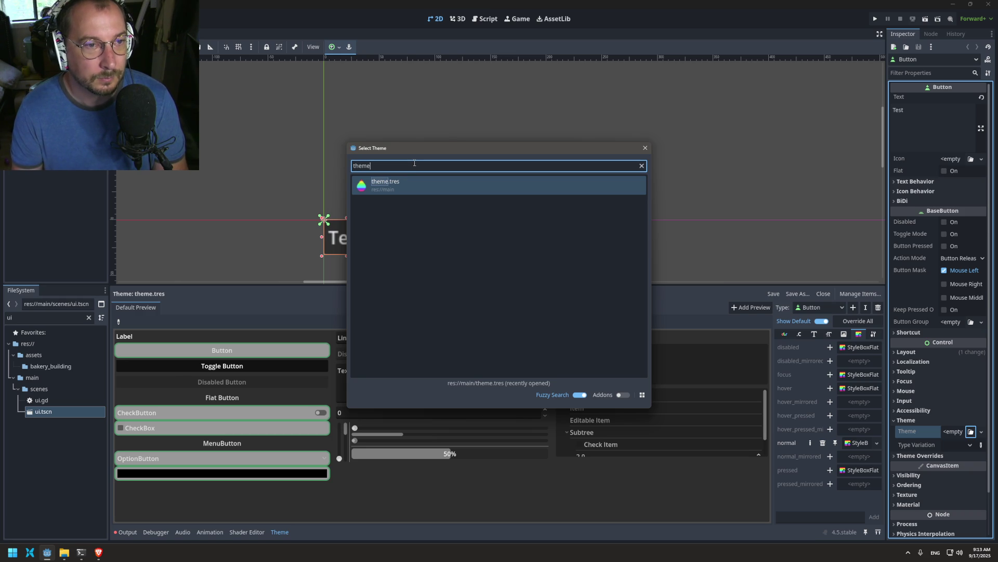
key(Escape)
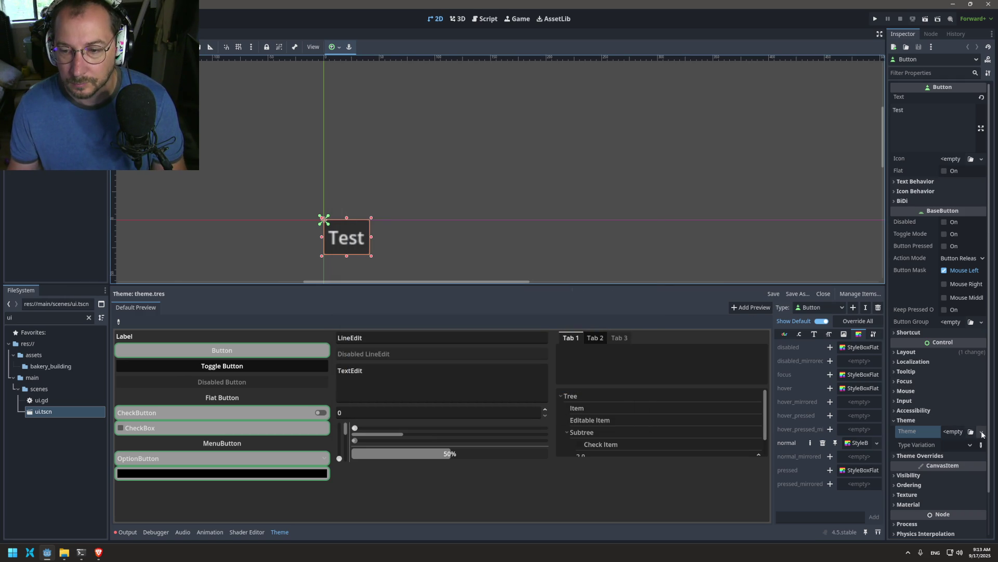
click(982, 432)
click(956, 481)
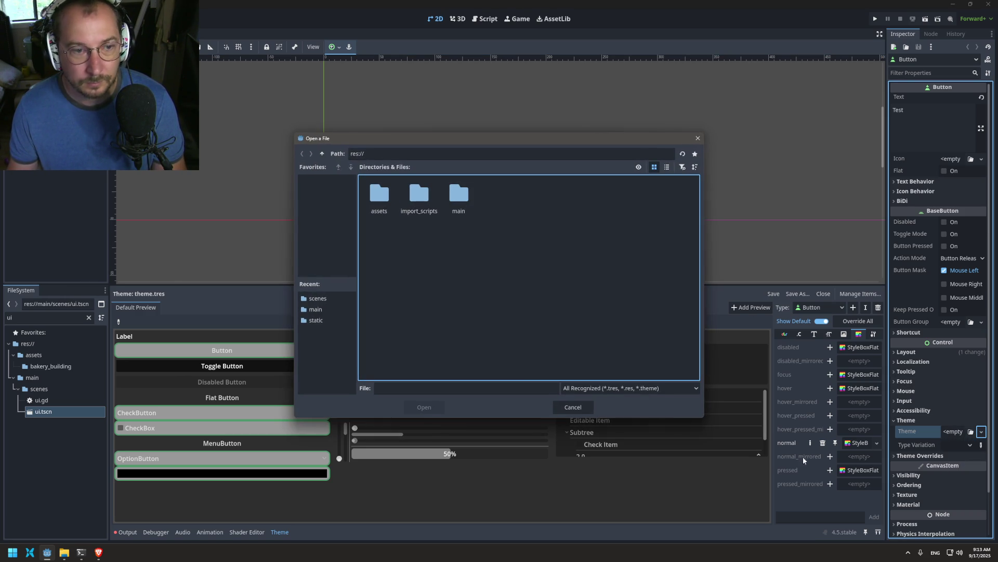
click(573, 406)
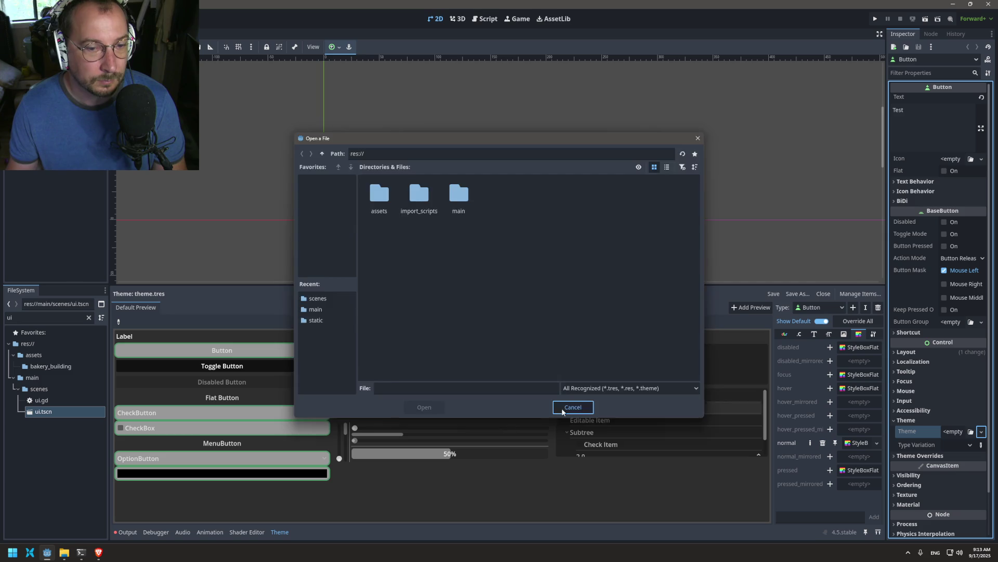
- Clear the FileSystem filter and open main/theme.tres for editing
click(89, 317)
click(38, 507)
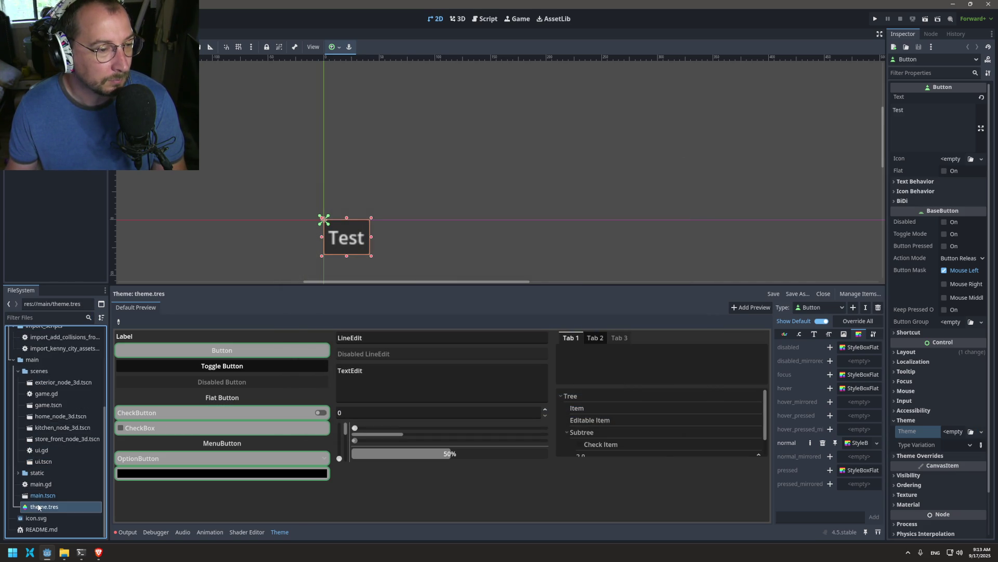
double_click(38, 507)
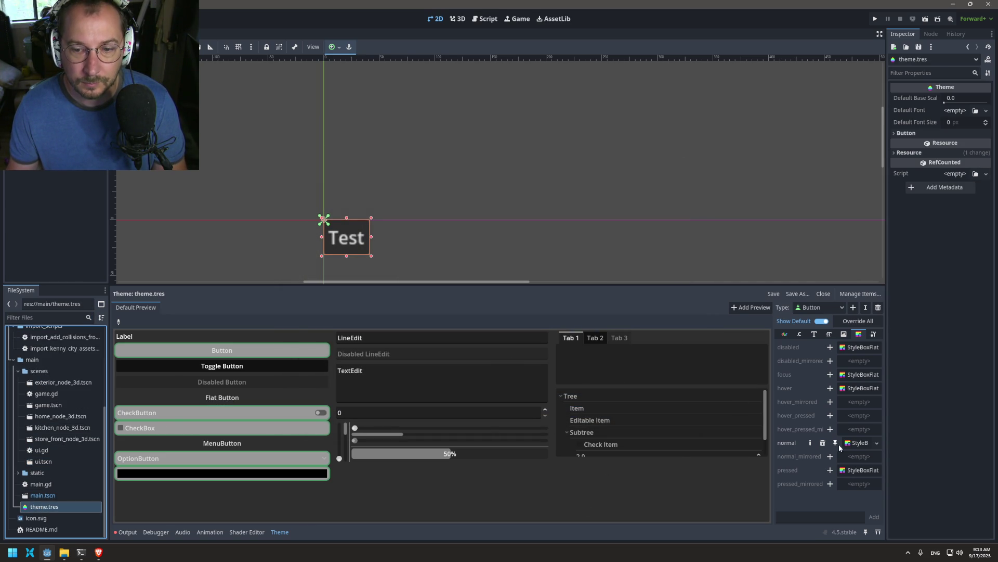
- Set the normal stylebox's background colour to cream FEFEE3 copied from the coolors palette
click(858, 443)
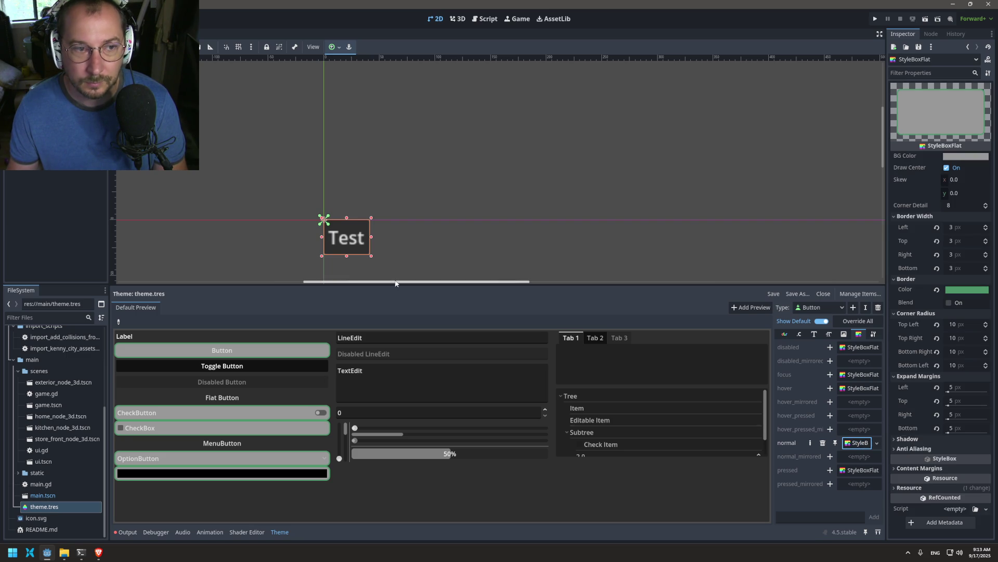
click(323, 217)
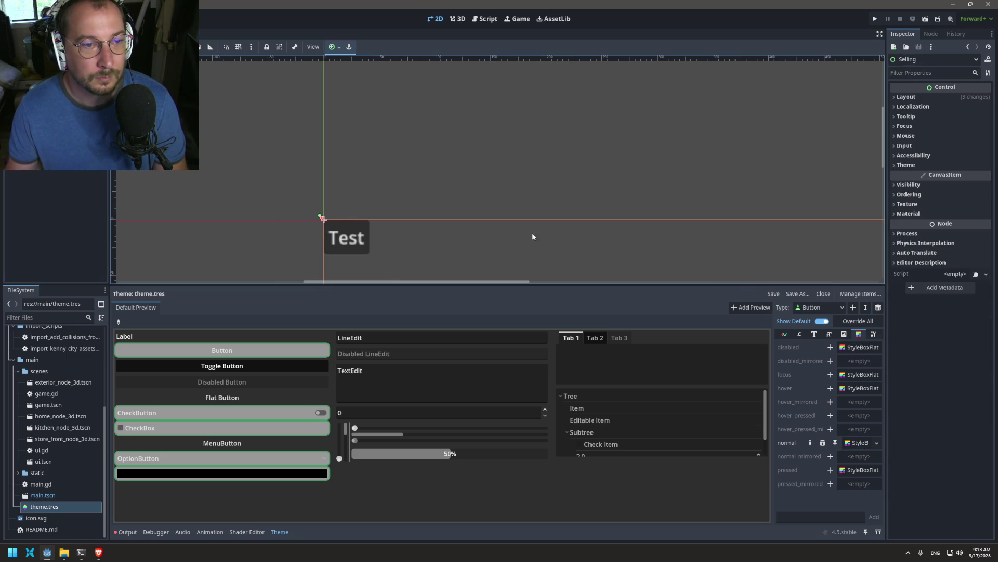
click(857, 443)
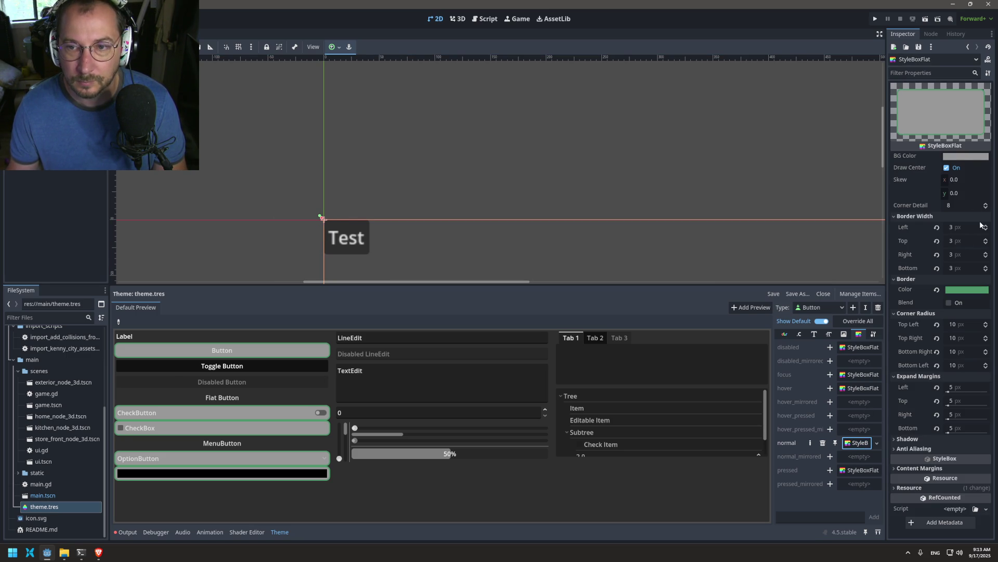
click(963, 157)
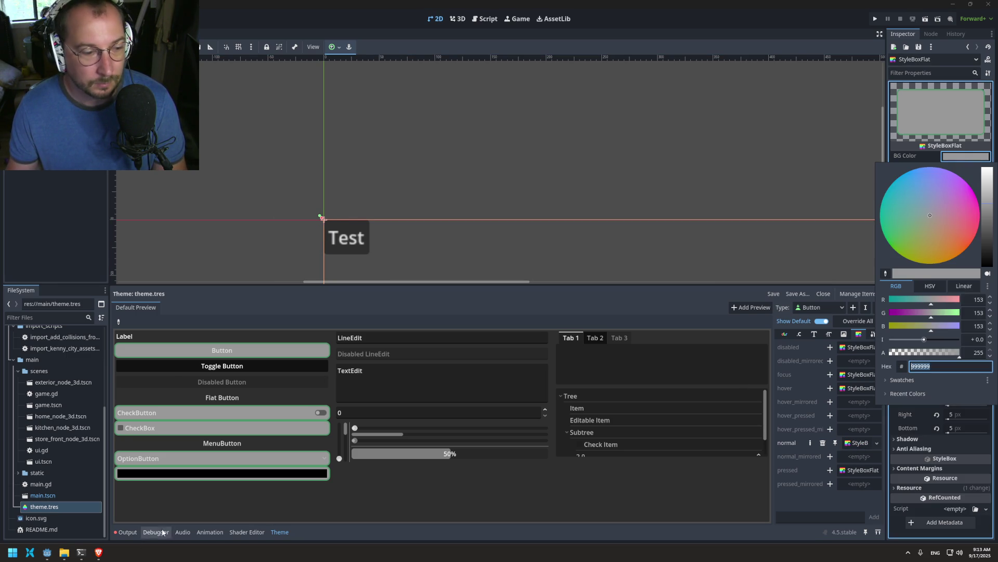
click(99, 552)
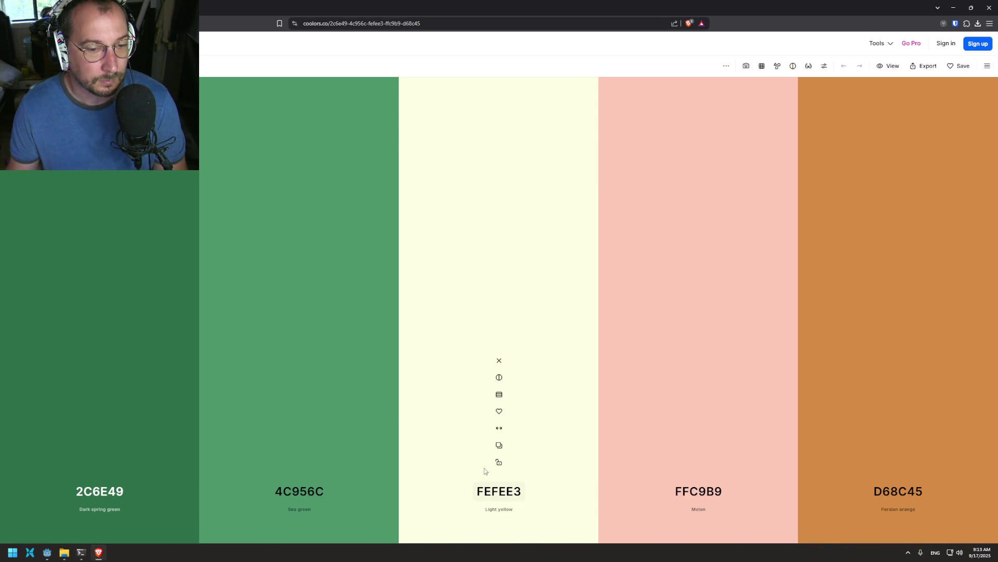
click(500, 445)
click(954, 8)
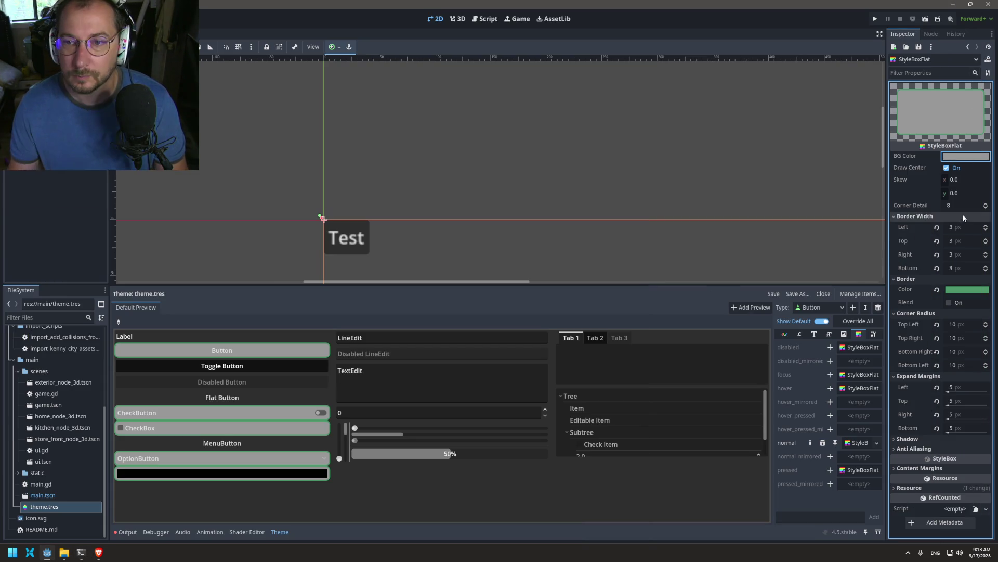
click(968, 157)
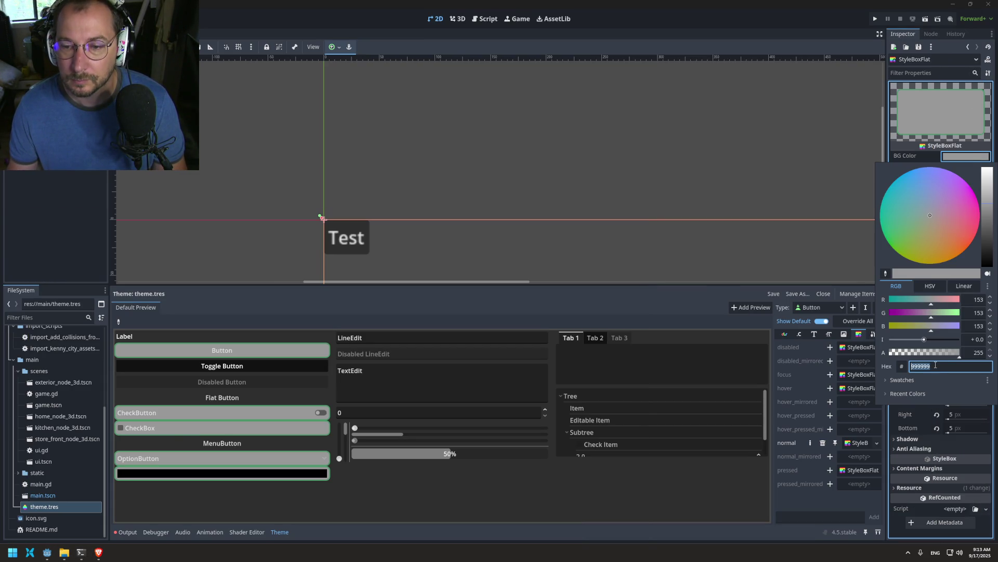
key(Return)
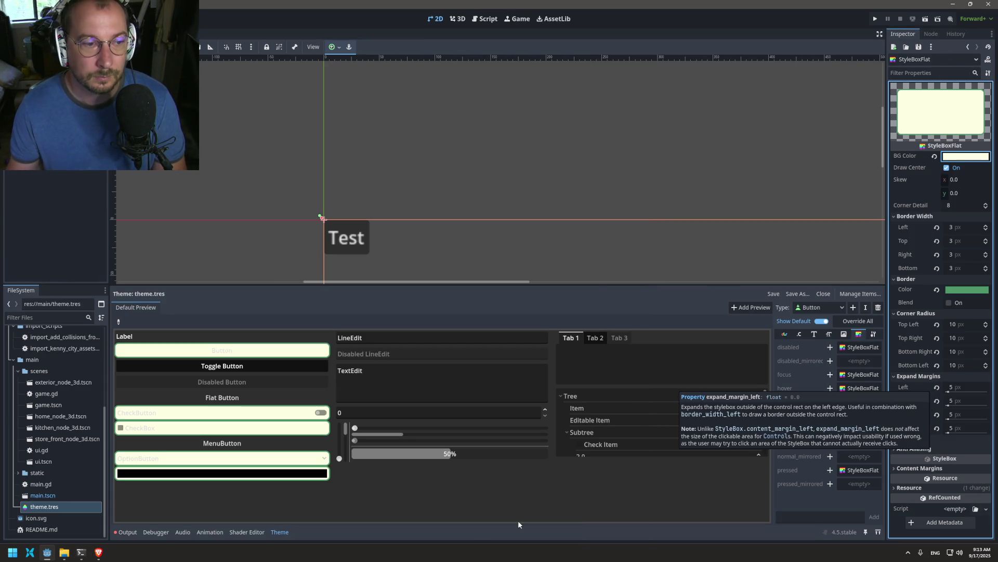
- Copy the dark green 2C6E49 from the palette and return to the Theme editor
click(101, 554)
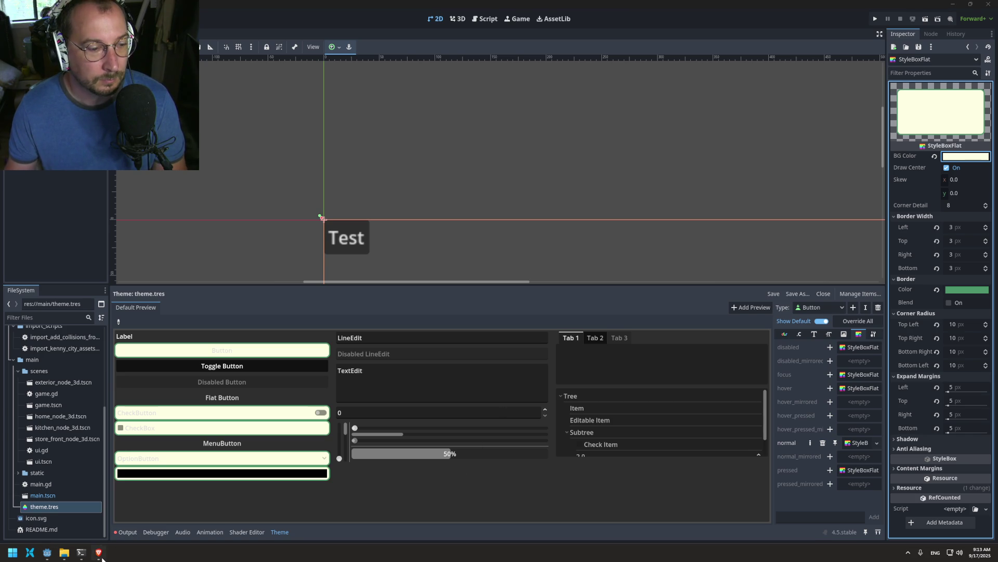
click(99, 445)
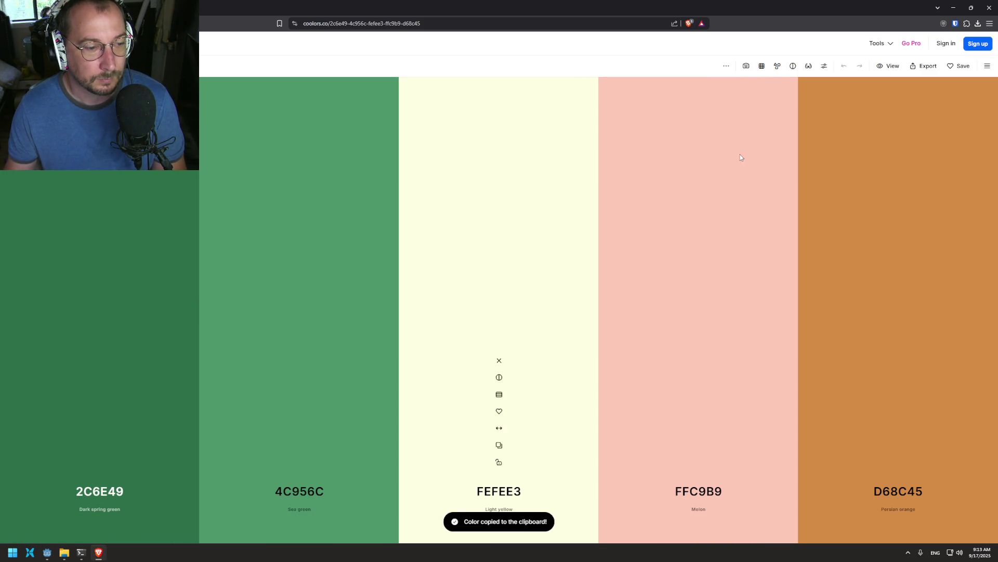
click(954, 8)
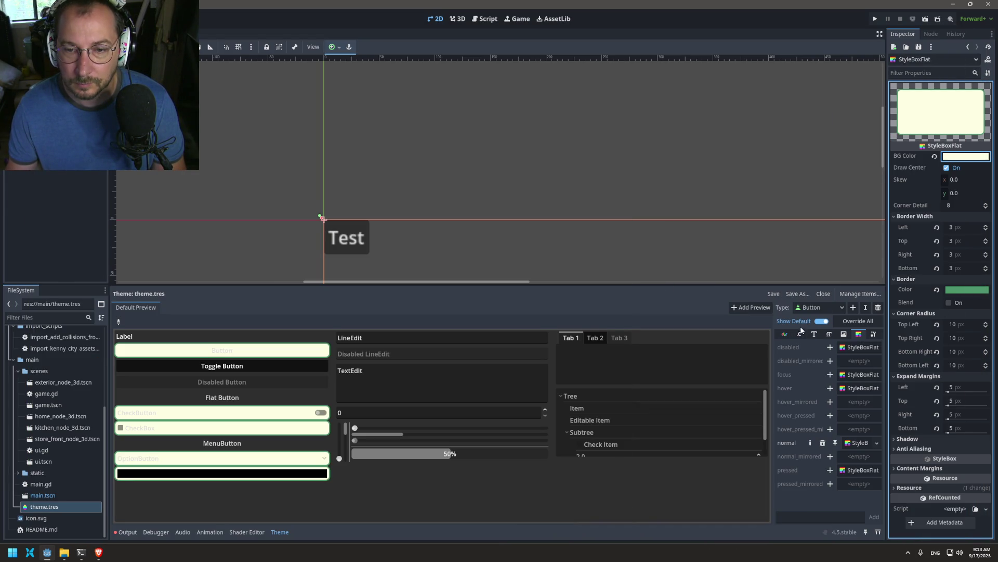
click(815, 333)
- Override the Button's font_color with dark green 2C6E49 in the Colors tab
click(800, 334)
click(784, 335)
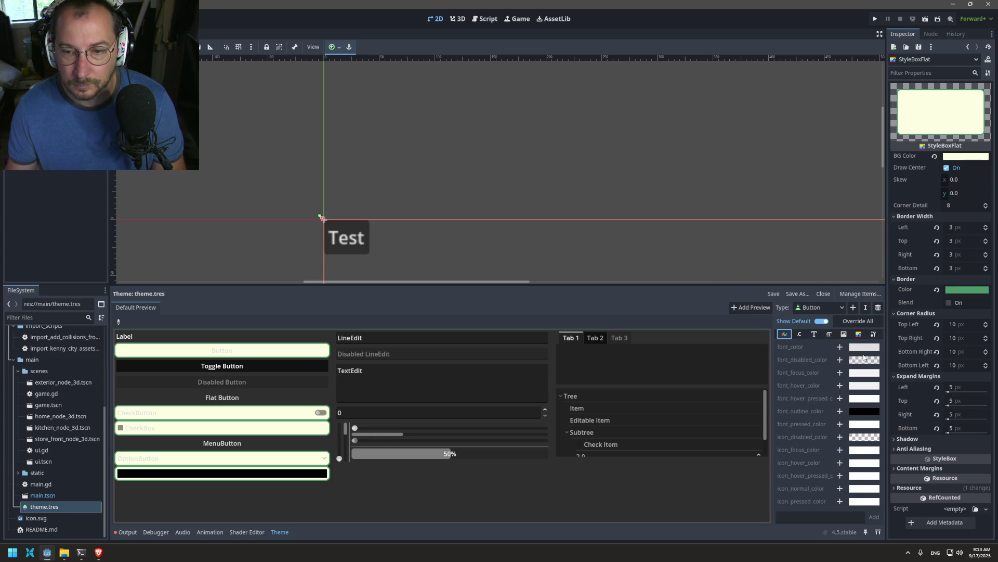
click(840, 347)
click(860, 348)
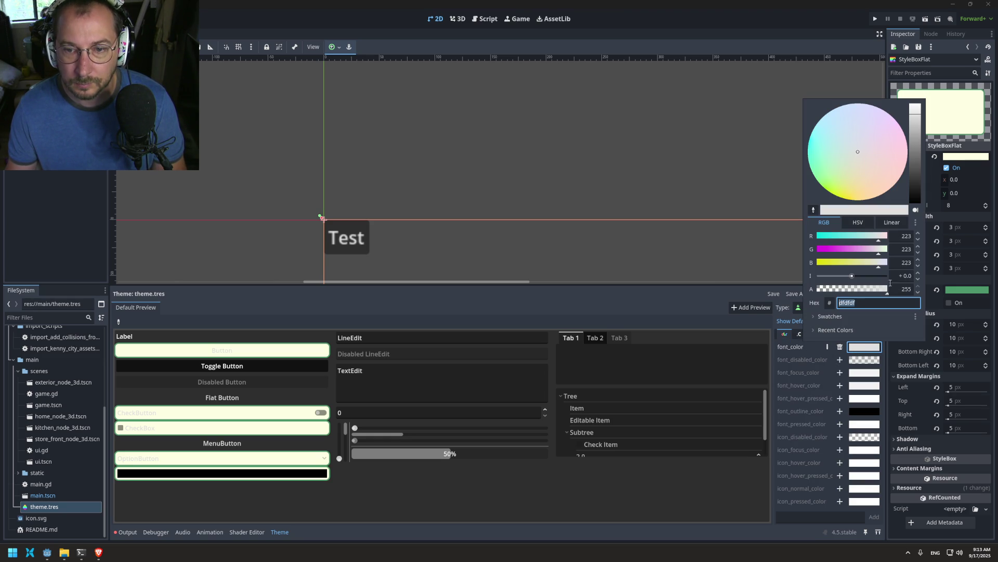
key(Return)
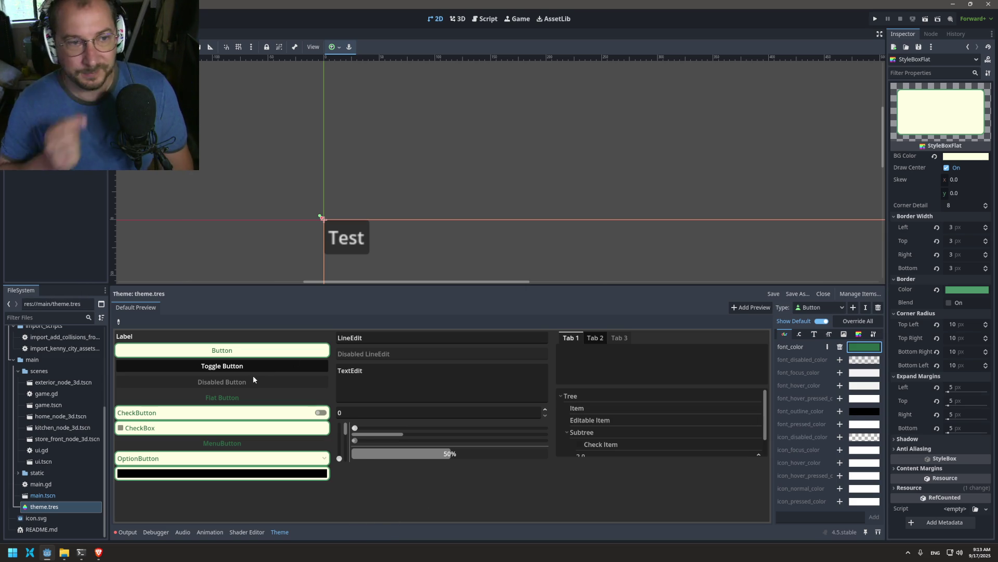
click(42, 63)
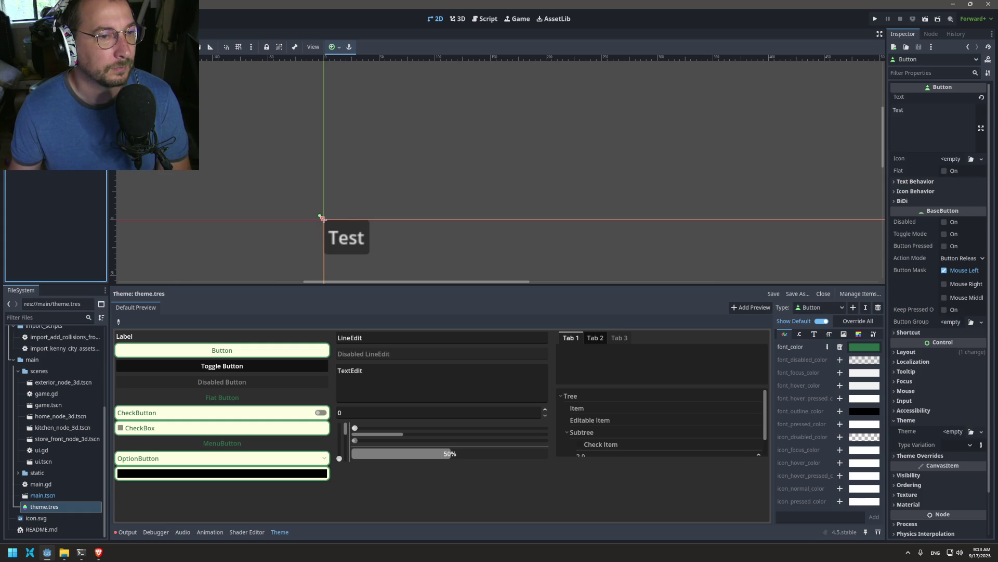
click(41, 52)
click(42, 63)
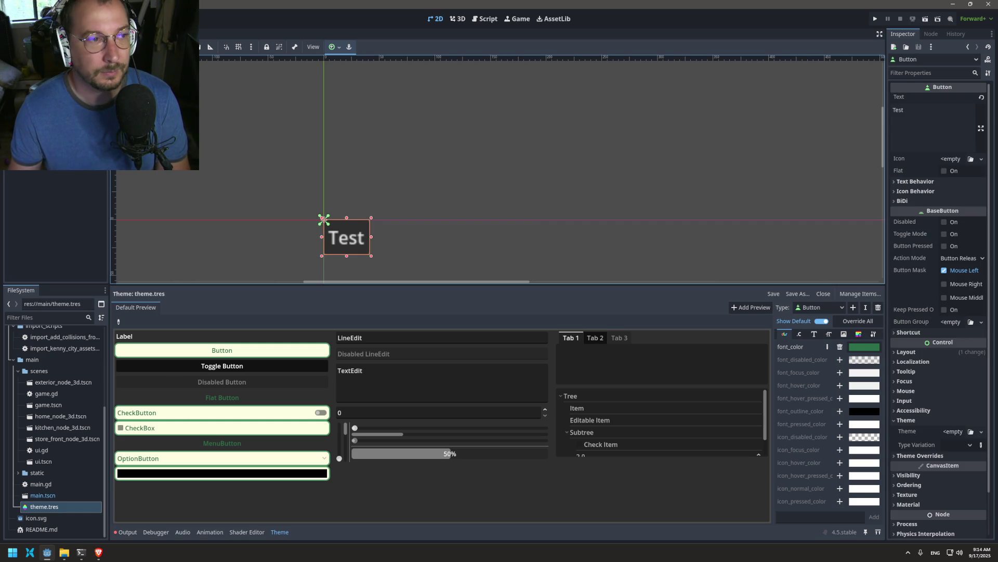
- Assign theme.tres to the Ui node's Theme property, then select the Test button to check it
click(323, 219)
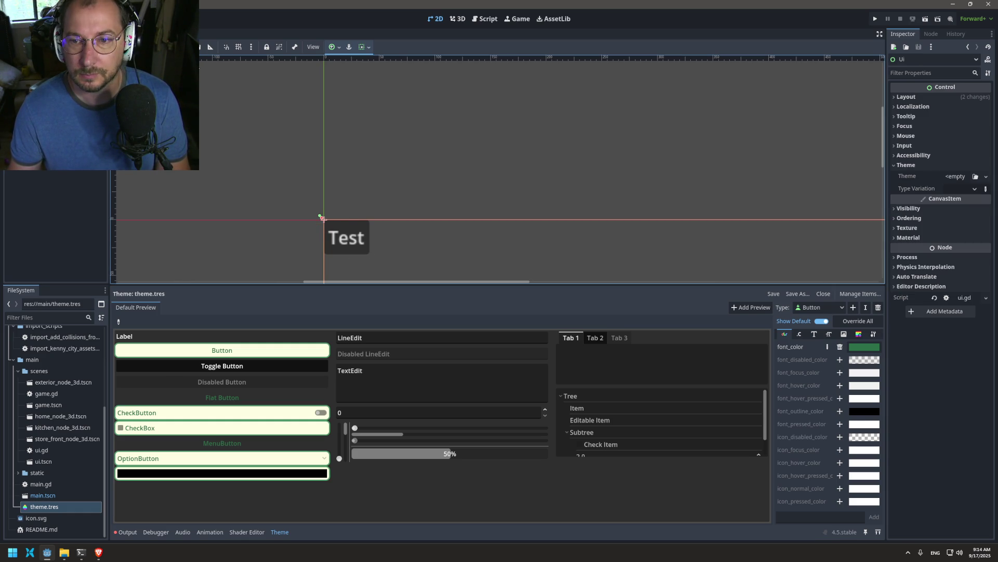
click(976, 177)
click(401, 188)
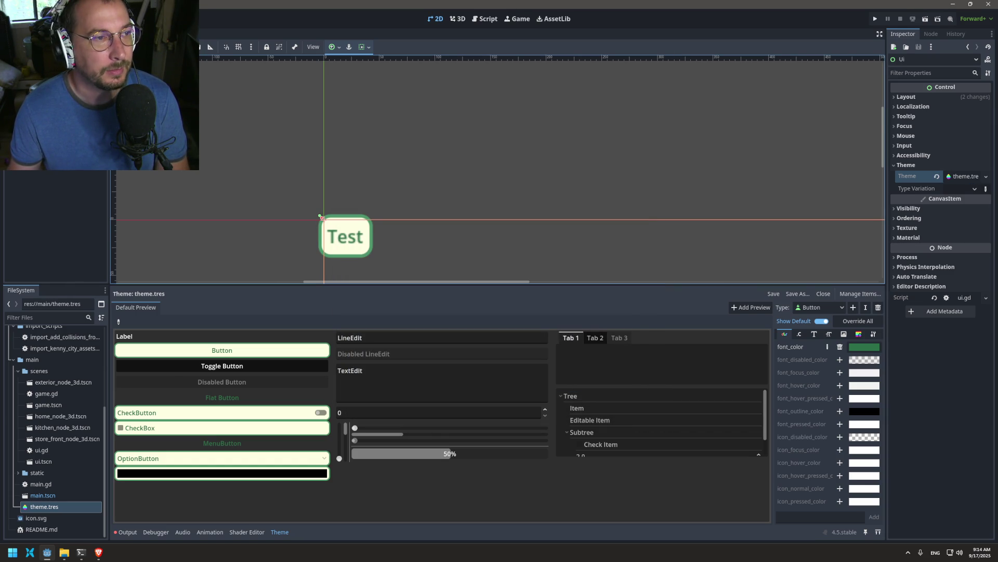
click(346, 237)
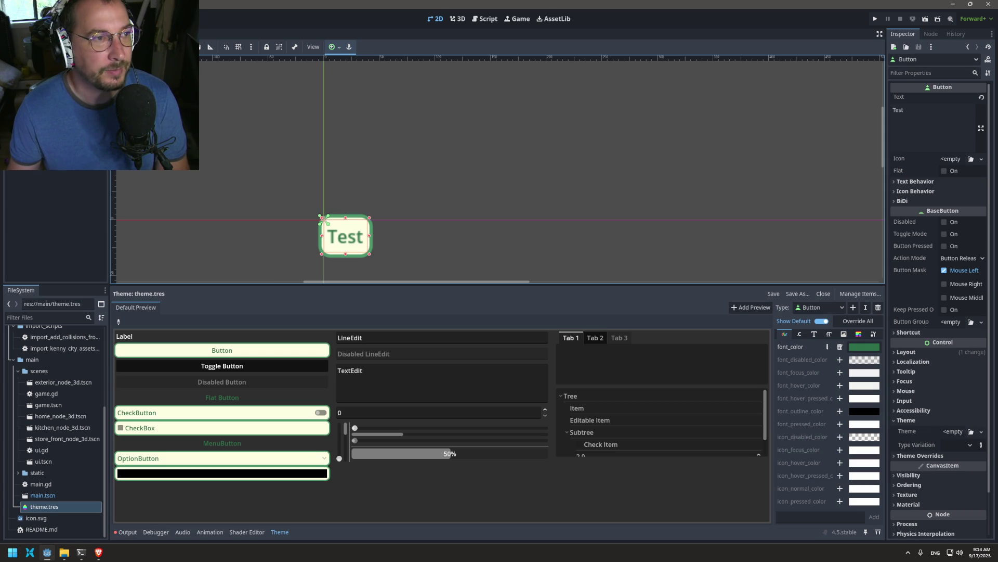
- Reapply theme.tres to Ui, reselect the Test button, and enlarge the canvas area
click(323, 217)
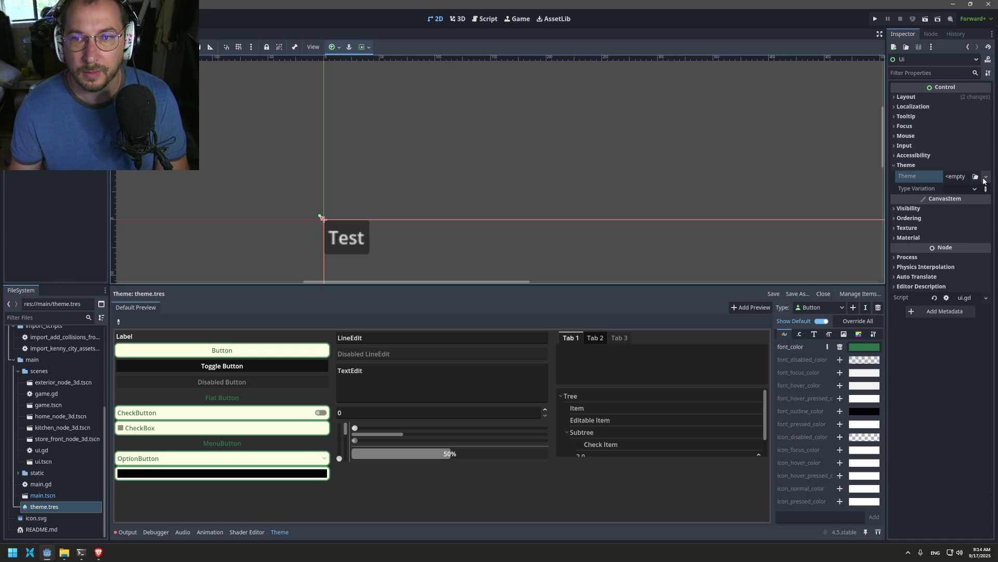
click(975, 179)
double_click(396, 186)
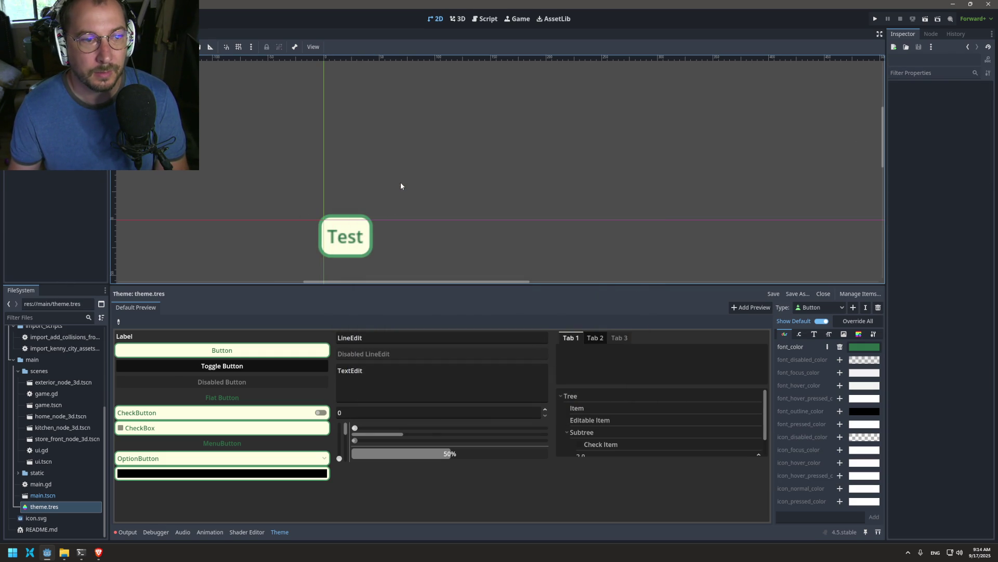
click(40, 244)
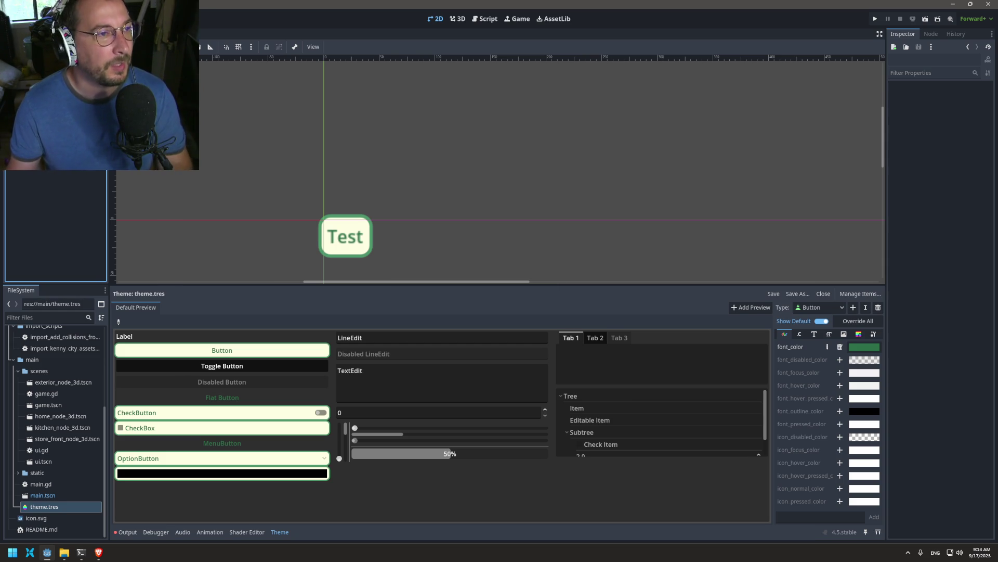
click(345, 236)
drag(574, 286, 572, 412)
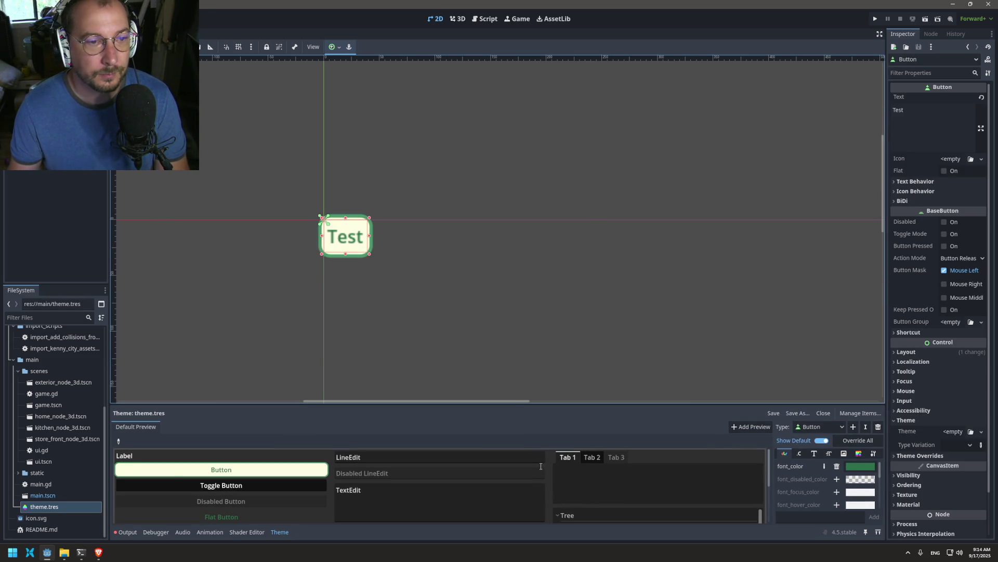
- Centre the button using the Center anchor preset
click(336, 47)
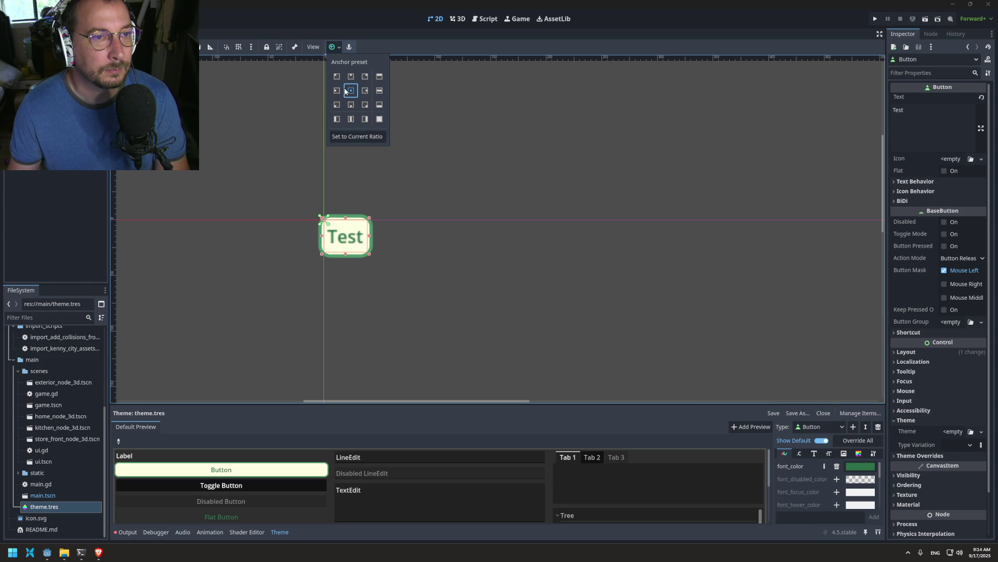
click(346, 92)
scroll(549, 210, down, 4)
scroll(553, 220, right, 5)
scroll(396, 201, up, 3)
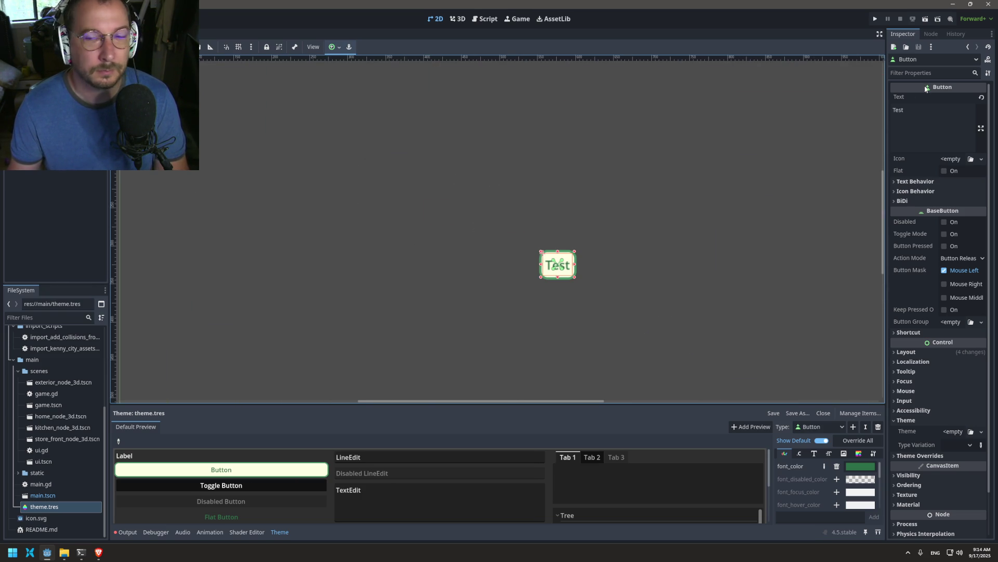
- Change the button text to 'Begin Baking', save the scene, and return to Brave
click(954, 115)
key(ctrl+a)
key(BackSpace)
text(Begin Baking)
key(ctrl+s)
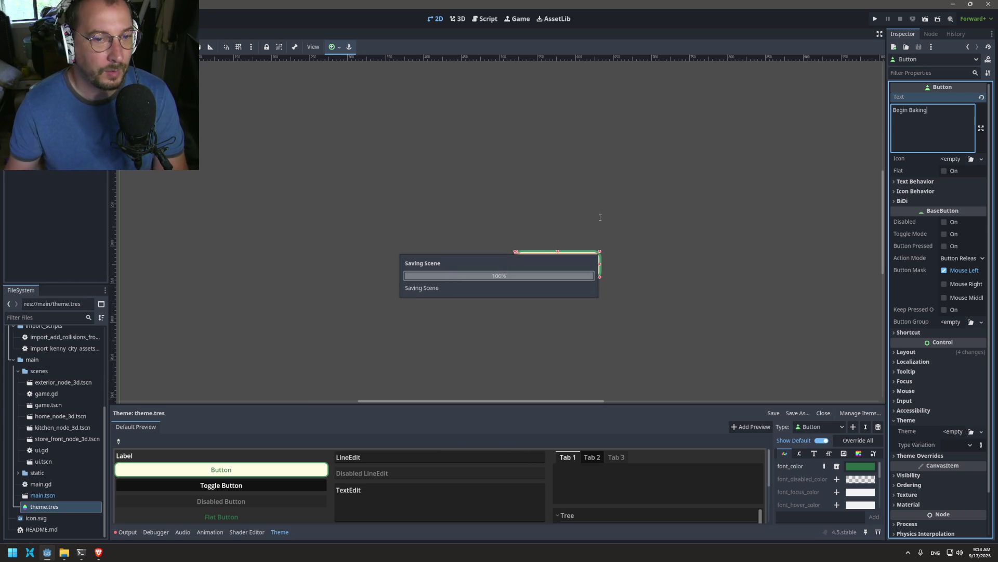
click(99, 553)
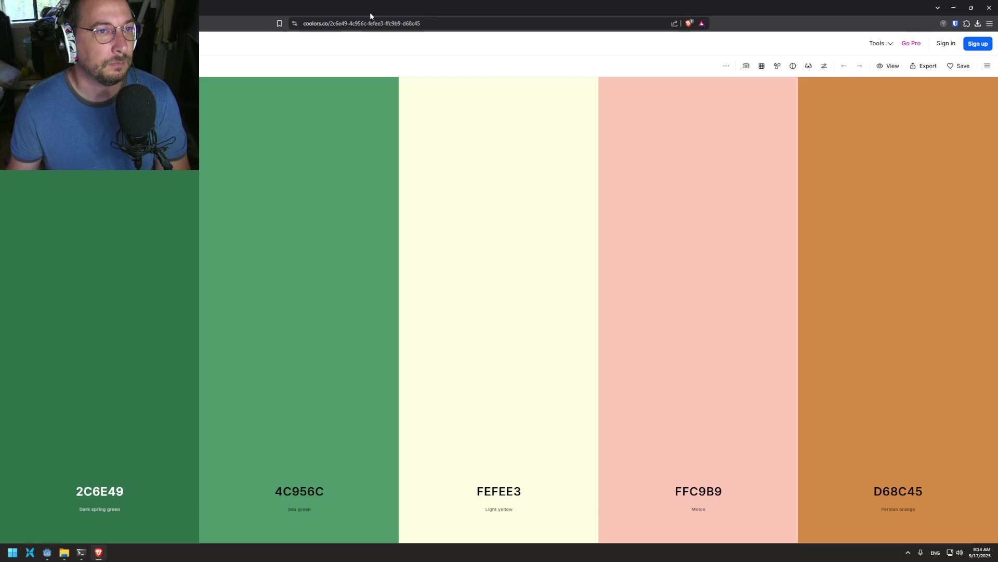
- Search the web for 'google fonts' in a new tab and open the Google Fonts site
key(ctrl+t)
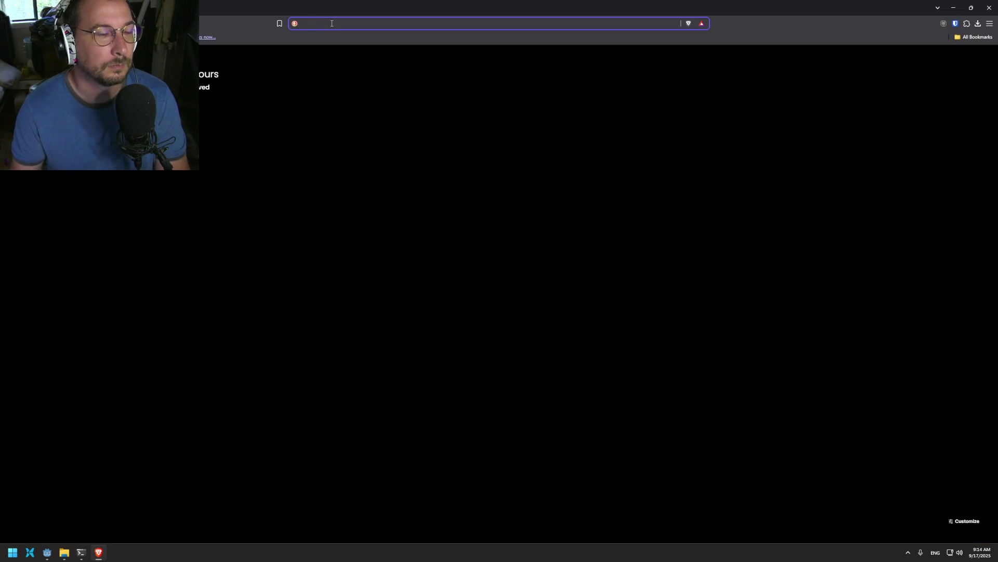
text(go)
key(BackSpace)
key(BackSpace)
key(BackSpace)
text(google)
key(BackSpace)
key(BackSpace)
key(BackSpace)
text(ogle fonts)
key(Return)
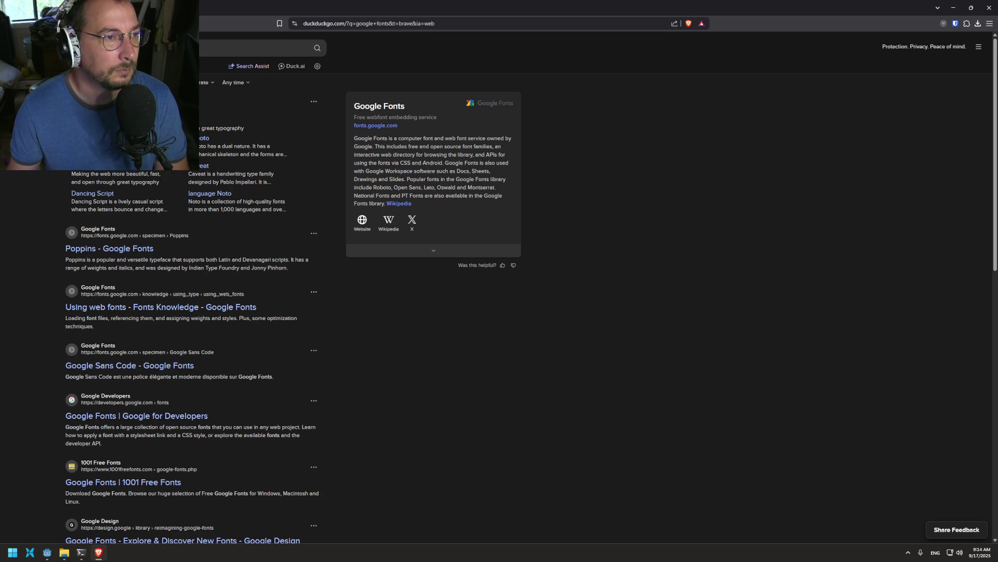
click(242, 106)
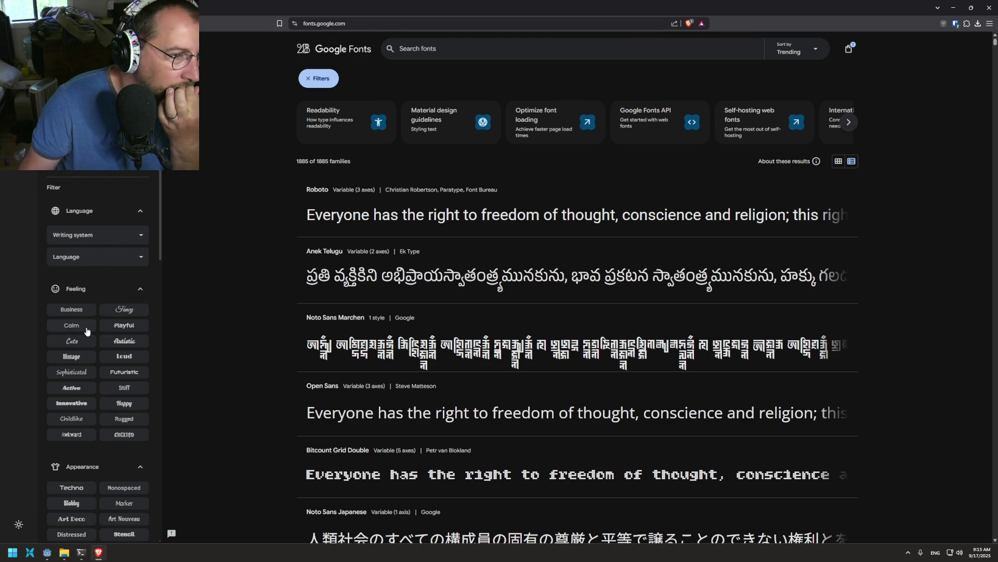
- Try the Playful, Cute and Calm feeling filters, settling on Cute and scrolling its results
click(126, 327)
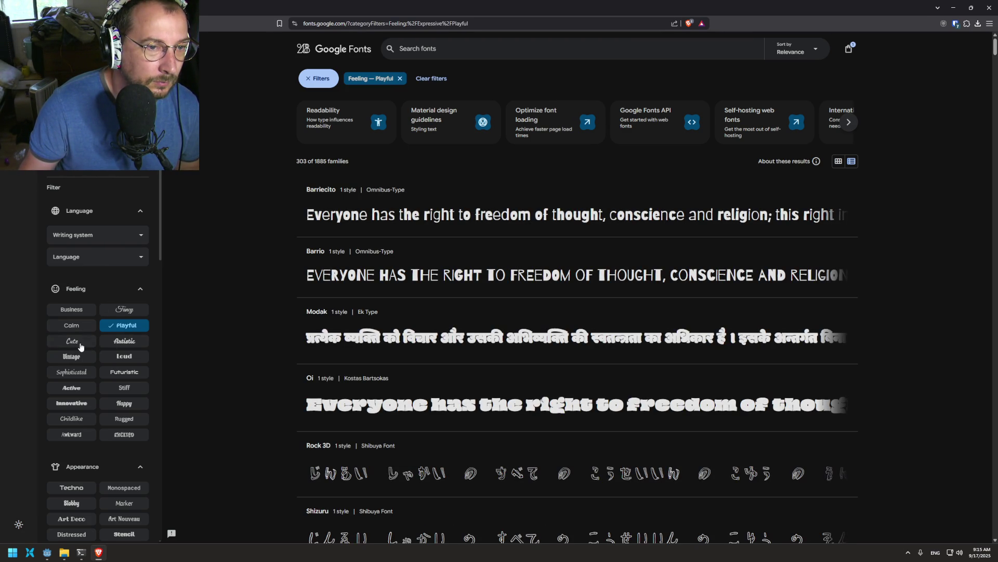
click(80, 344)
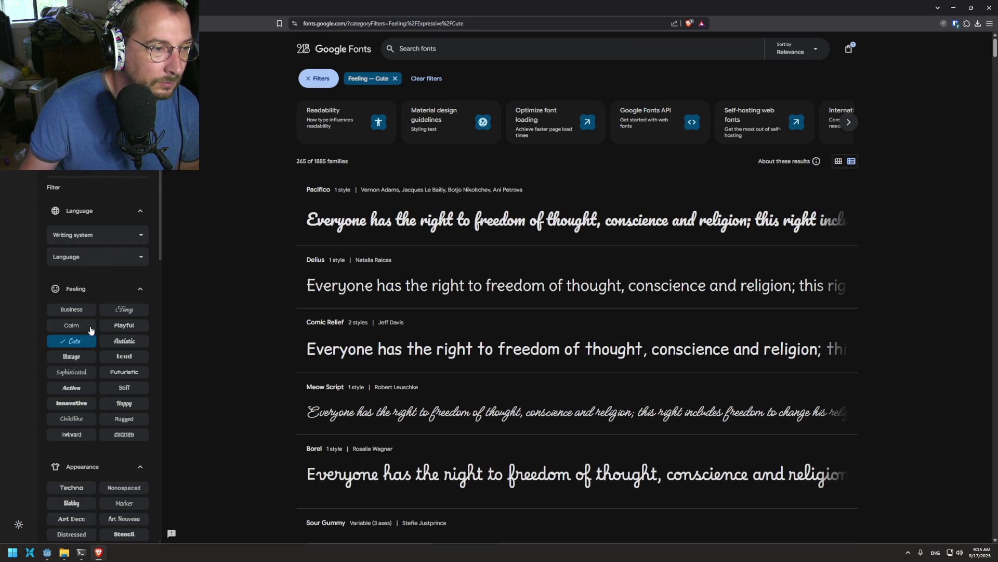
click(90, 330)
scroll(263, 292, down, 8)
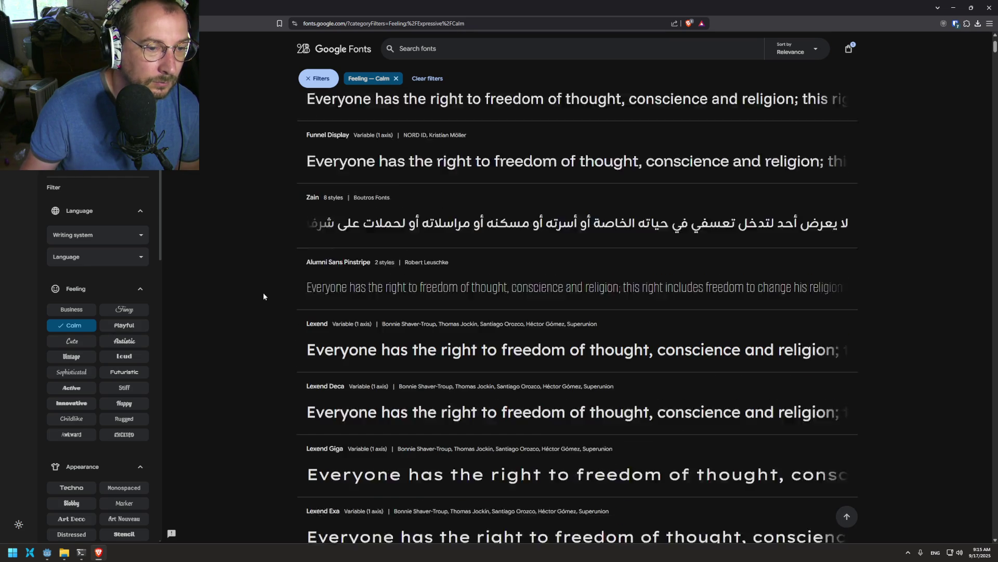
scroll(267, 302, down, 7)
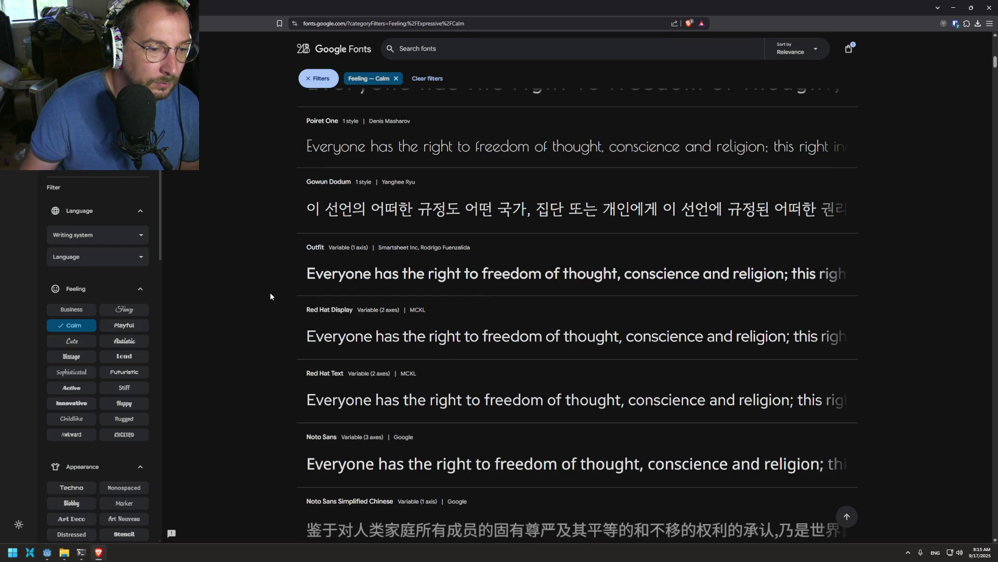
click(82, 344)
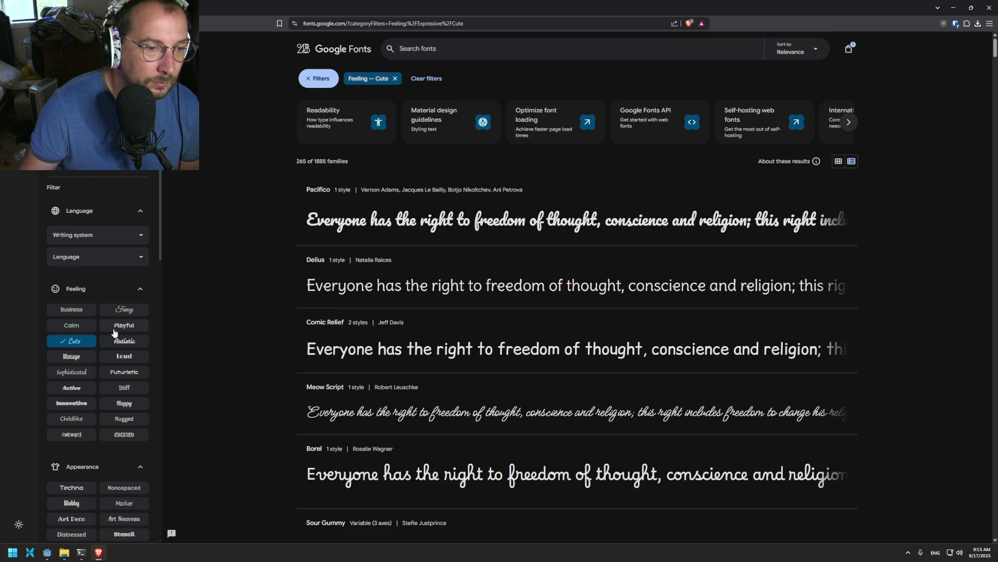
scroll(352, 346, down, 5)
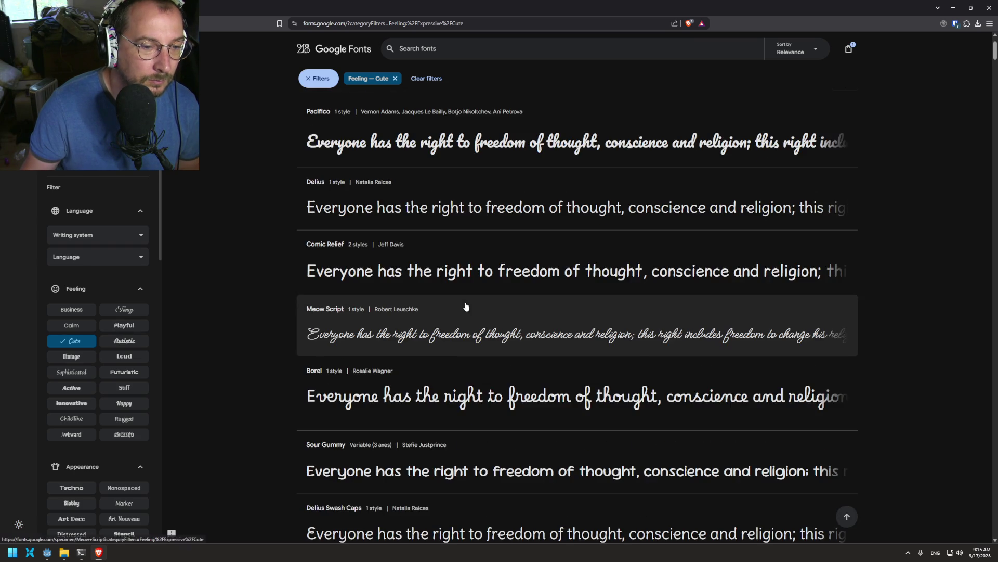
scroll(352, 346, down, 1)
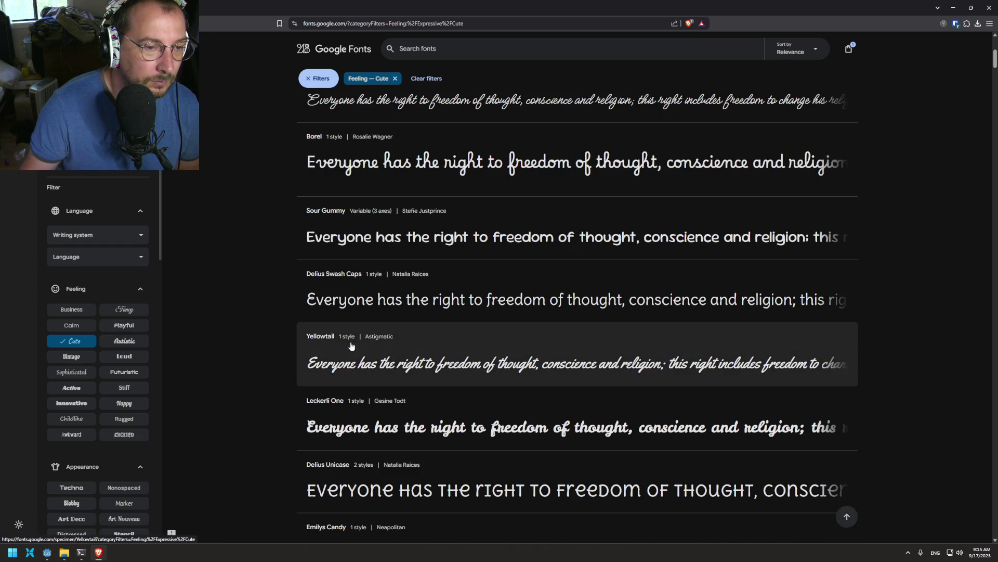
scroll(367, 278, down, 2)
scroll(367, 278, down, 7)
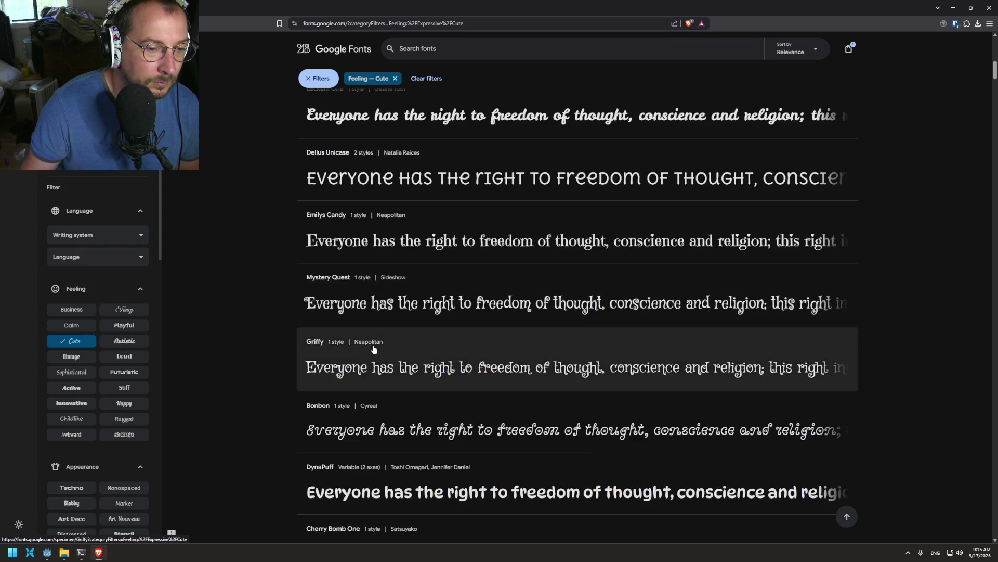
scroll(366, 338, up, 15)
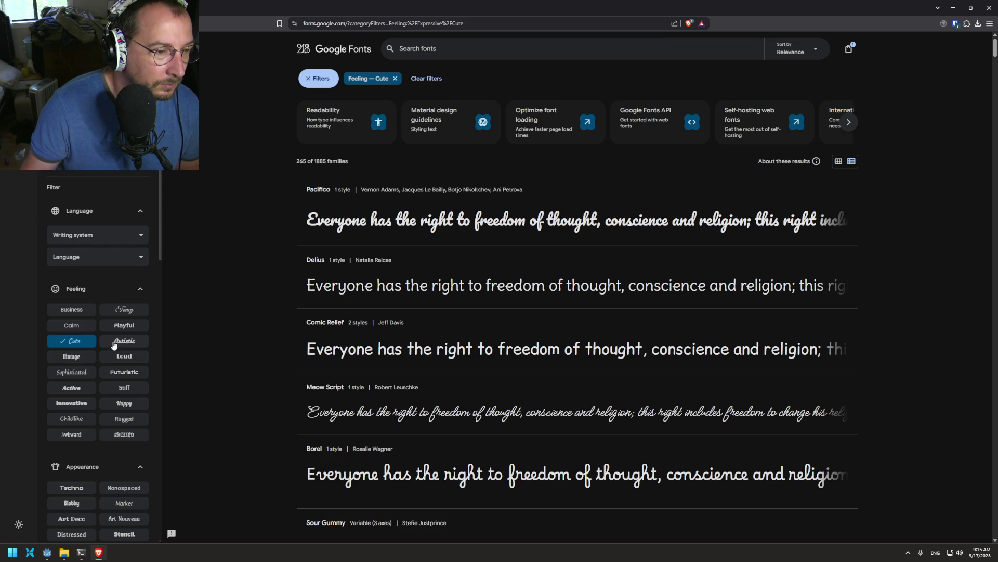
- Compare the Happy, Vintage, Sophisticated, Active, Innovative, Childlike, Stiff and Playful feeling filters
click(115, 403)
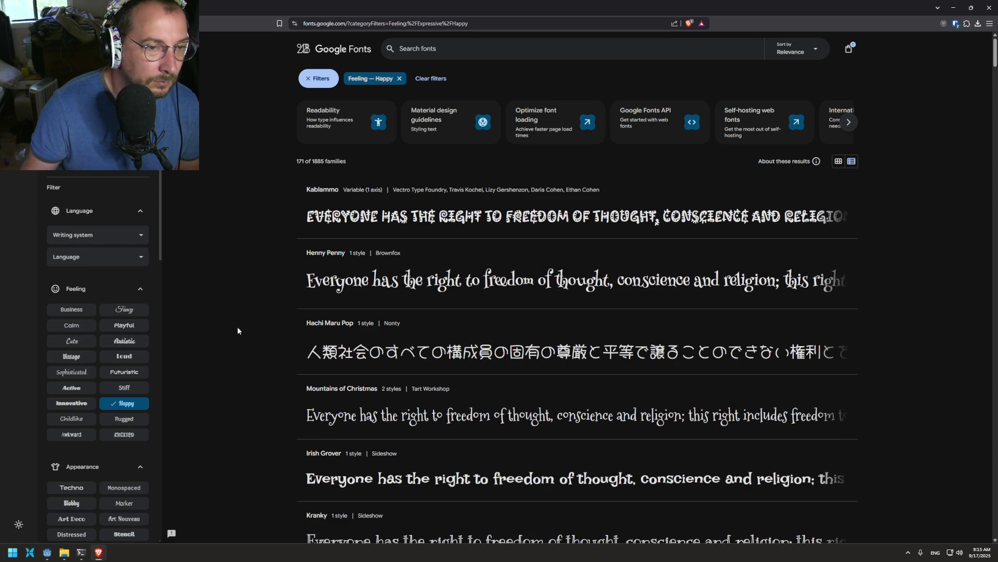
scroll(286, 288, down, 3)
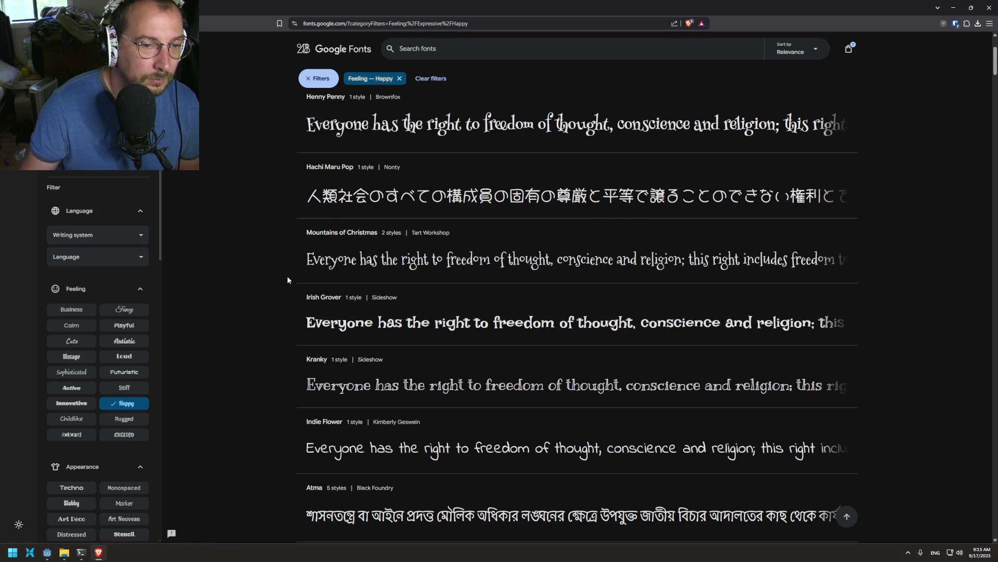
scroll(287, 278, down, 2)
scroll(287, 280, down, 4)
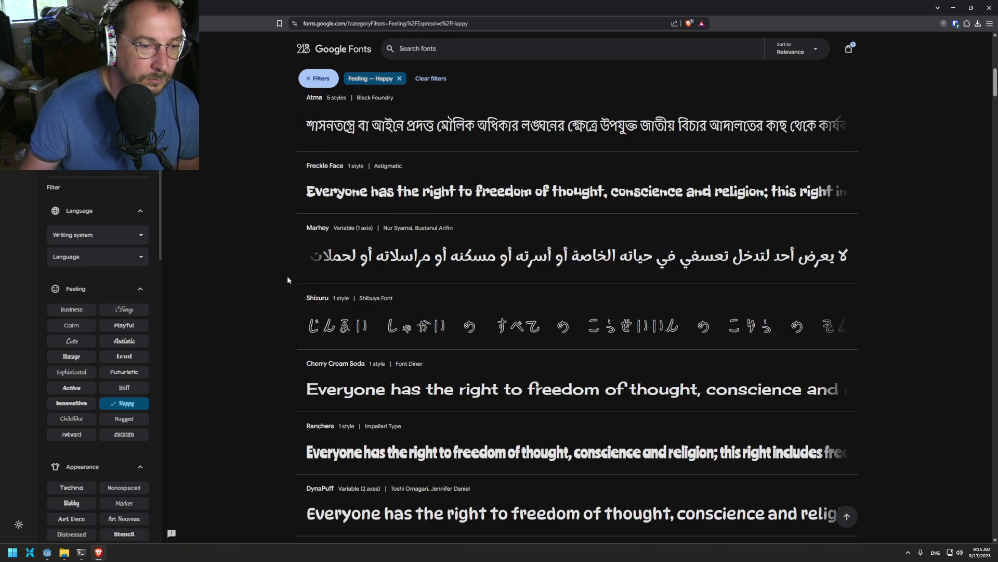
scroll(287, 280, down, 2)
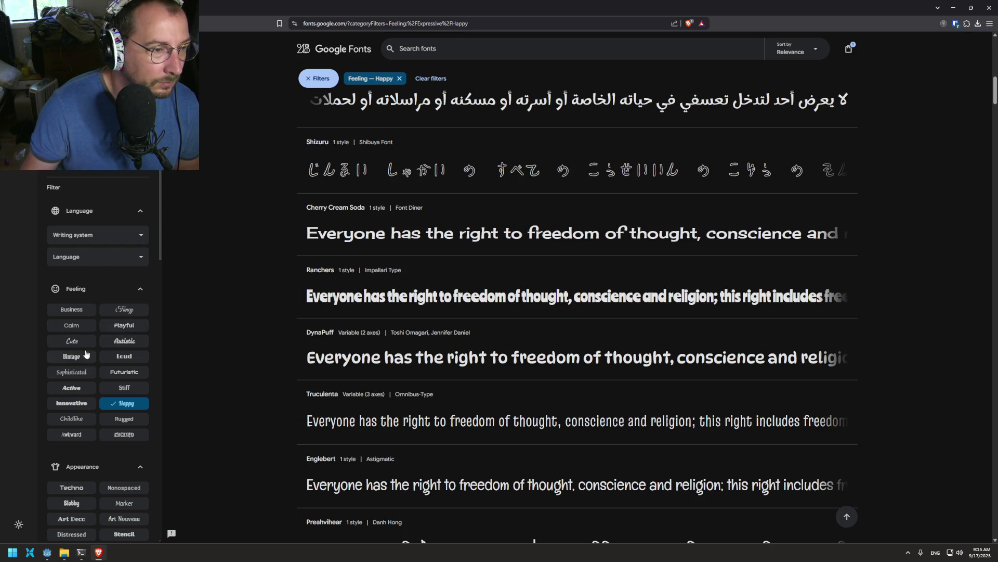
click(72, 359)
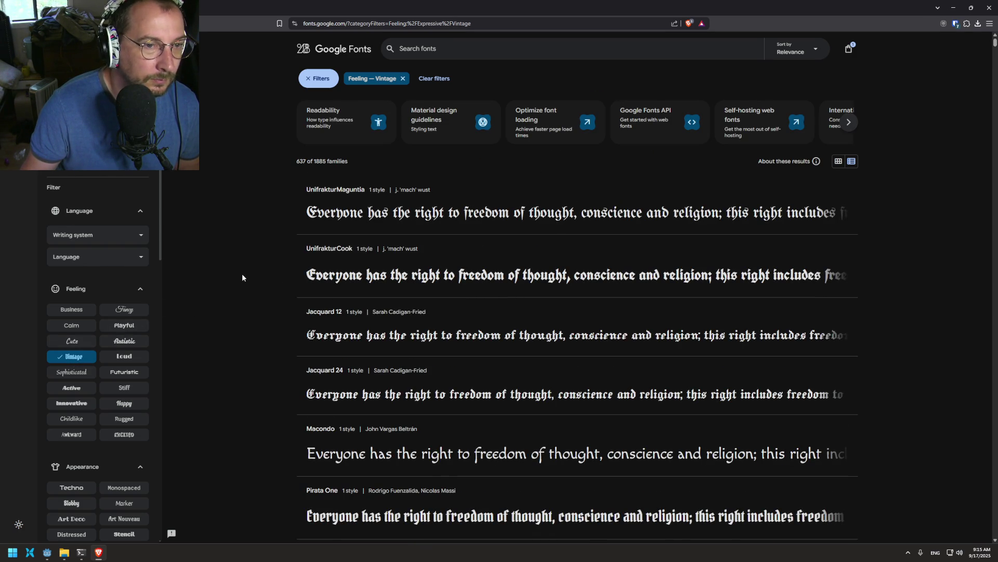
click(86, 374)
click(81, 391)
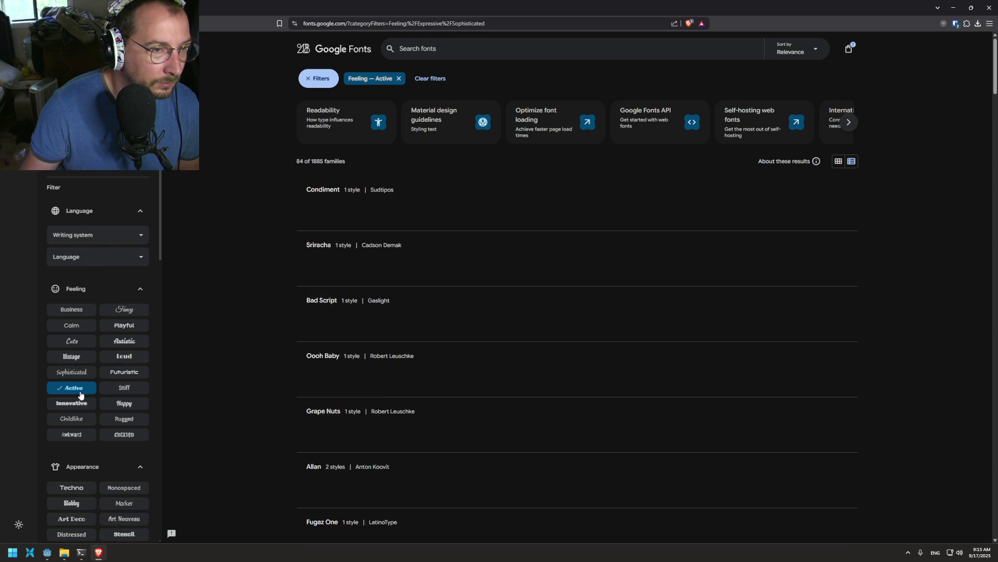
click(86, 406)
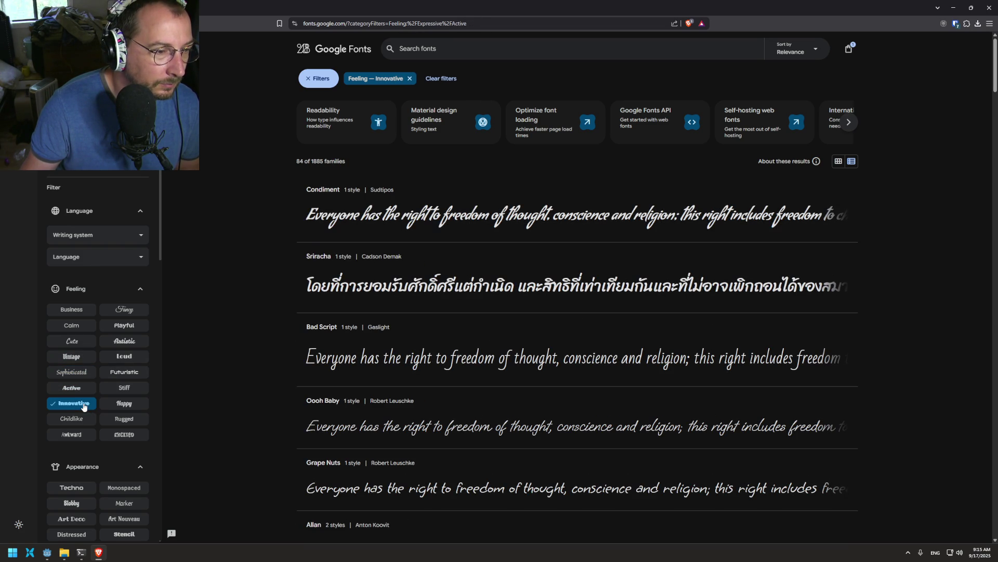
click(83, 419)
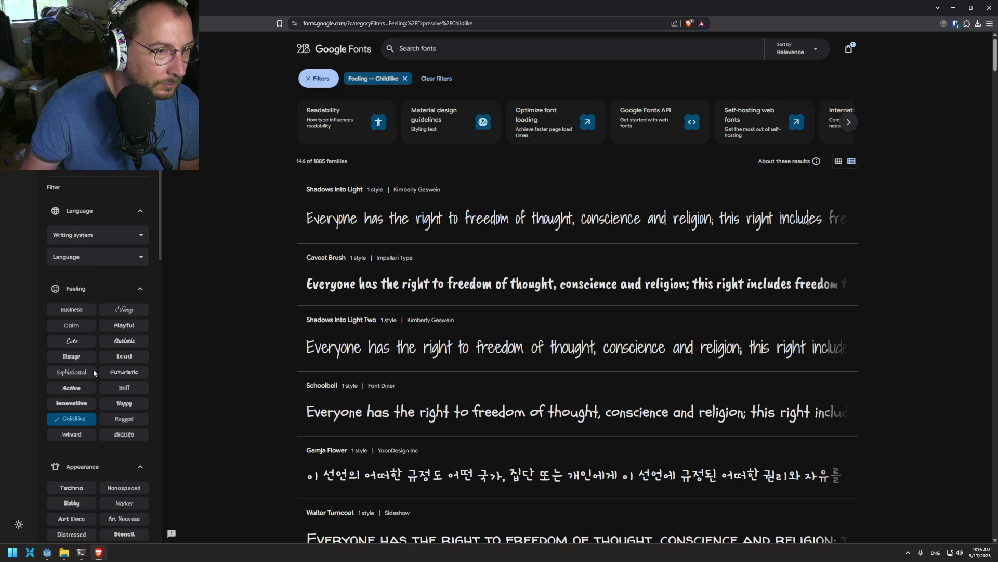
click(118, 391)
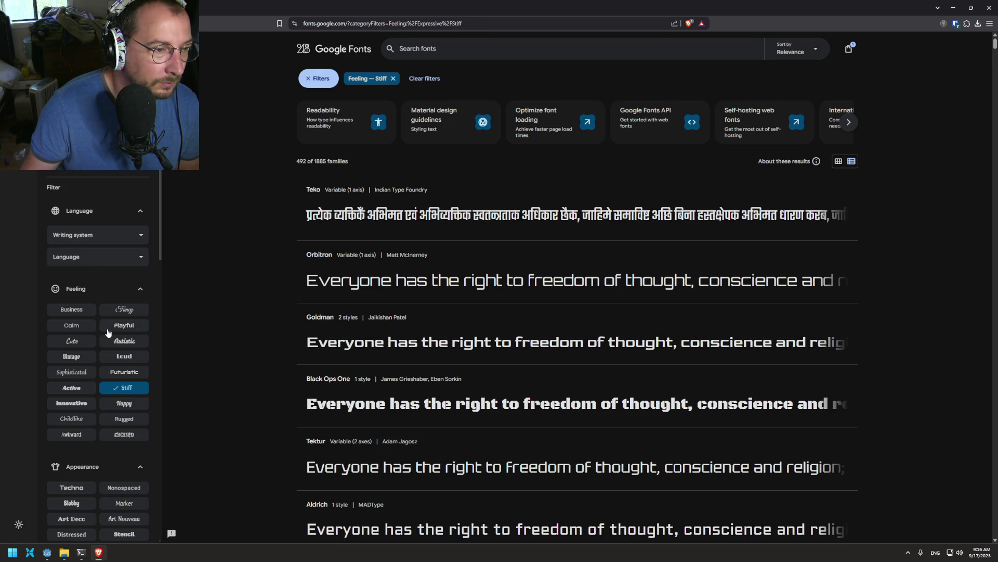
click(109, 328)
- Scroll through the Playful fonts, then clear that filter to list all 1885 families
scroll(275, 283, down, 8)
scroll(294, 276, down, 10)
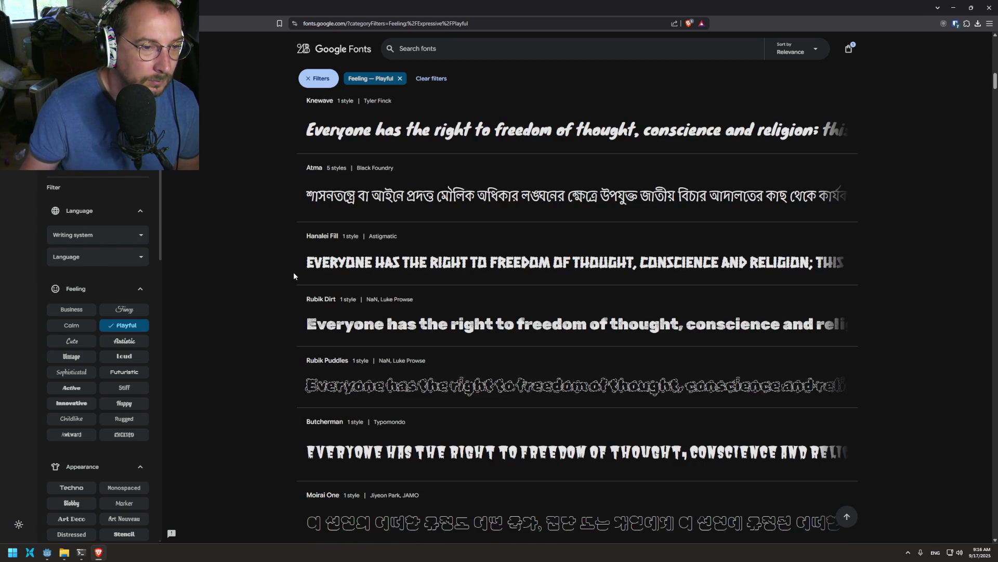
scroll(293, 271, down, 8)
scroll(292, 269, down, 10)
scroll(290, 272, down, 10)
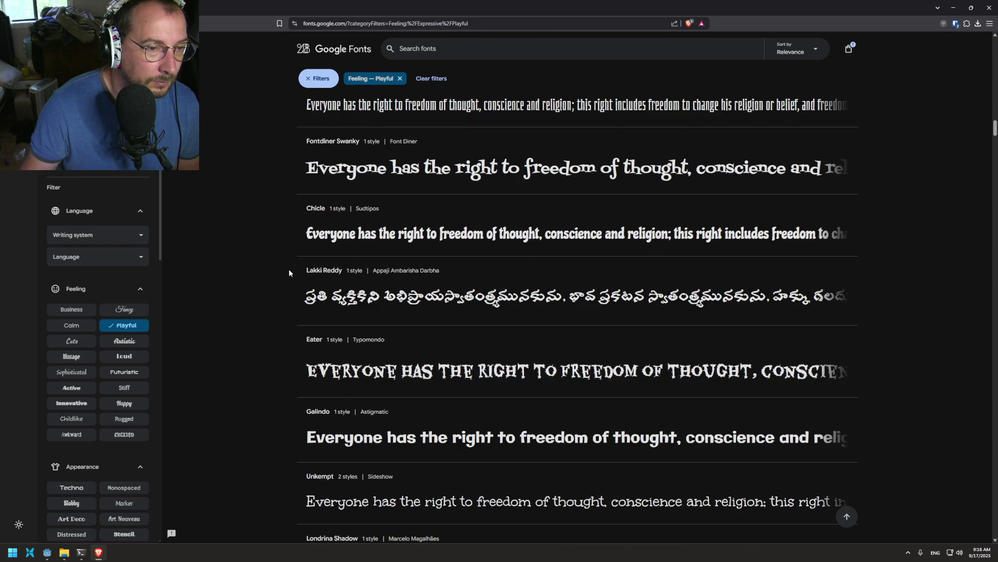
scroll(289, 273, down, 2)
scroll(289, 272, down, 4)
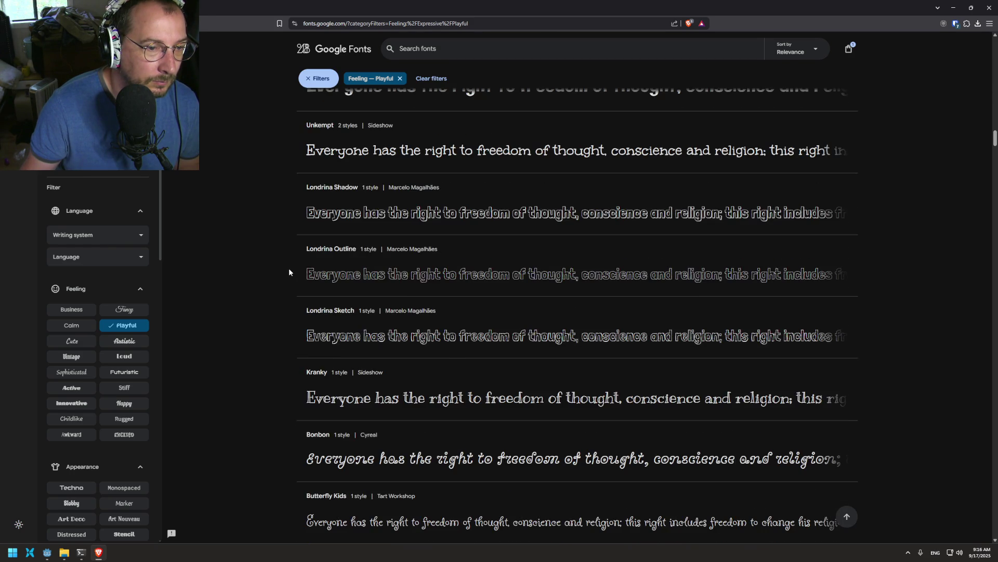
scroll(289, 272, down, 4)
scroll(289, 273, down, 5)
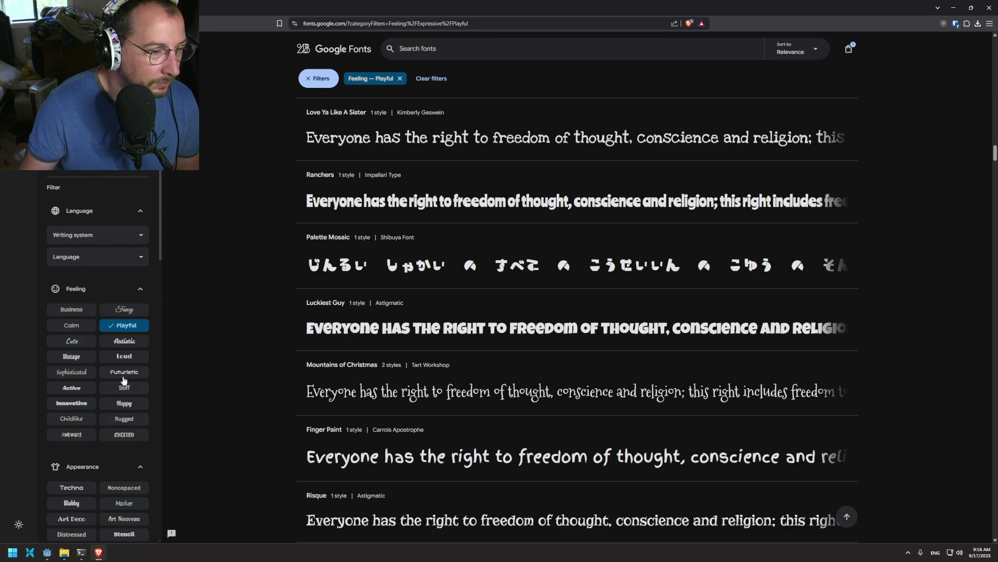
scroll(124, 336, down, 2)
click(126, 210)
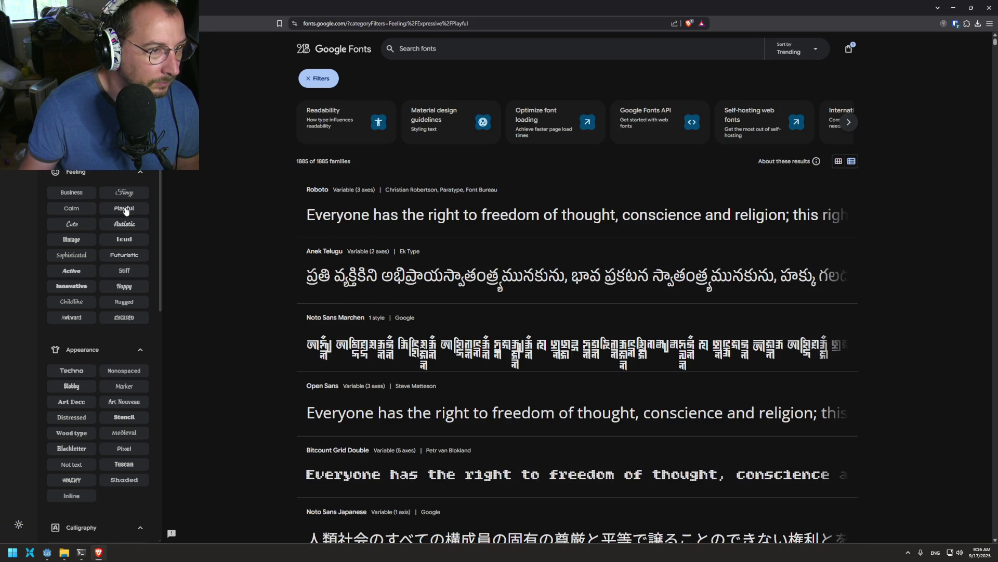
- Try the Distressed filter, remove it, and close the Filters panel
scroll(137, 339, down, 2)
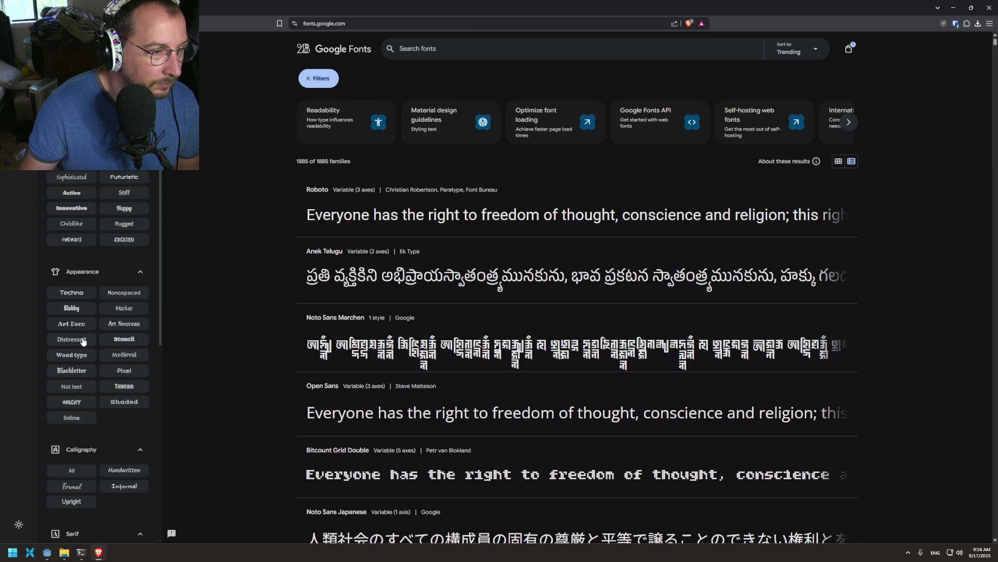
click(83, 340)
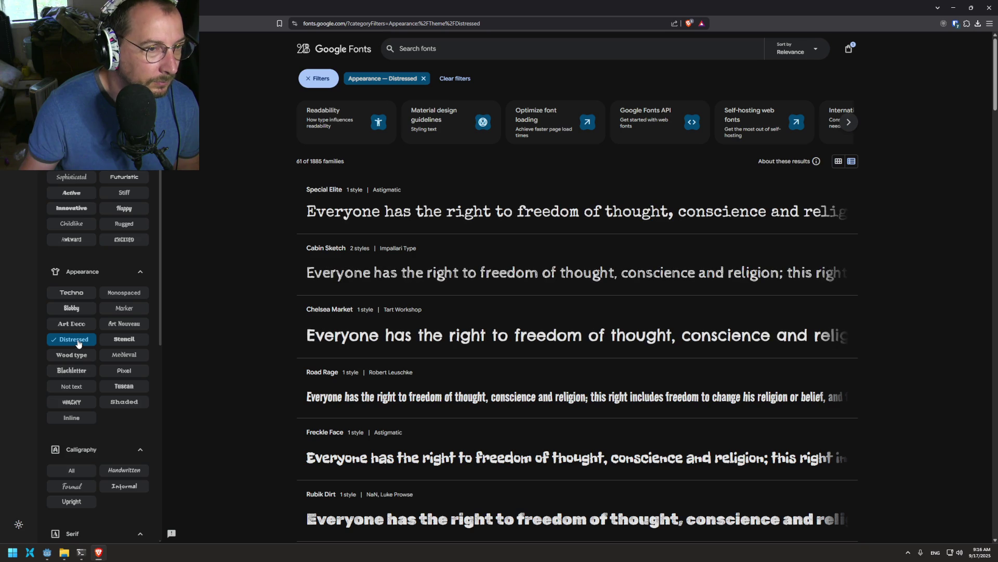
click(78, 341)
scroll(82, 323, up, 5)
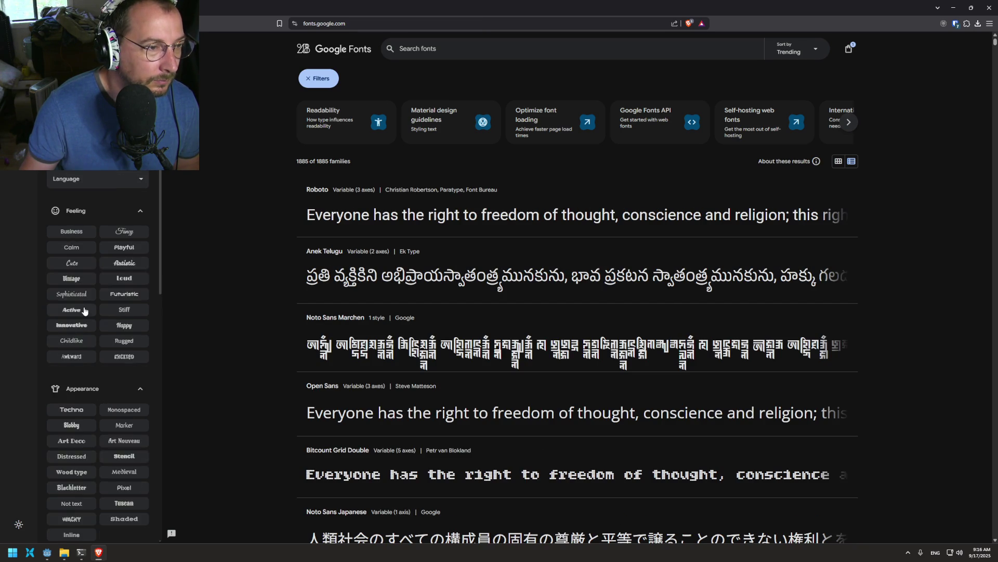
click(301, 79)
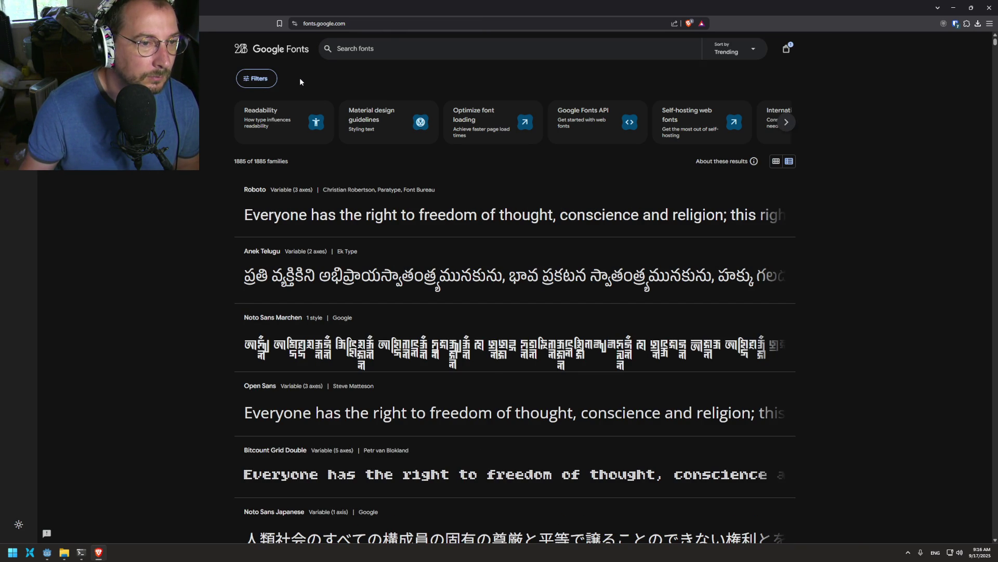
- Search for 'roboto' and open the Roboto Slab font page
click(370, 57)
text(roboto)
key(Return)
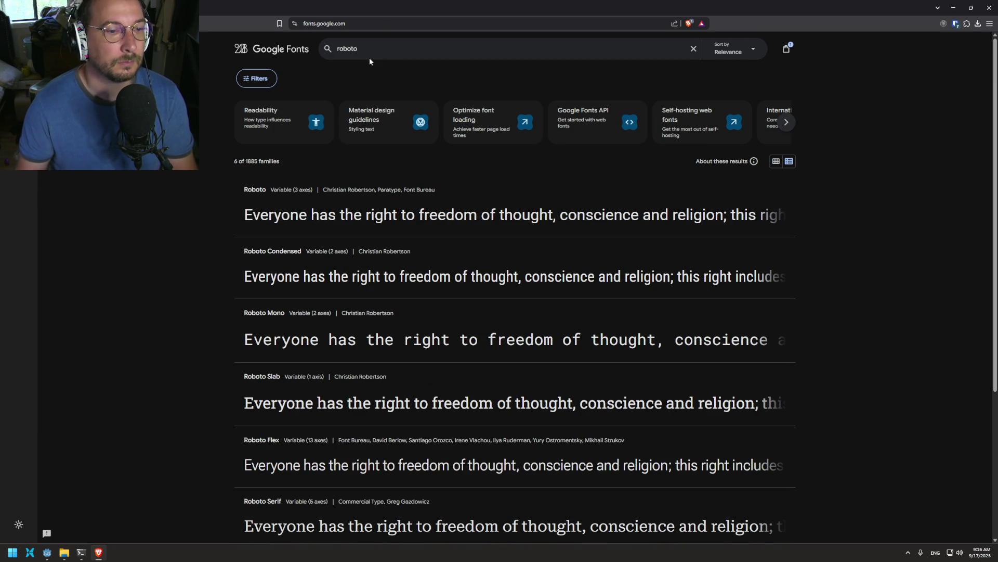
scroll(213, 307, down, 3)
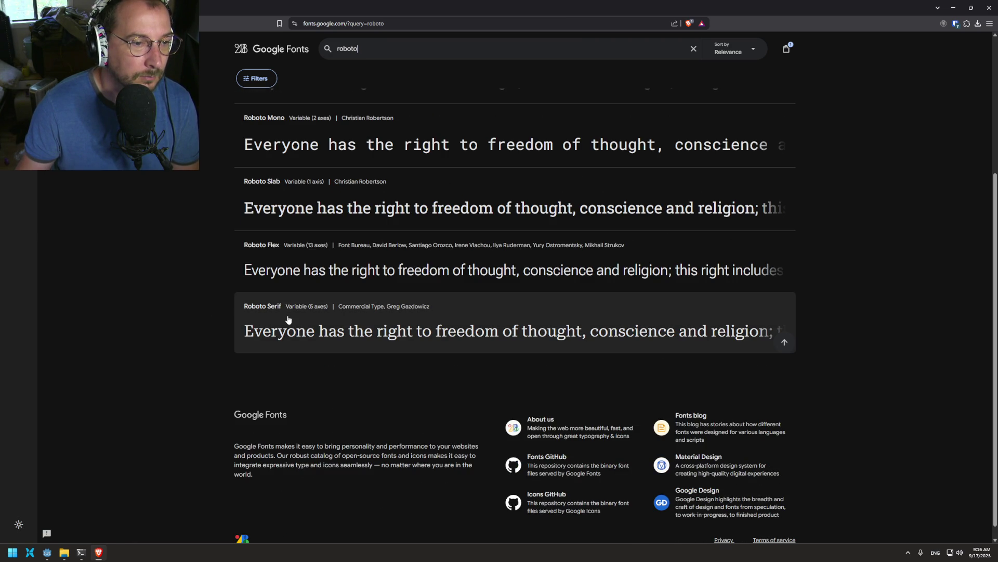
click(312, 332)
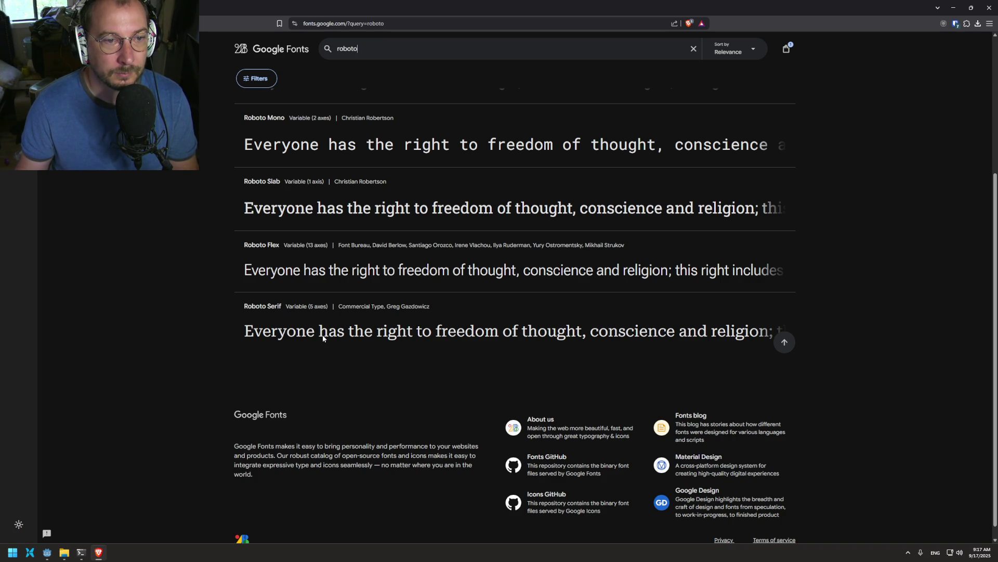
click(387, 206)
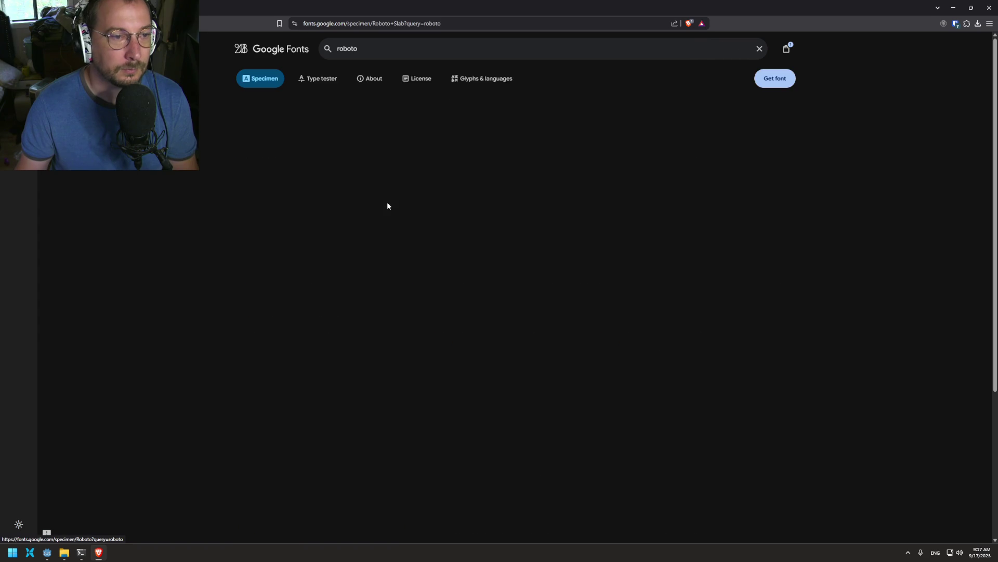
- Add Roboto Slab to the chosen fonts, remove Peralta, and download the selection
scroll(218, 298, down, 3)
scroll(201, 304, up, 2)
click(773, 78)
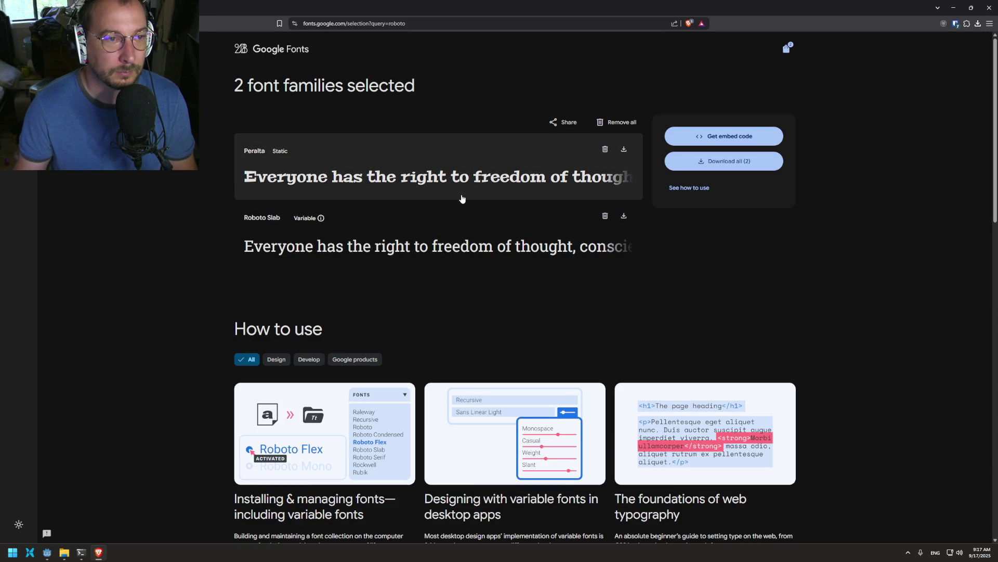
click(605, 149)
click(719, 158)
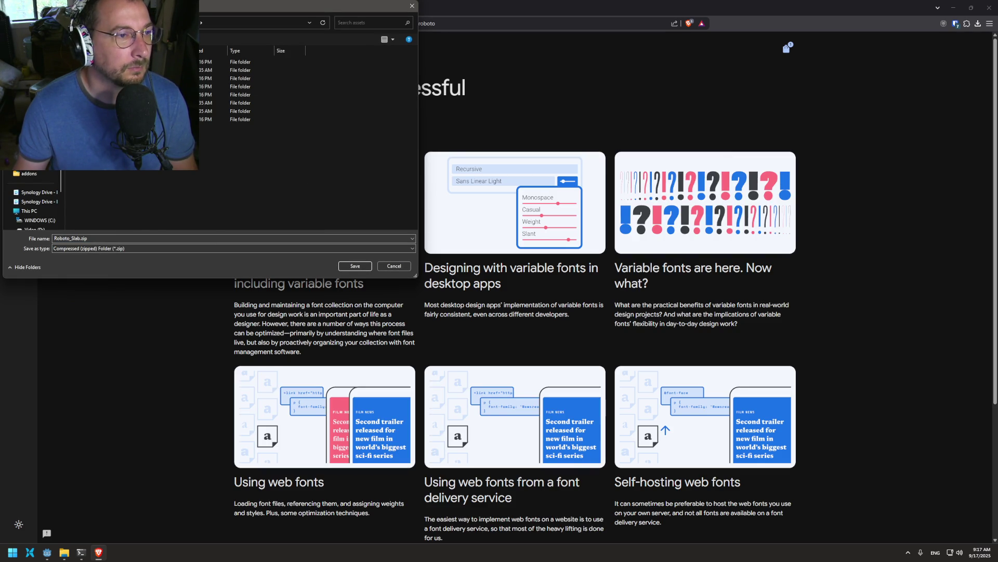
- Create a new 'font' folder in the project's assets and save Roboto_Slab.zip there
right_click(115, 152)
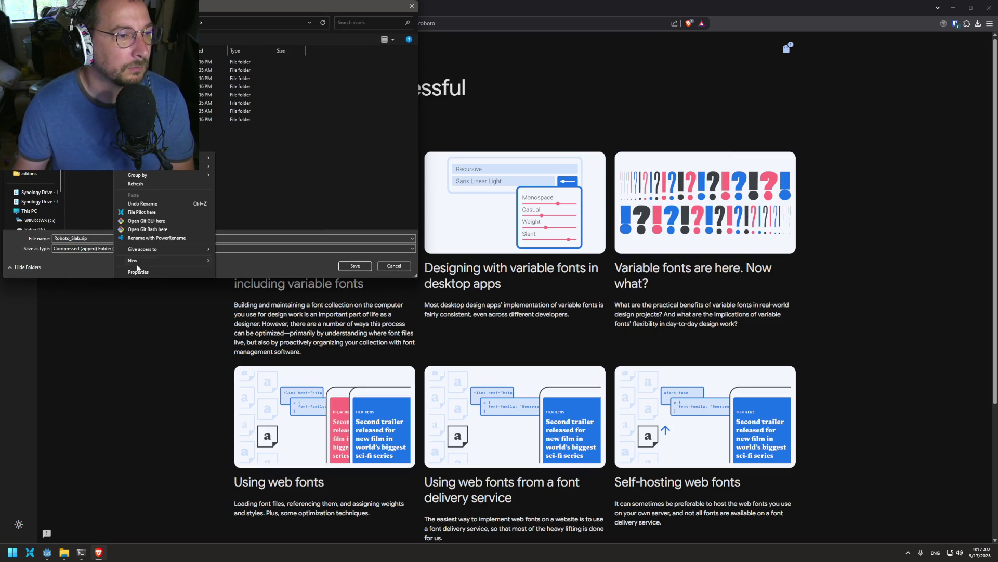
click(227, 264)
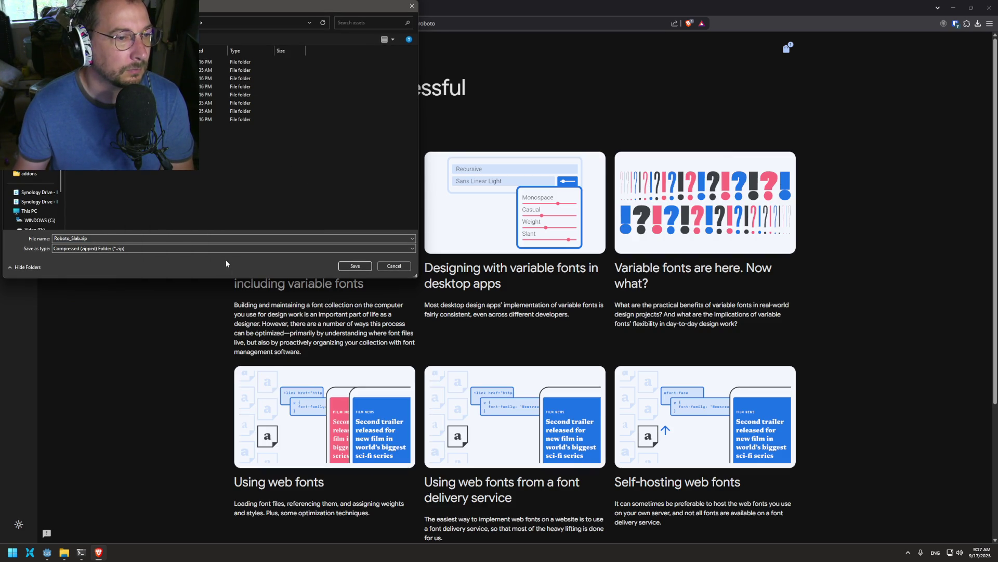
right_click(167, 177)
mouse_move(220, 312)
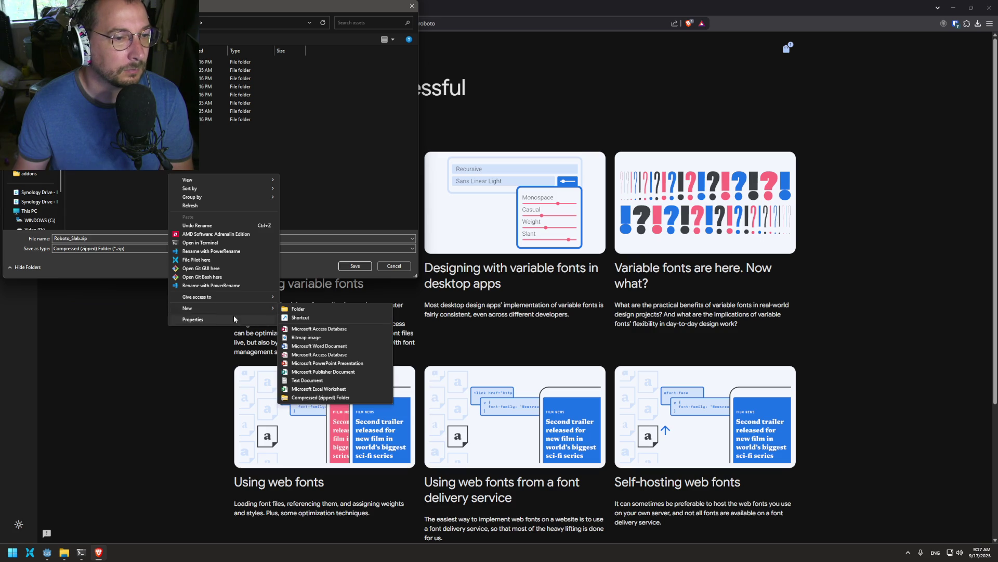
click(299, 309)
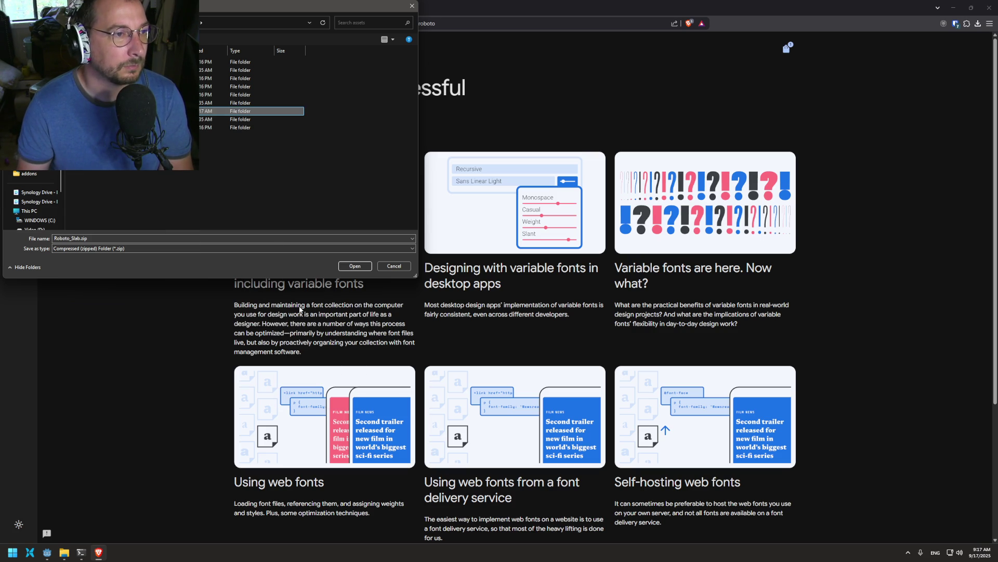
key(Return)
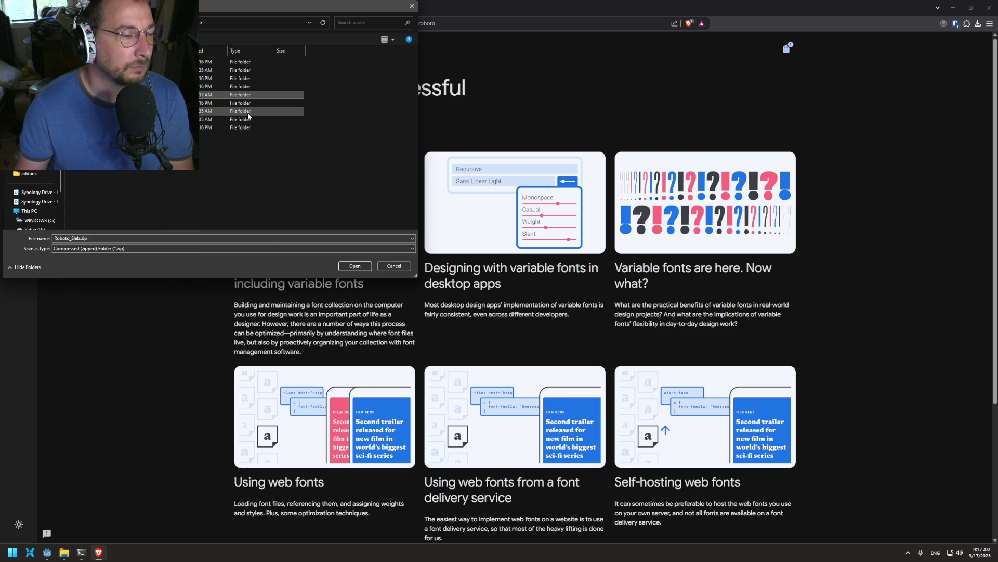
key(Return)
click(355, 266)
- Back in Godot, select the assets folder in the FileSystem dock and bring up its actions
click(47, 553)
scroll(57, 364, up, 5)
click(57, 358)
right_click(58, 357)
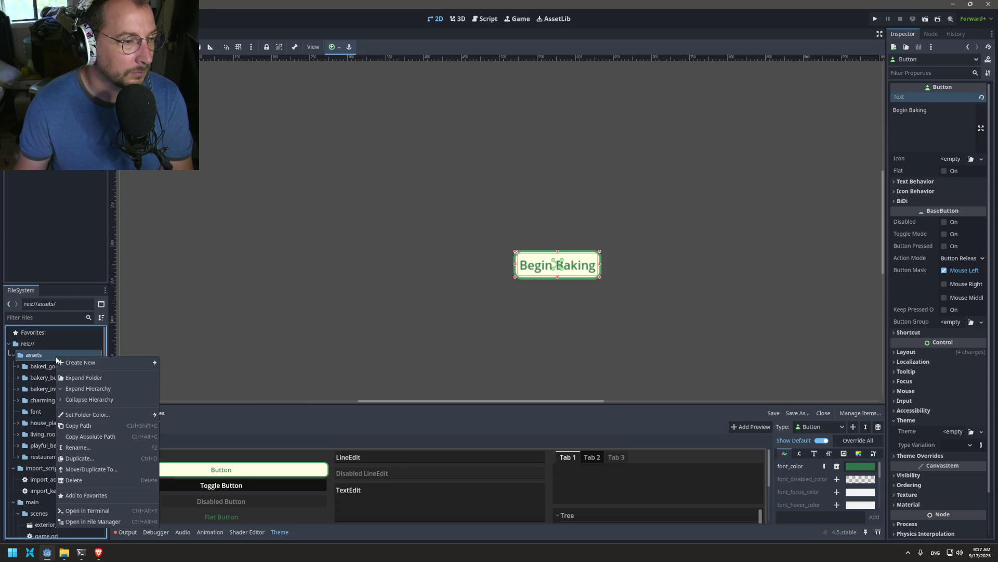
- Create a new folder named 'meshes' inside assets
mouse_move(94, 368)
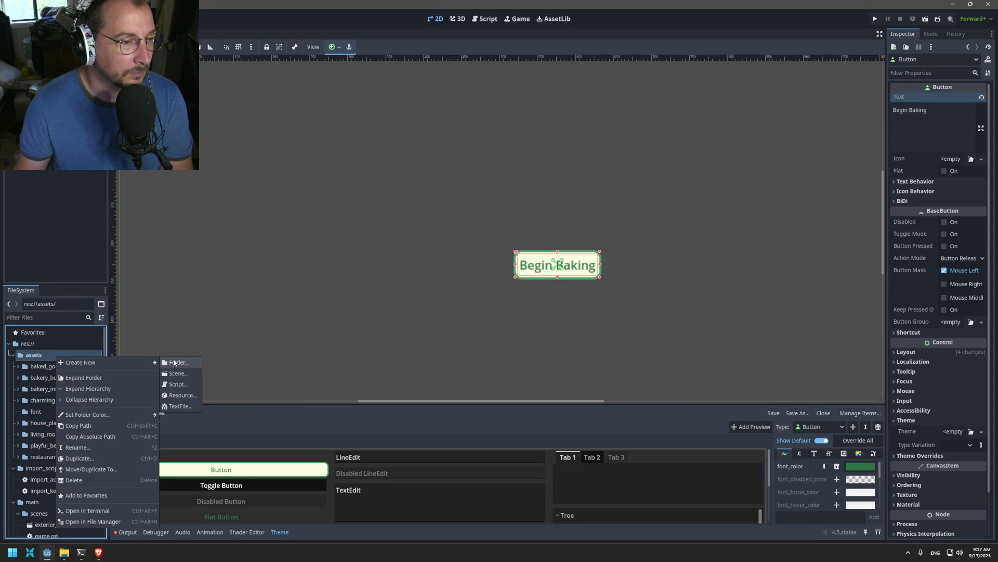
click(179, 363)
text(mesh)
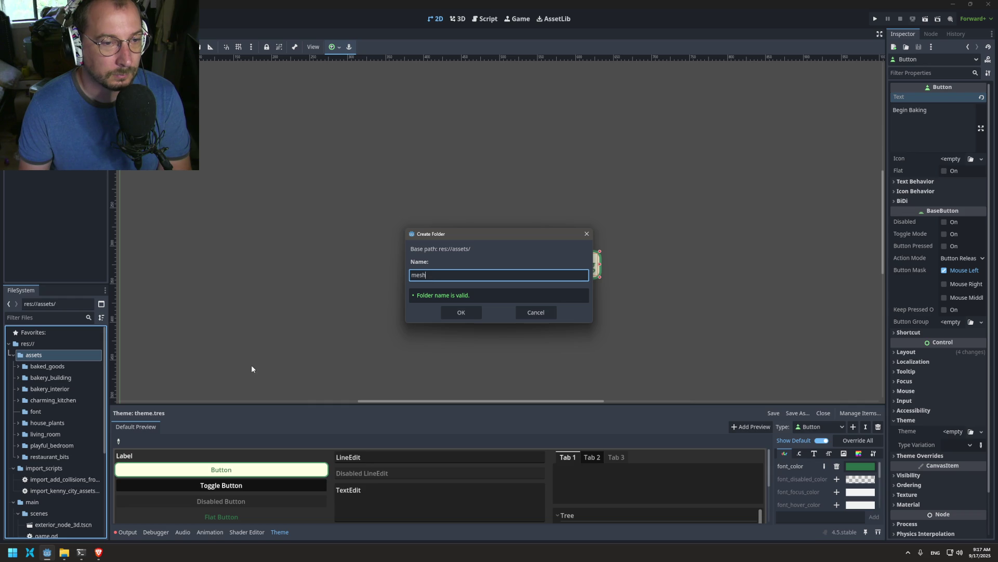
text(es)
key(Return)
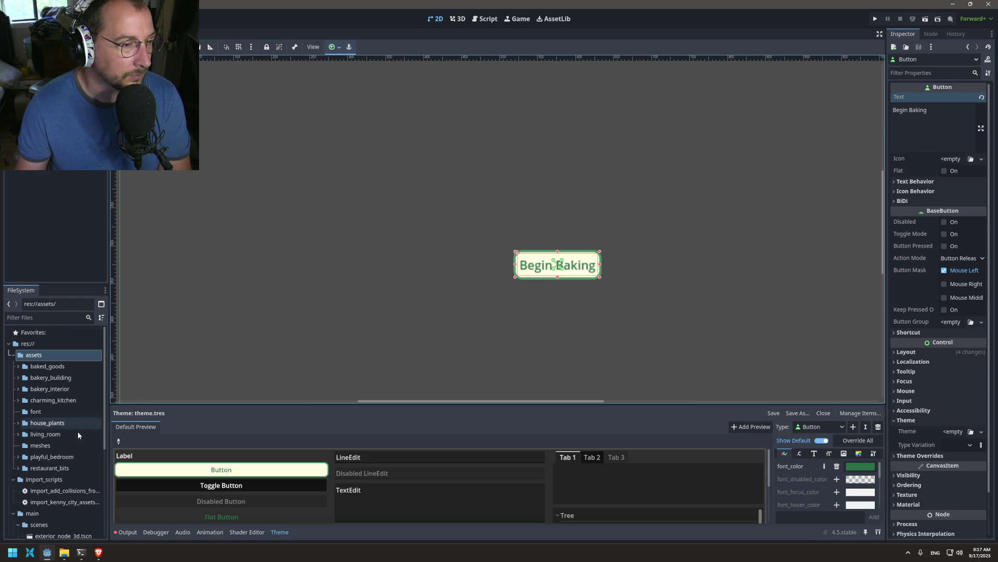
- Select the house_plants and living_room folders for moving, then return to Brave
click(56, 434)
drag(56, 434, 62, 374)
mouse_move(34, 410)
mouse_down()
mouse_move(37, 430)
mouse_move(45, 424)
mouse_move(35, 447)
mouse_move(52, 442)
mouse_up()
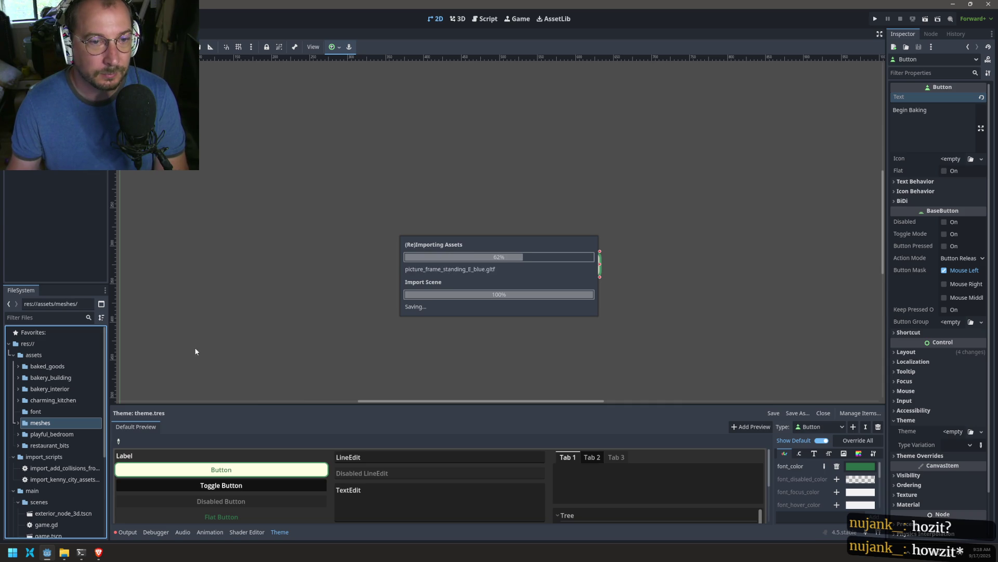
click(98, 553)
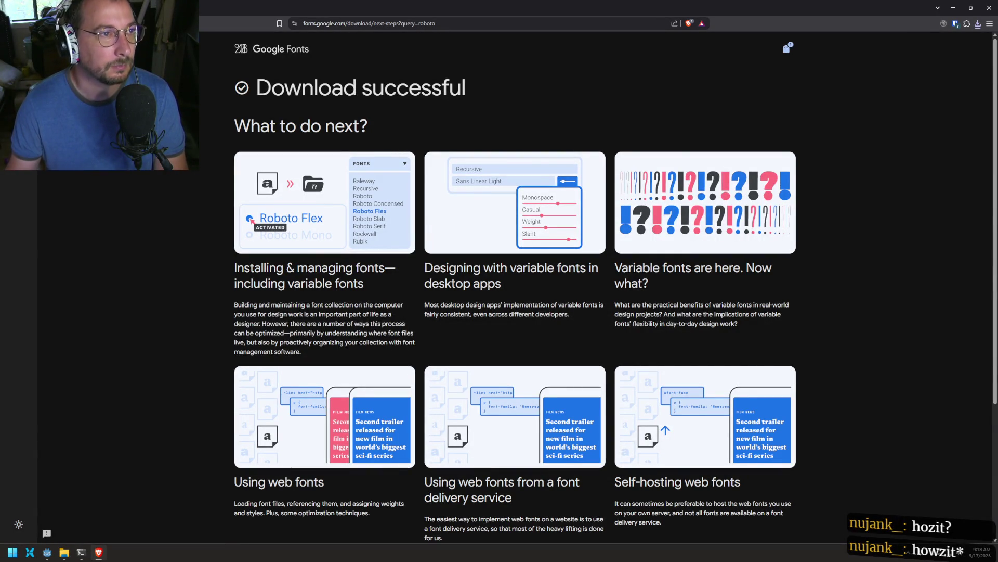
- Switch to the colour palette tab and minimize Brave to reveal Godot
key(ctrl+Tab)
click(954, 8)
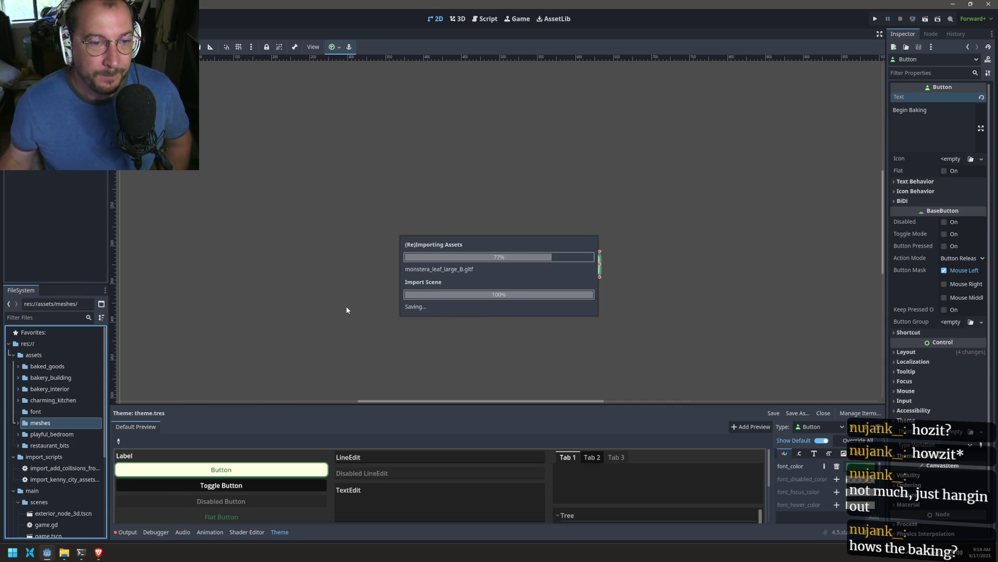
- Drag playful_bedroom and restaurant_bits together onto the meshes folder, then switch to the font pack page
click(96, 557)
click(97, 555)
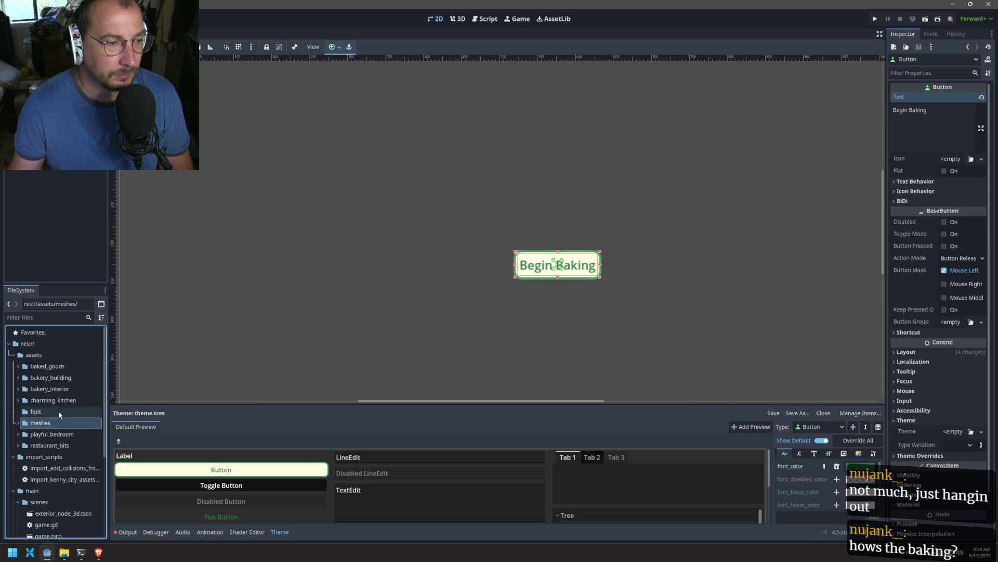
click(58, 435)
shift+click(46, 447)
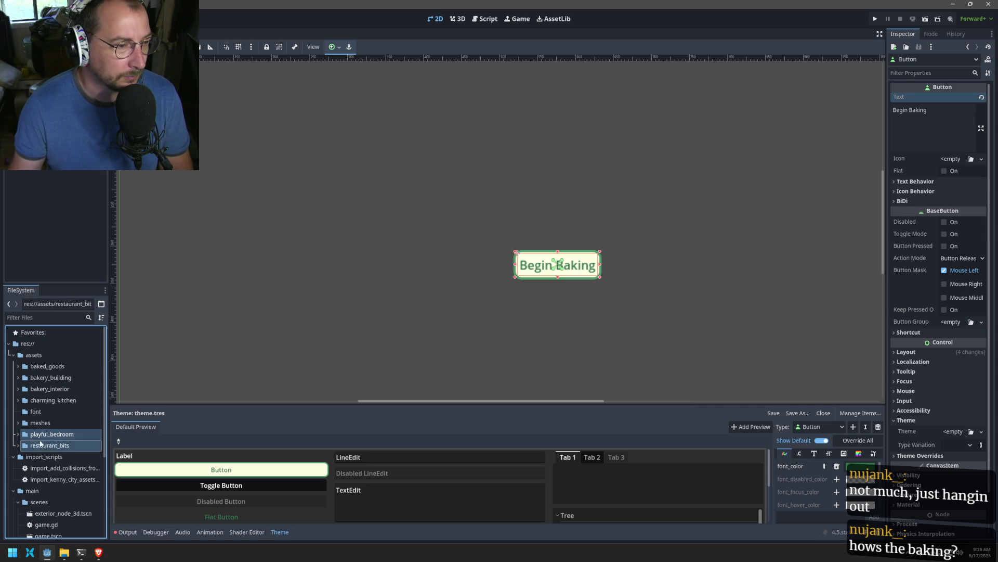
drag(38, 437, 41, 423)
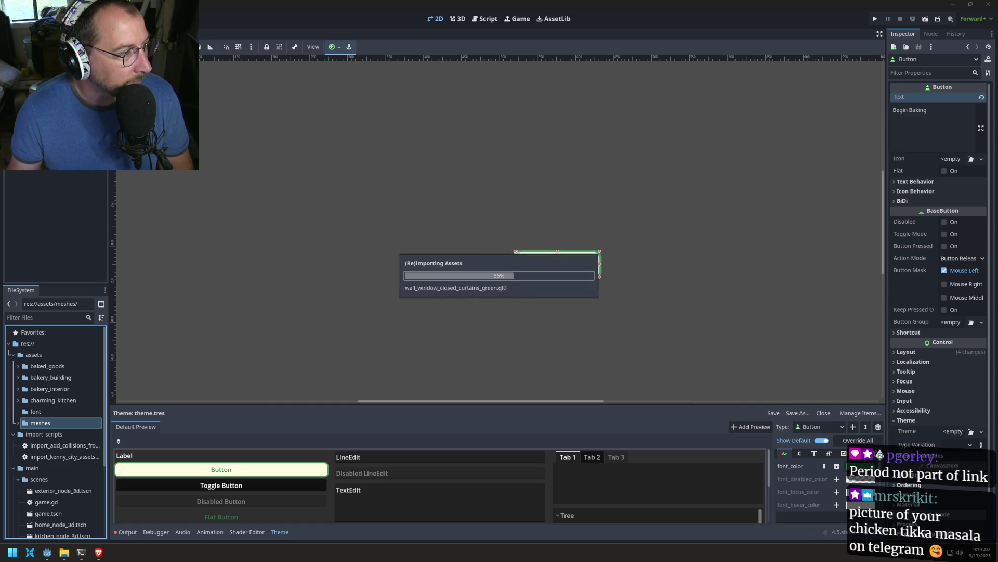
key(alt+Tab)
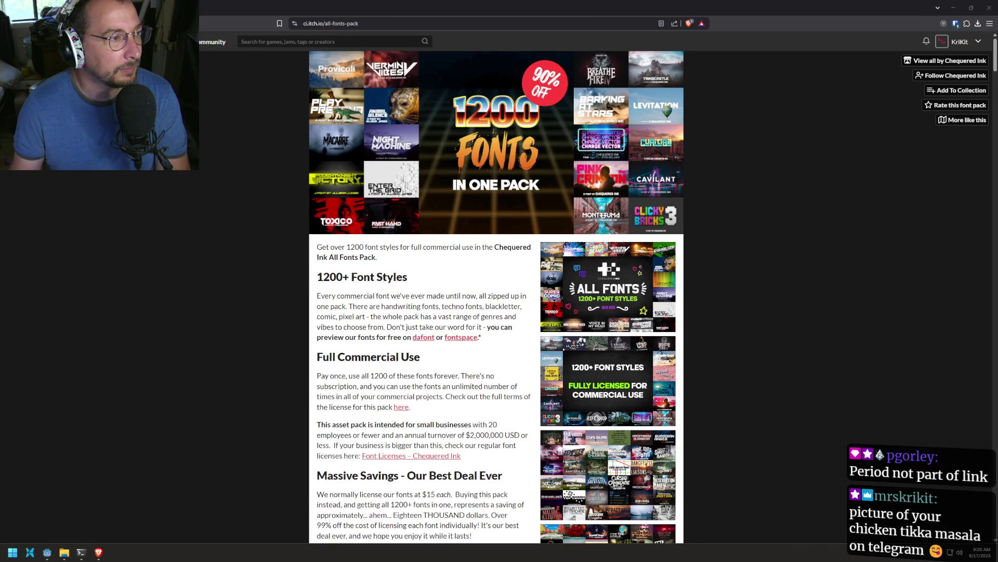
- Enlarge and close the font preview, popular designs and Commercial Use images on itch.io
scroll(509, 219, down, 7)
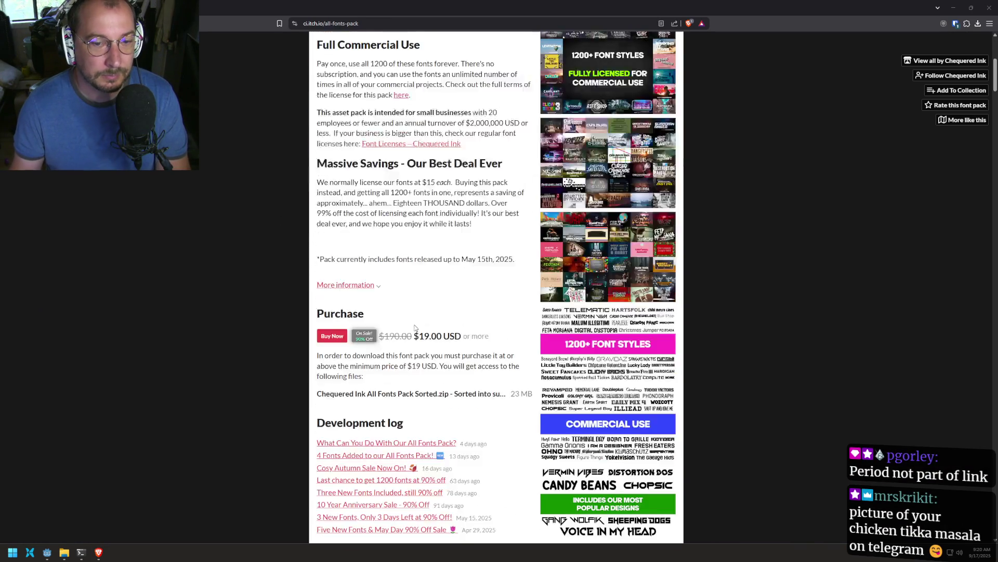
click(598, 298)
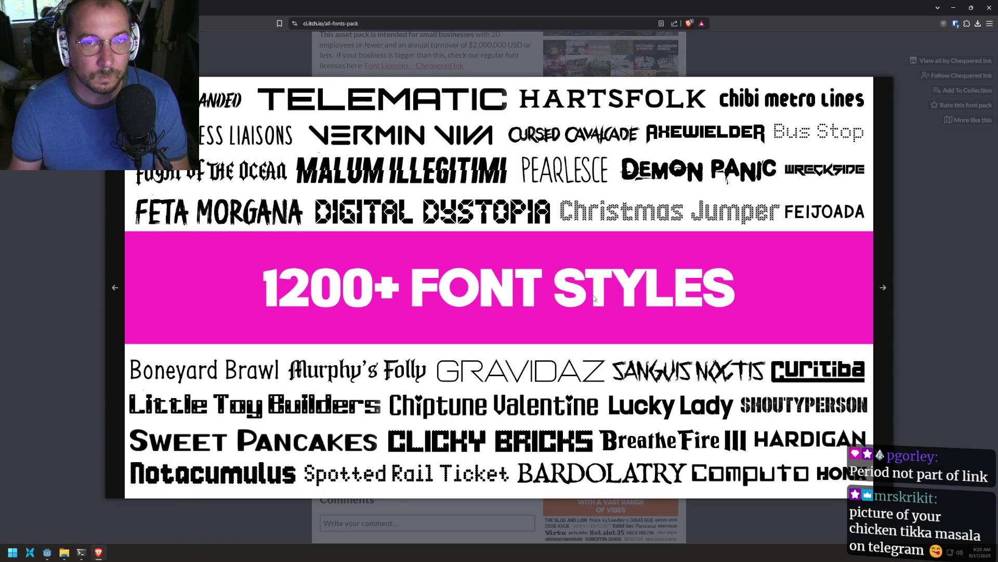
click(594, 298)
scroll(624, 374, down, 2)
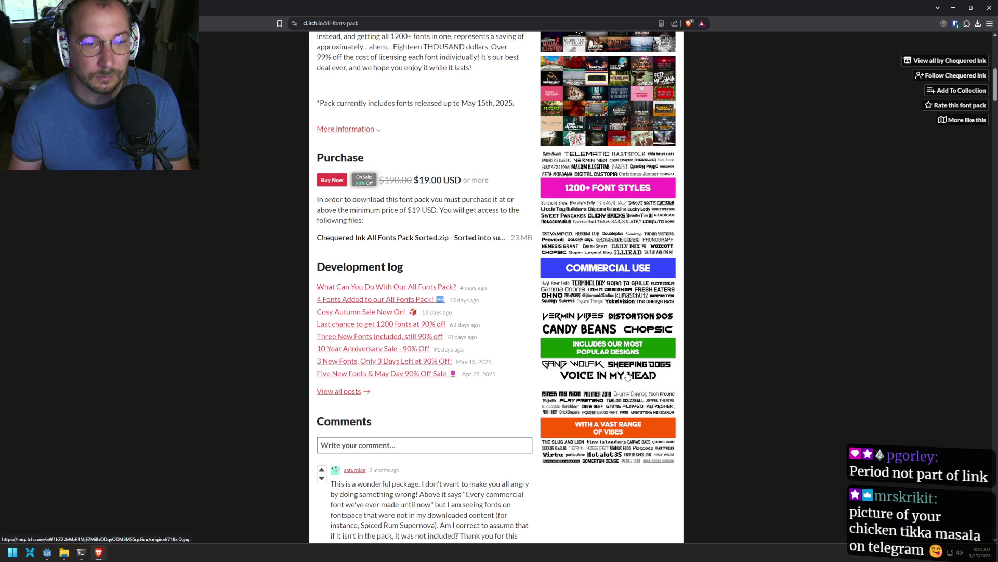
click(609, 362)
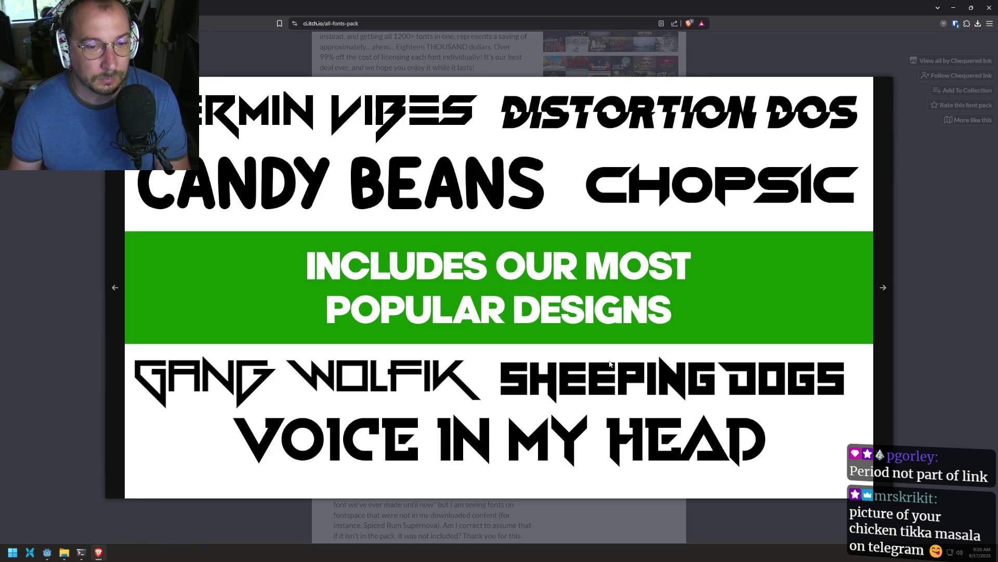
click(609, 362)
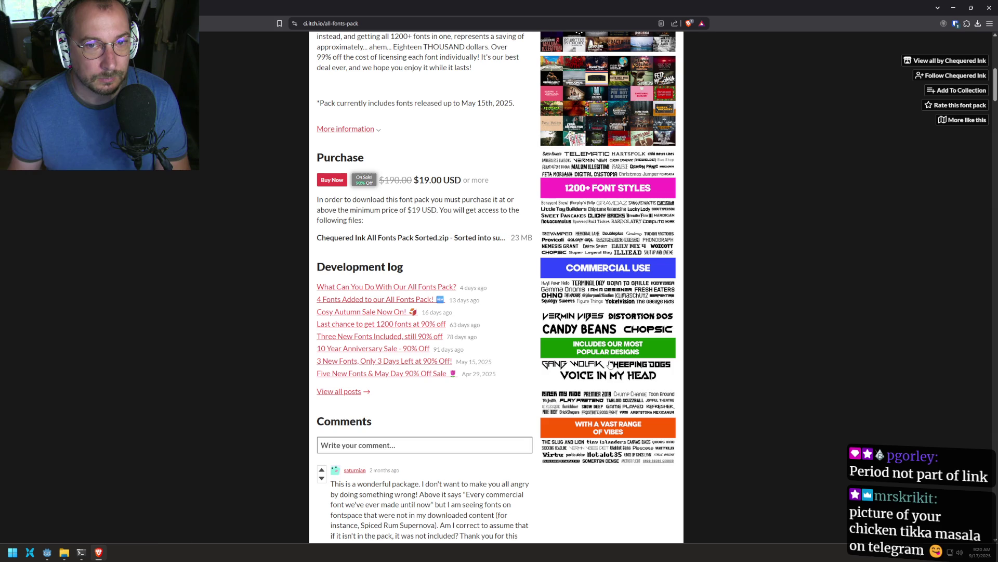
click(607, 240)
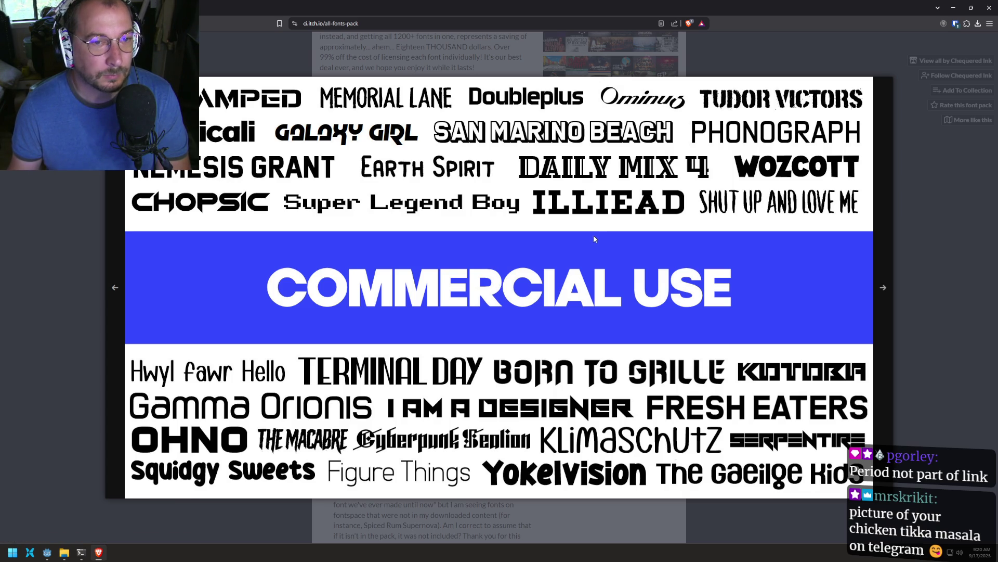
click(570, 259)
scroll(572, 244, down, 3)
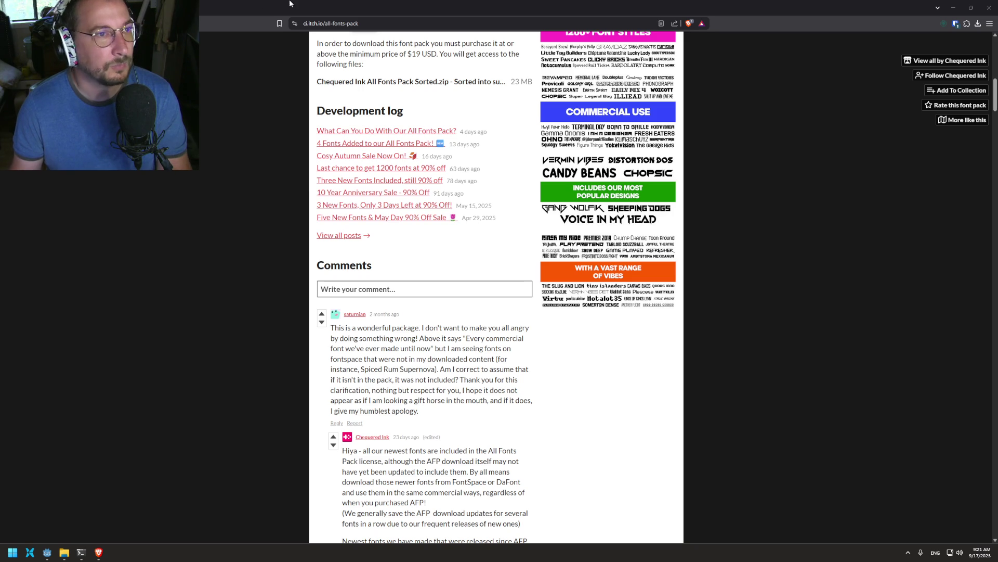
- Load the shared Telegram food photo link in a new tab
key(ctrl+t)
text(blob:https://web.telegram.org/8444d6dd-6ce8-4d1f-ac78-4c834eadc49d)
key(Return)
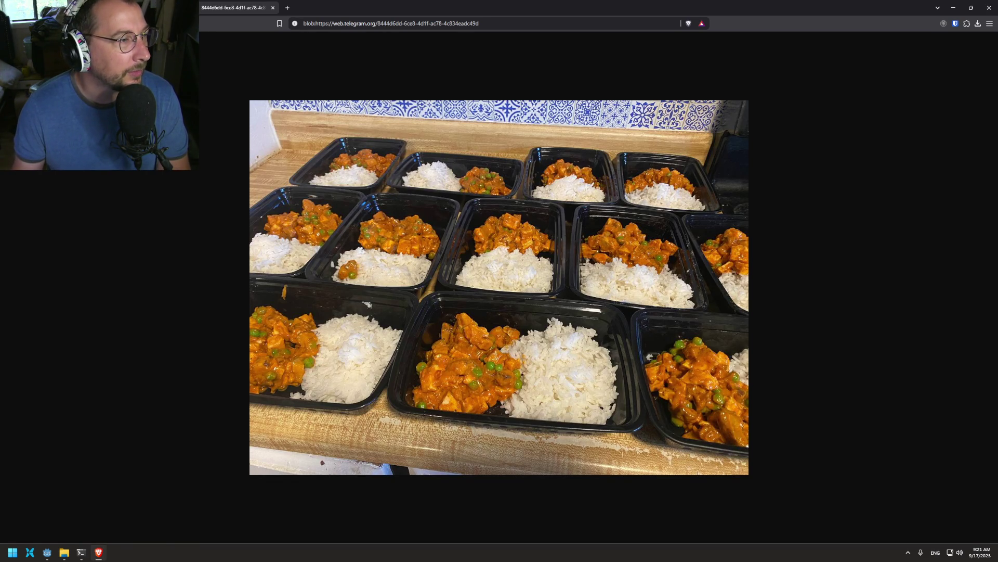
- Close the Telegram curry meal-prep photo tab to get back to the All Fonts Pack page
key(alt+Tab)
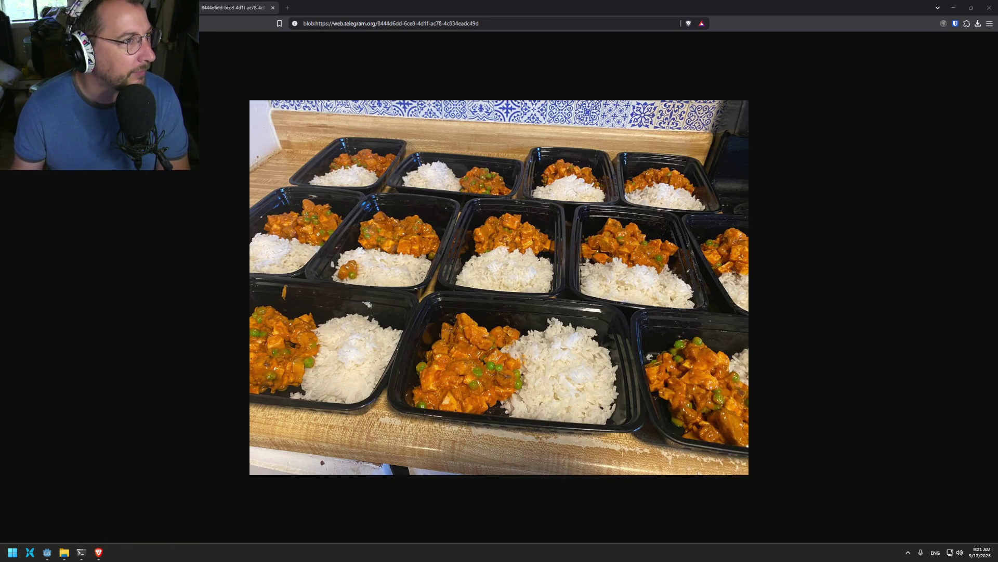
key(alt+Tab)
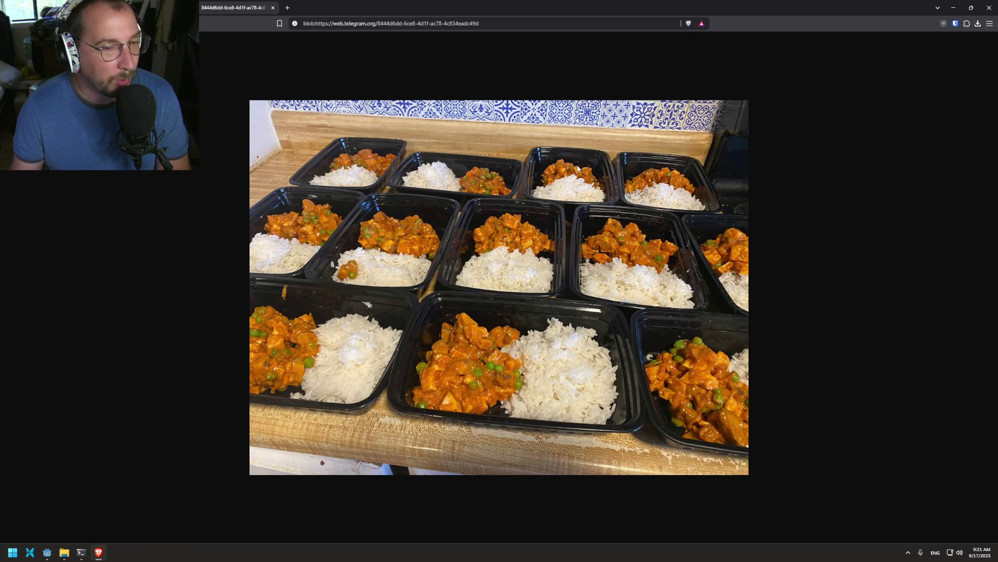
scroll(572, 195, up, 2)
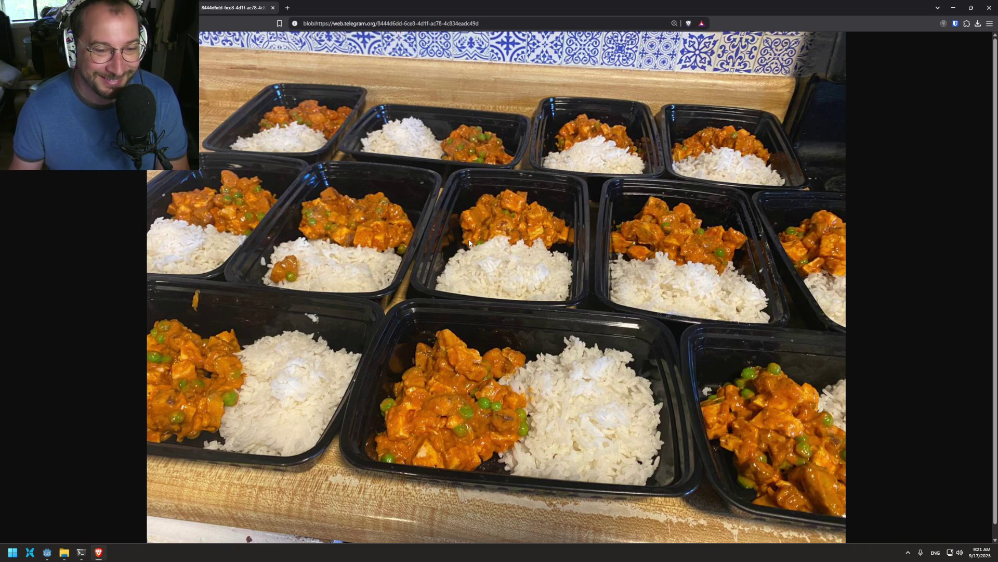
click(273, 8)
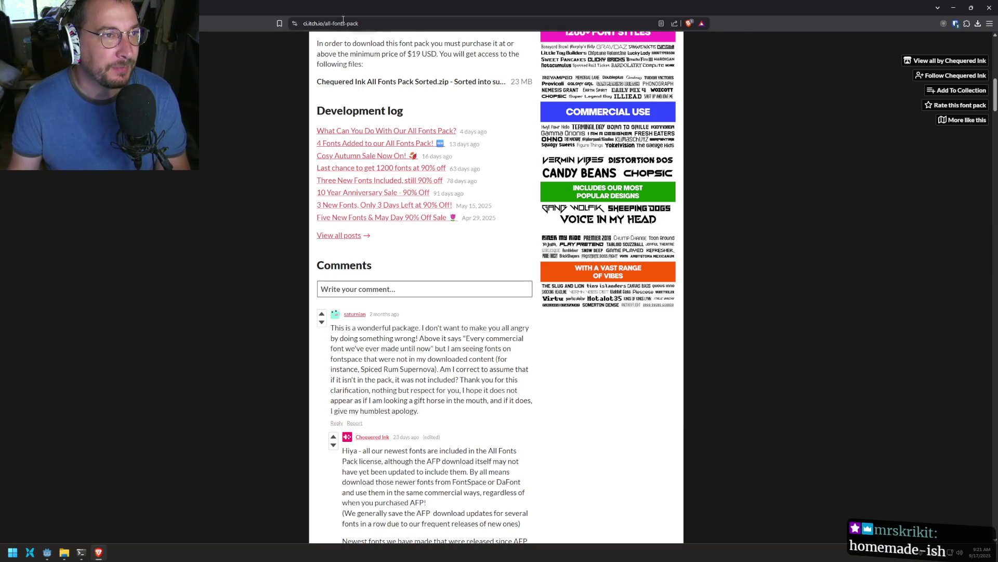
- Copy the font pack URL and add a '# Fonts' heading with that link in the notes
key(ctrl+l)
key(ctrl+super+Left)
text(# Fonts)
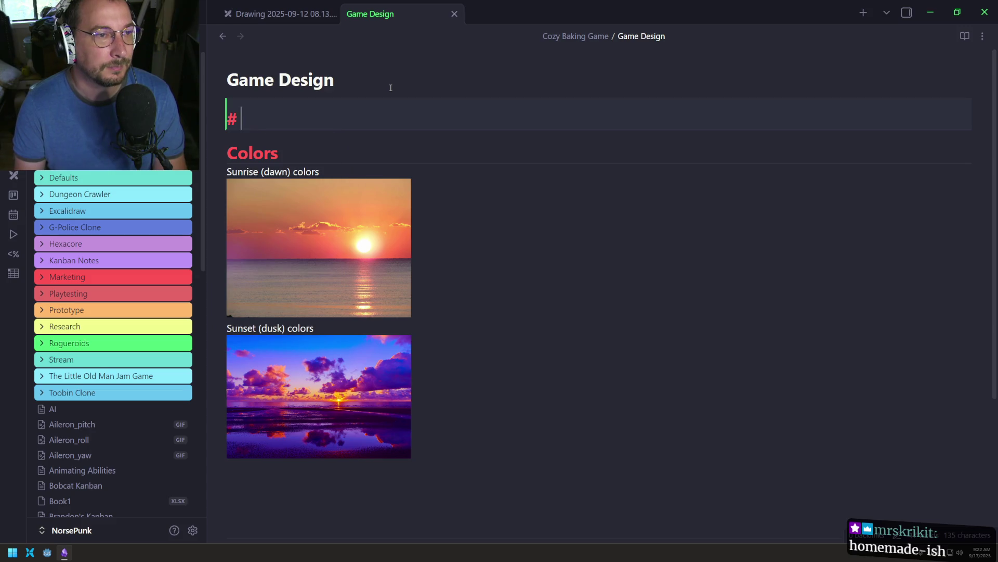
key(Return)
text(https://ci.itch.io/all-fonts-pack)
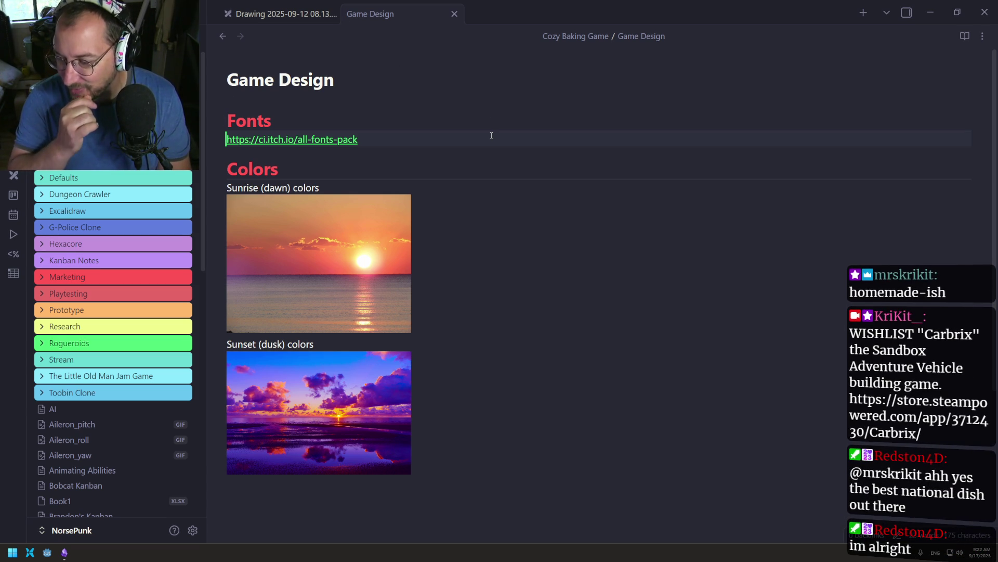
- Place the cursor at the end of the link line, then return to the Godot desktop
click(560, 196)
click(398, 132)
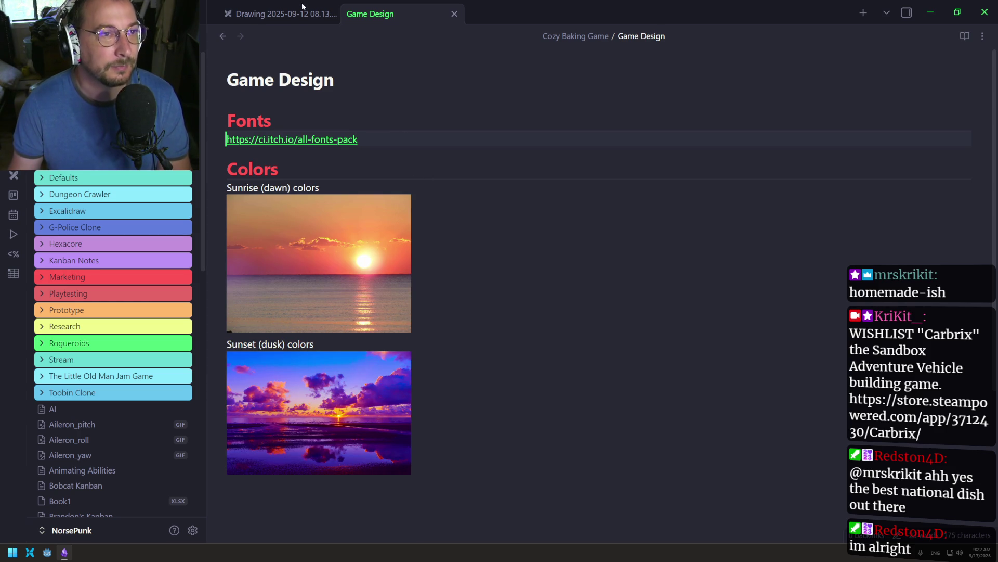
click(930, 12)
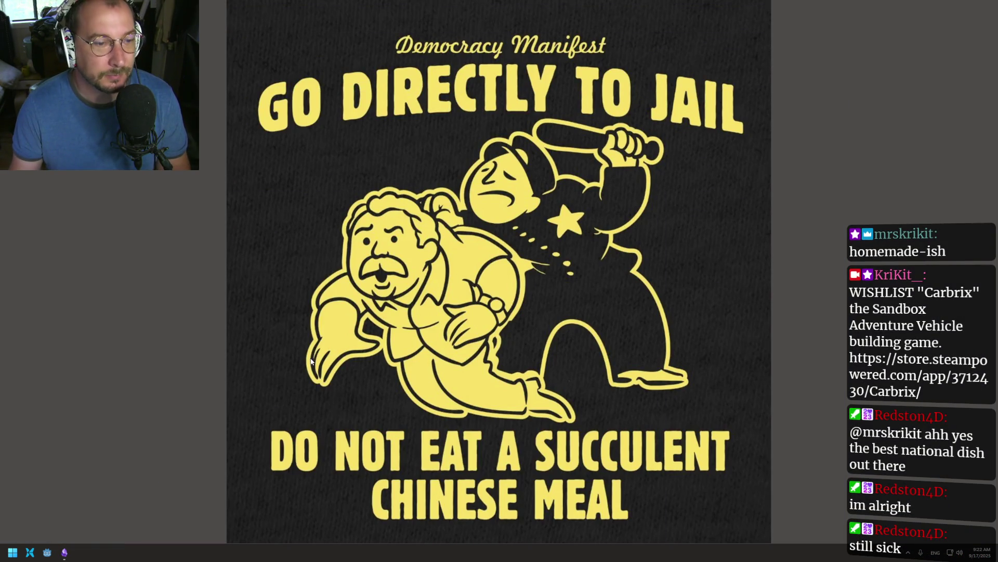
key(super)
click(64, 552)
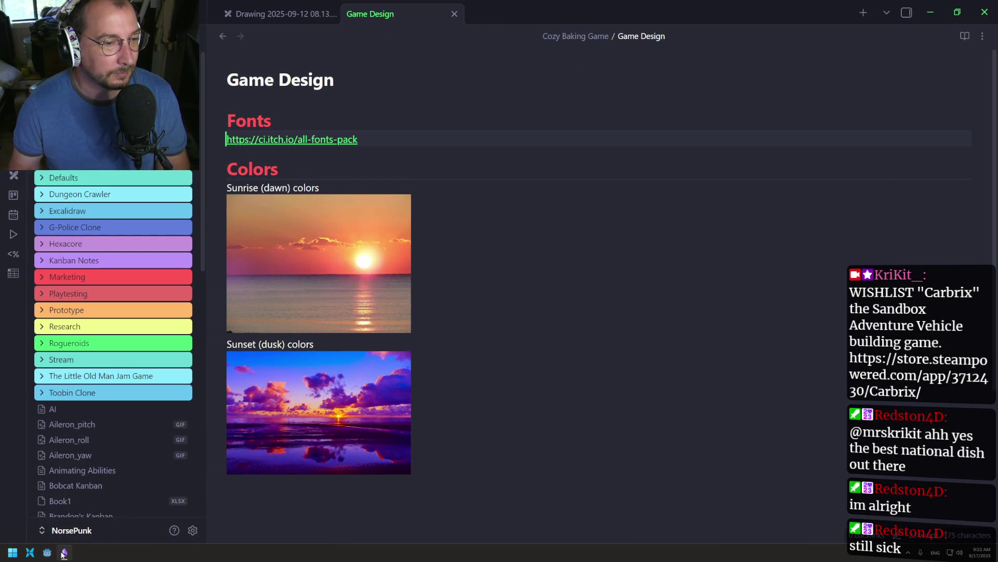
key(ctrl+super+Left)
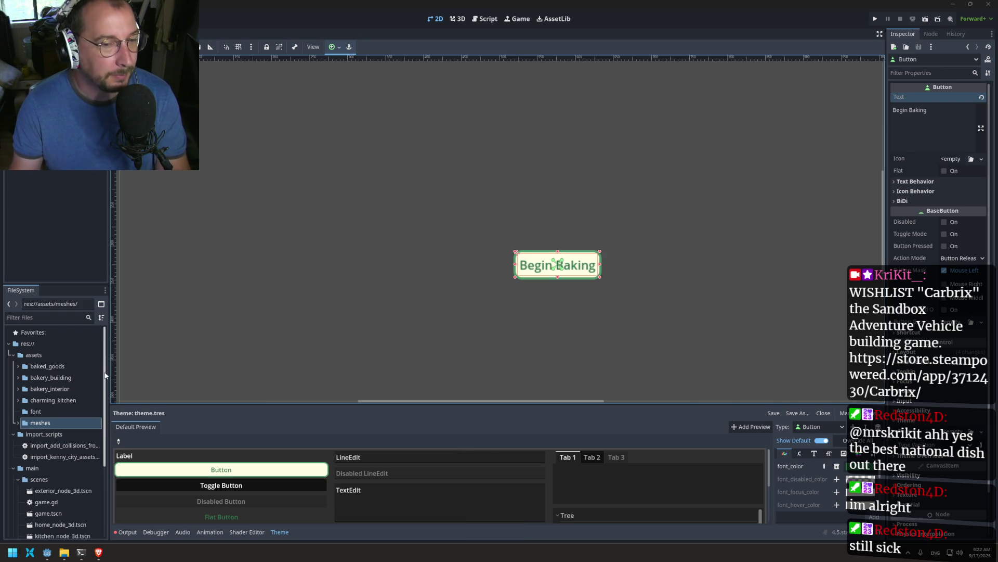
- Select the Begin Baking button in the scene
click(364, 265)
scroll(378, 257, down, 2)
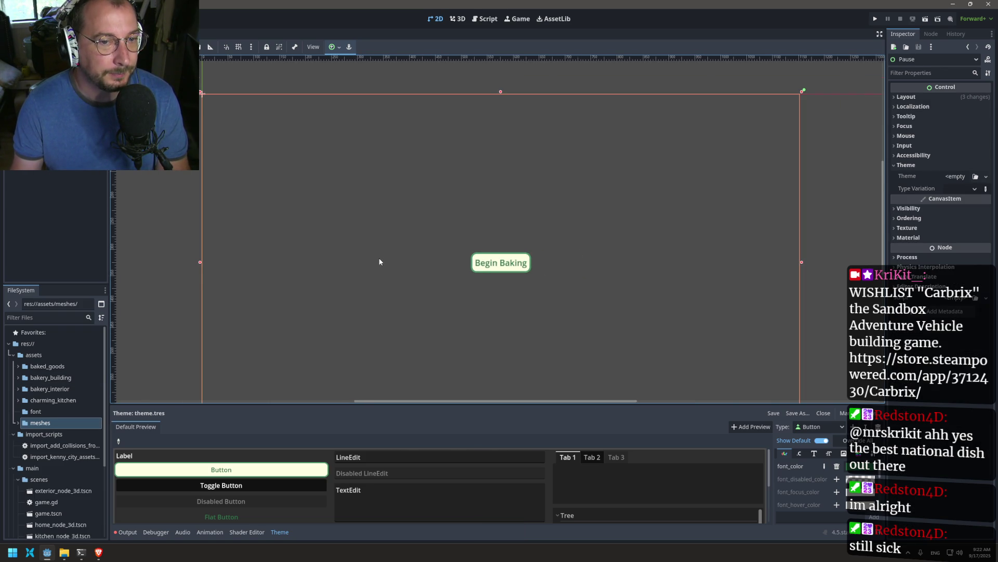
click(501, 263)
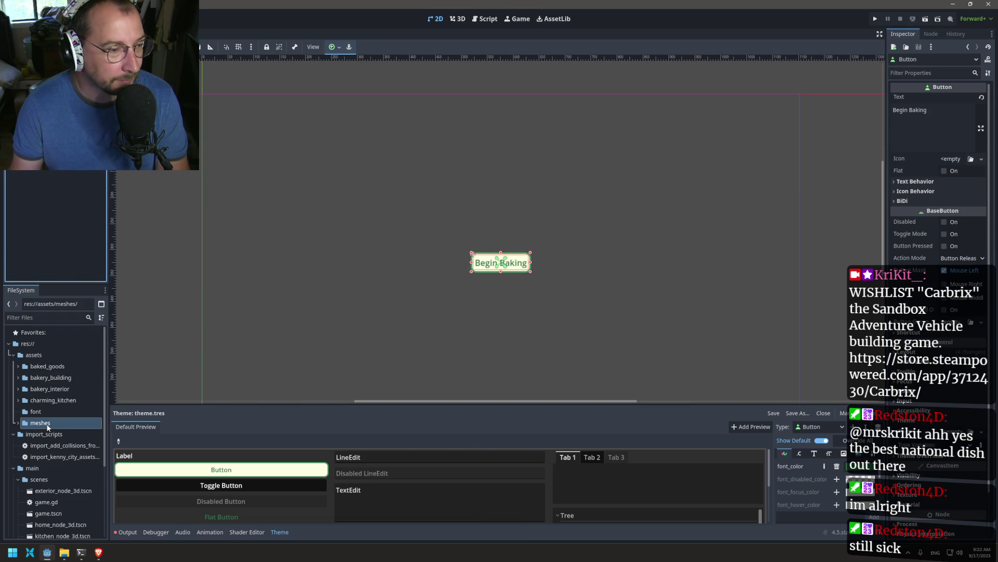
- Drag the baked_goods through charming_kitchen folders into meshes in the FileSystem dock
scroll(69, 432, down, 3)
scroll(71, 434, up, 3)
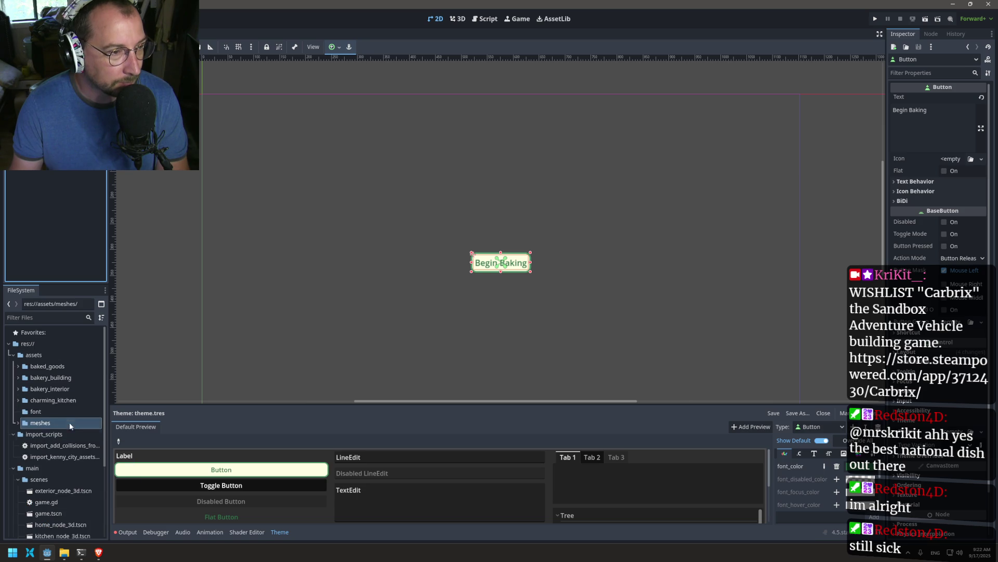
click(52, 400)
shift+click(52, 367)
drag(45, 375, 38, 424)
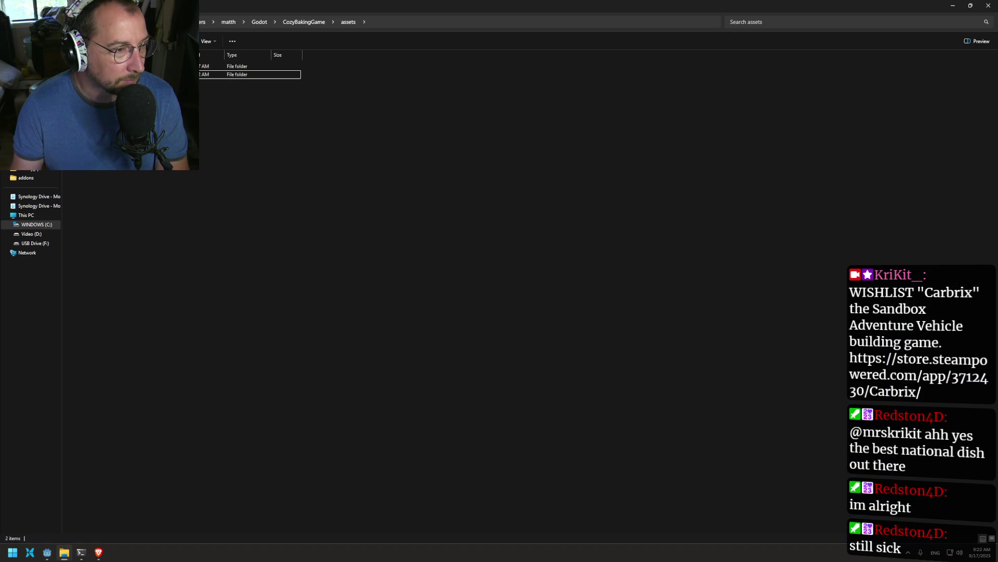
- Extract the downloaded font zip in assets/font into a Roboto_Slab folder
click(237, 66)
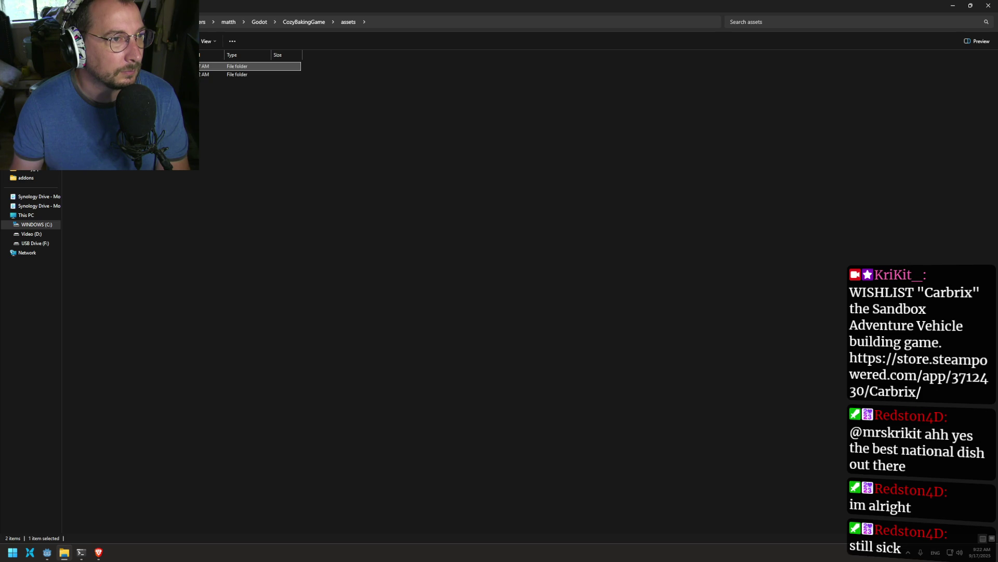
key(Return)
click(225, 66)
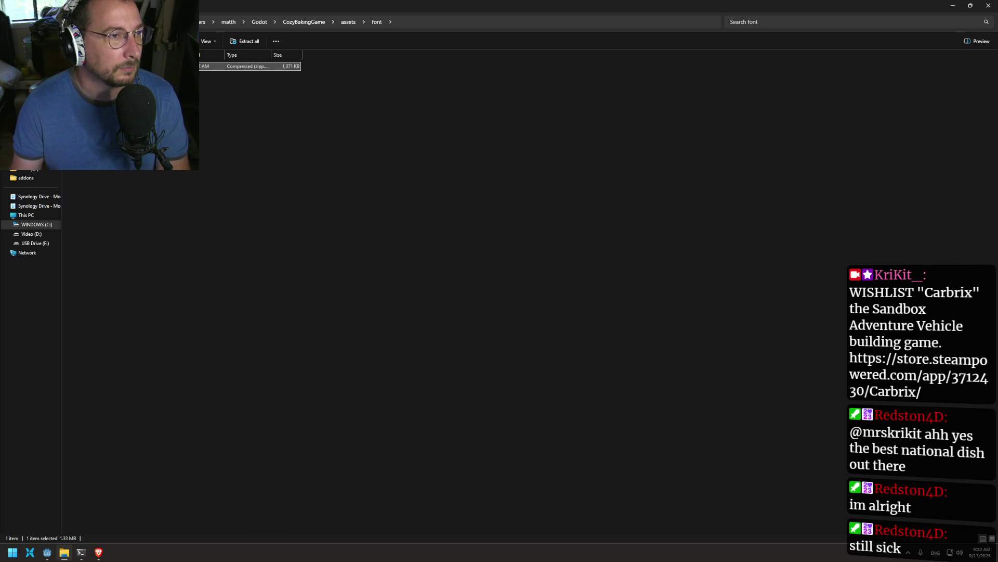
right_click(225, 66)
click(243, 41)
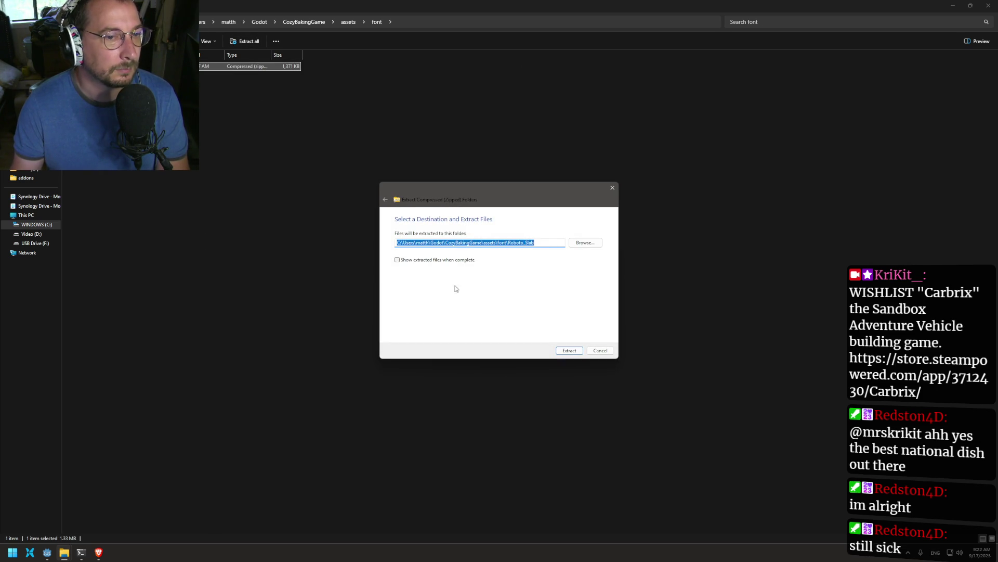
click(569, 350)
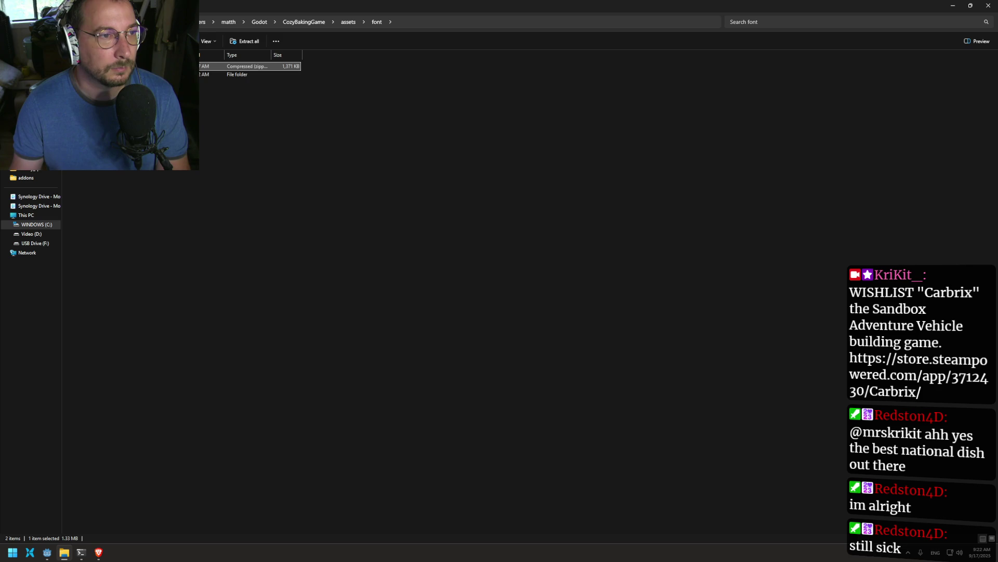
- Delete the extracted zip, check Roboto_Slab's files, and go back up a folder
right_click(229, 66)
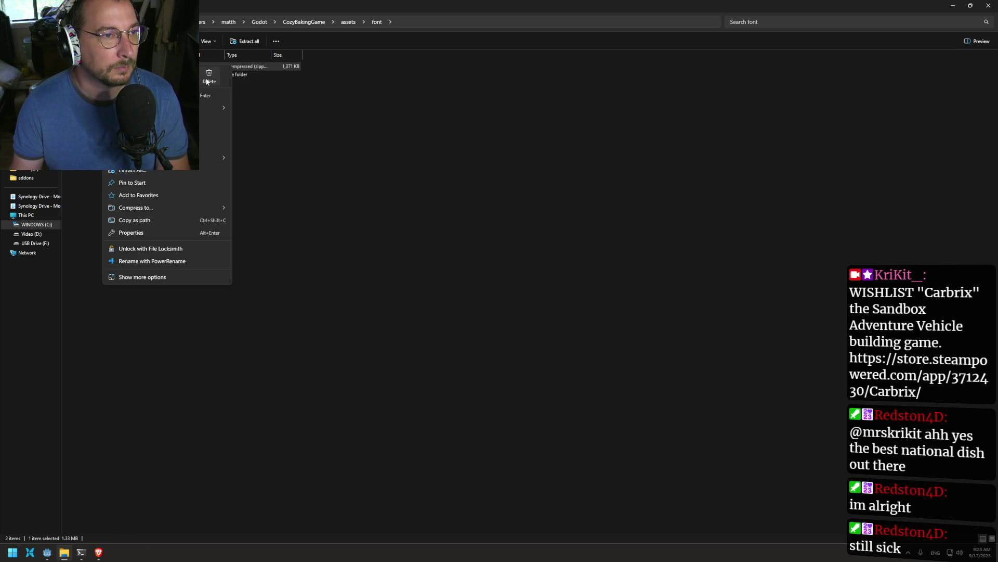
click(207, 78)
double_click(229, 67)
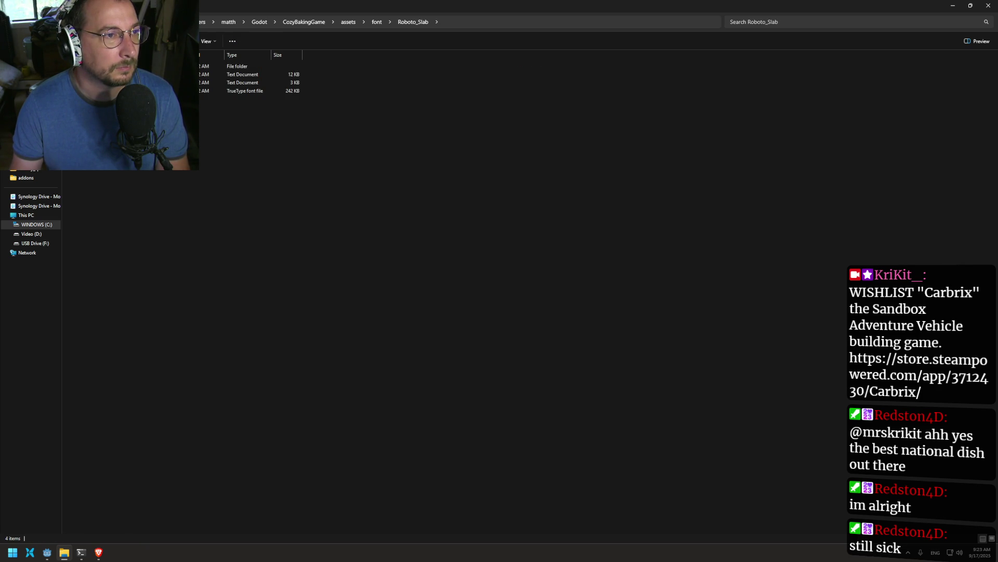
key(BackSpace)
key(BackSpace)
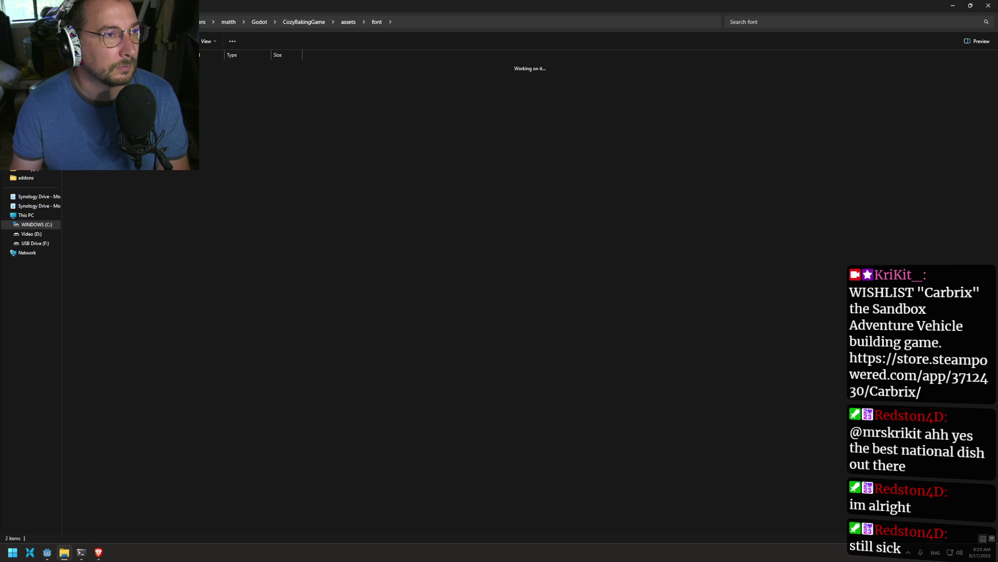
- Dismiss the folder menu, glance at the font pack page and notes, and return to assets
right_click(156, 66)
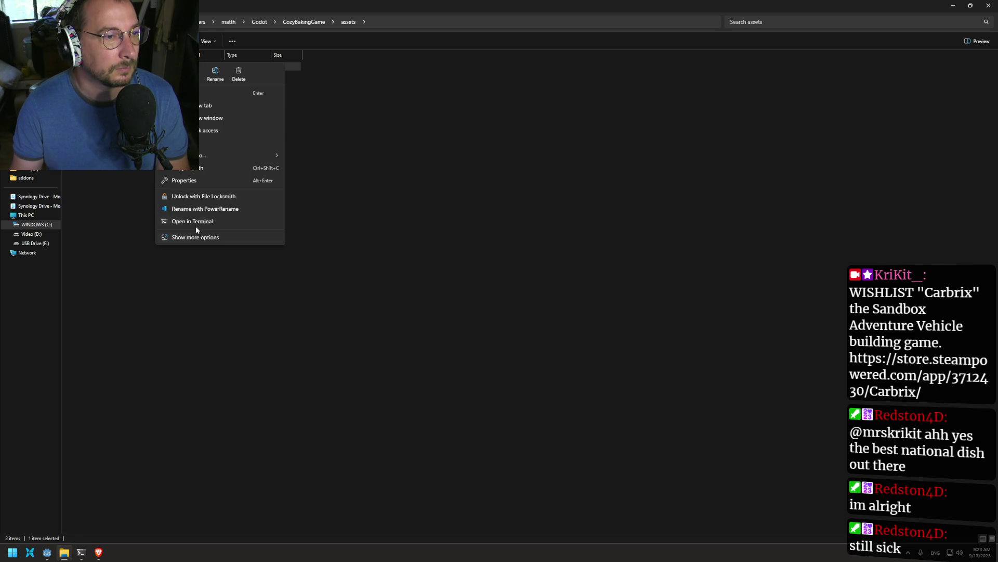
click(221, 82)
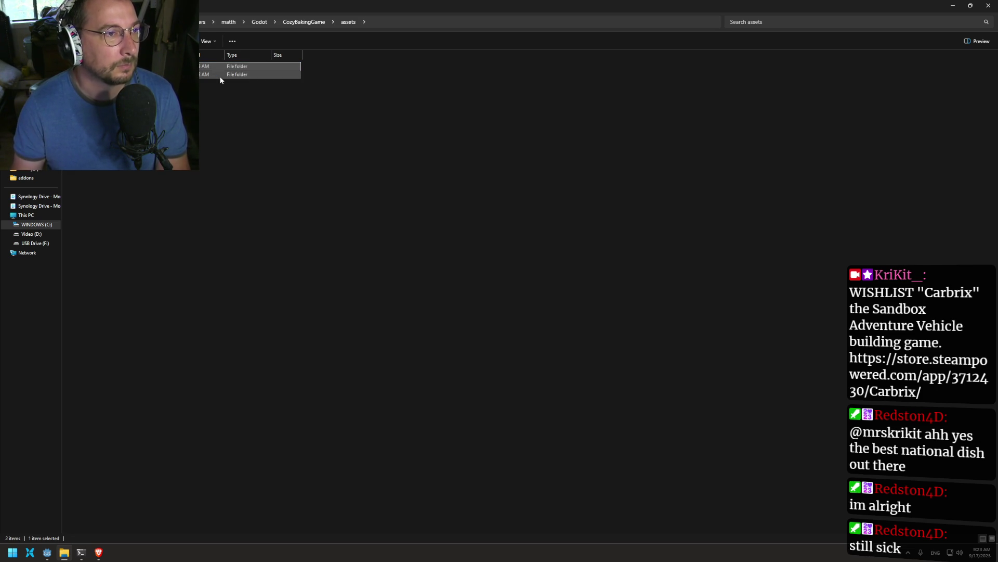
click(219, 286)
click(98, 552)
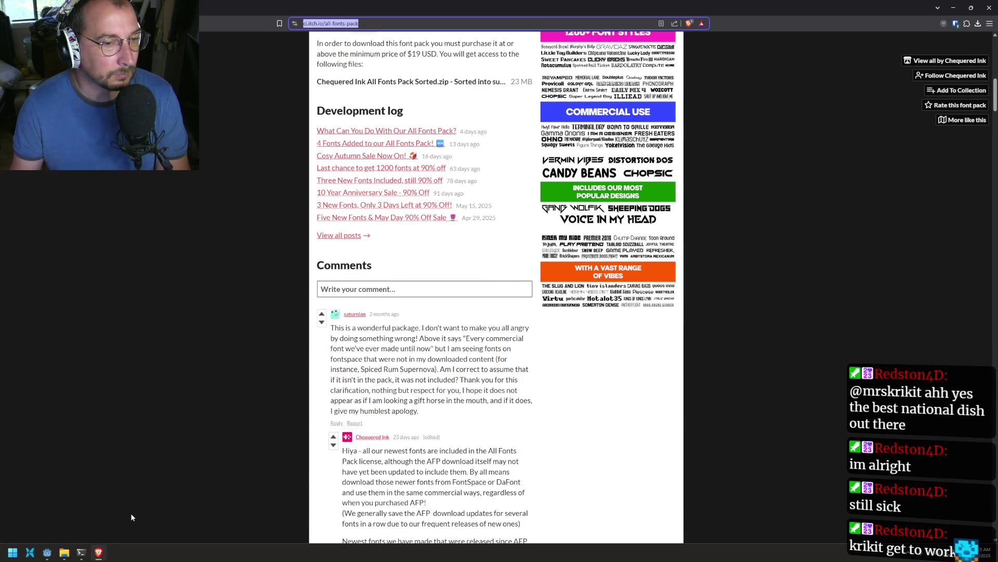
click(64, 552)
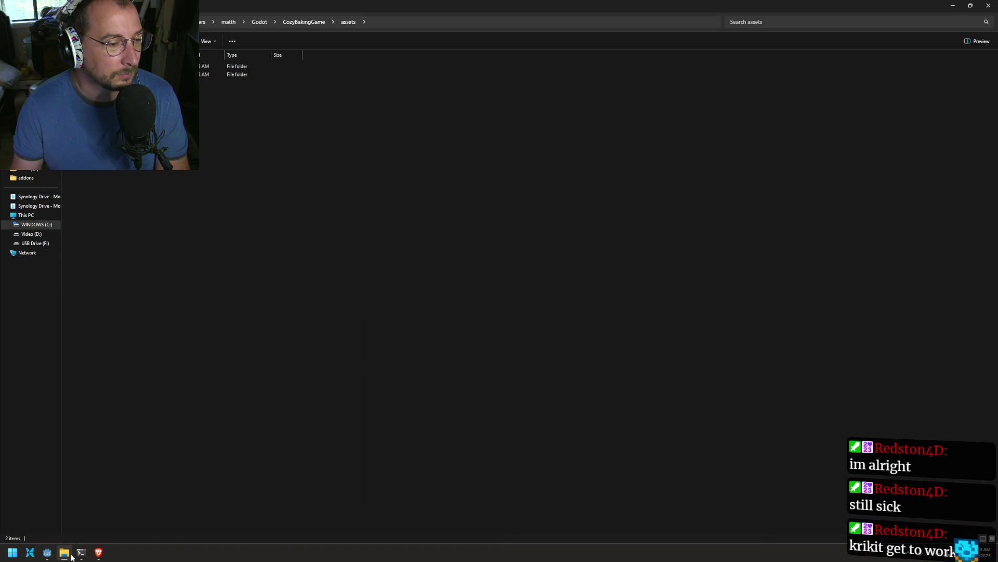
key(ctrl+super+Right)
key(ctrl+super+Left)
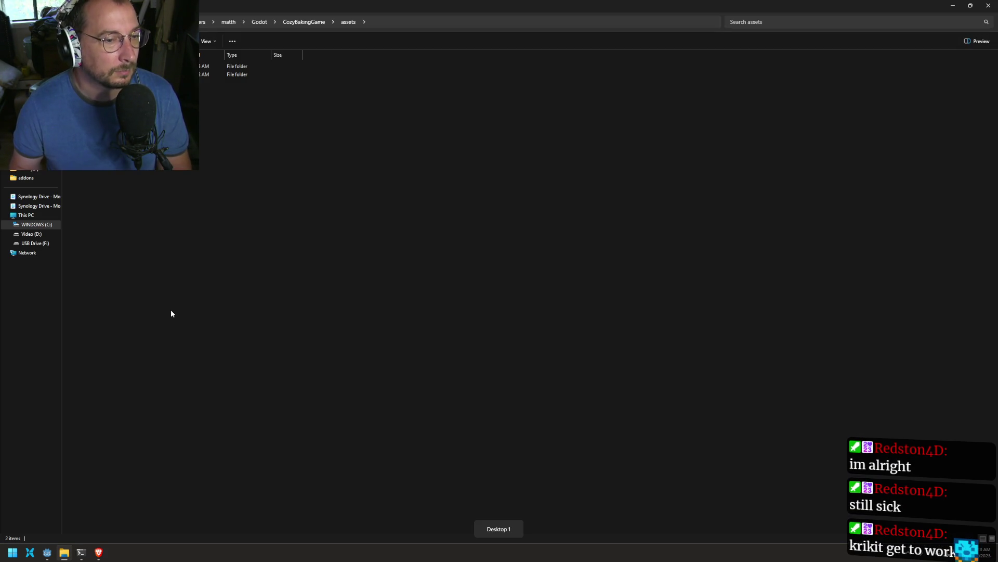
- Let Godot reimport the moved asset folders, then bring the itch.io All Fonts Pack page forward
click(47, 552)
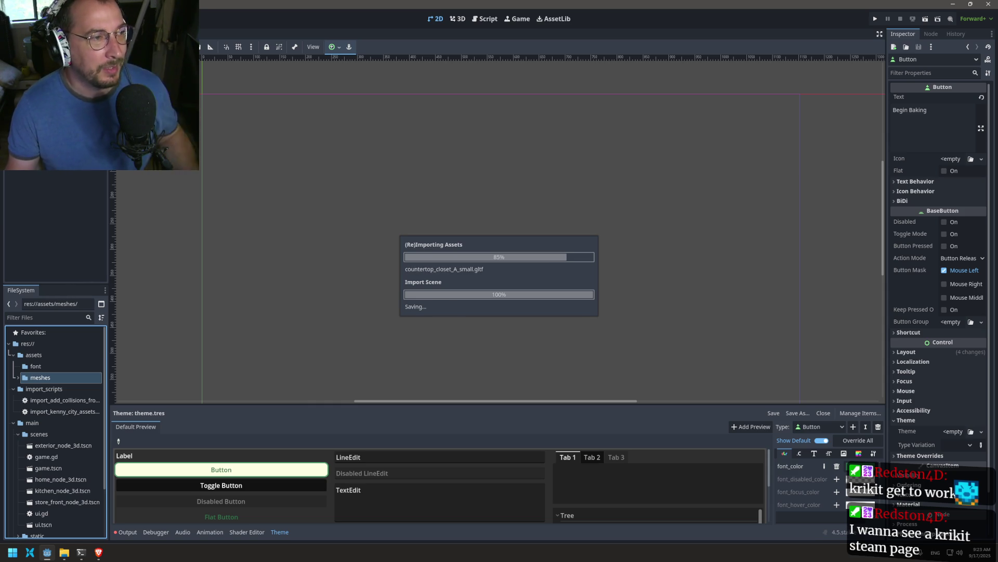
click(98, 554)
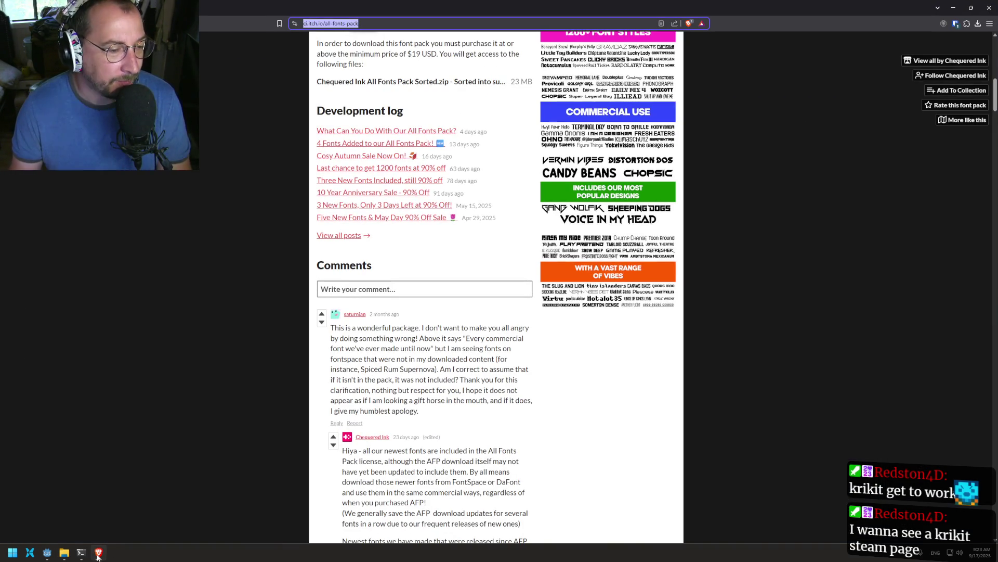
key(ctrl+t)
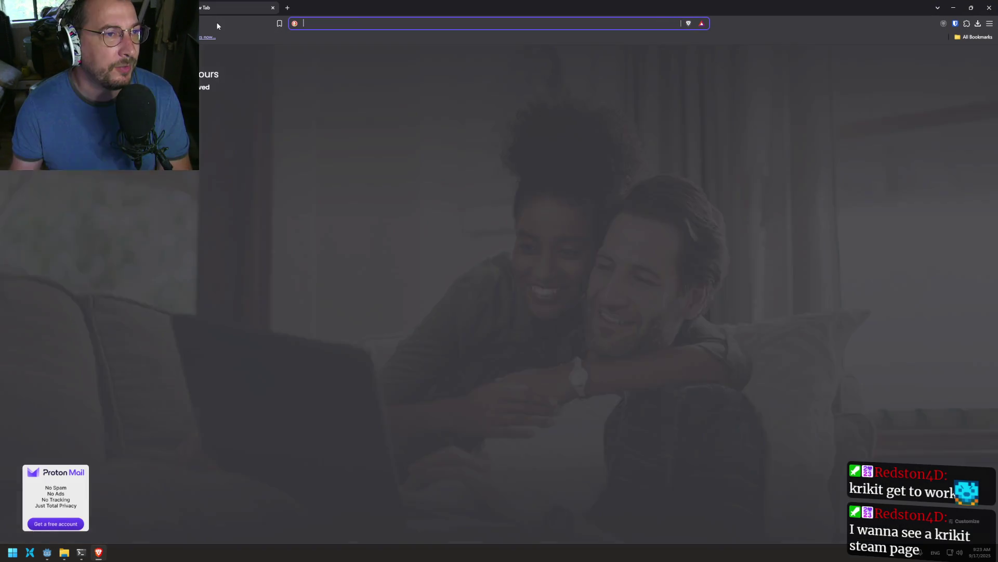
text(you)
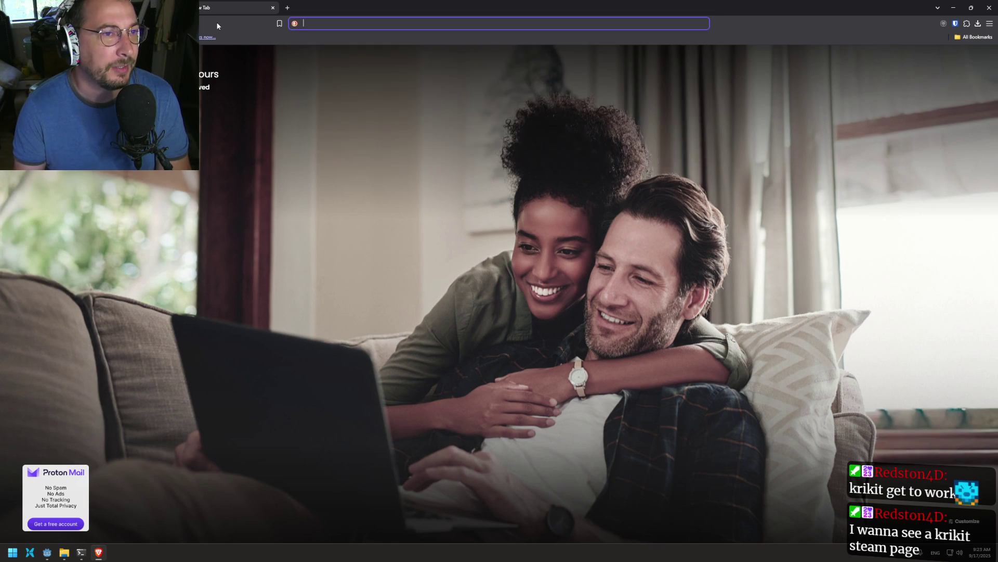
key(Return)
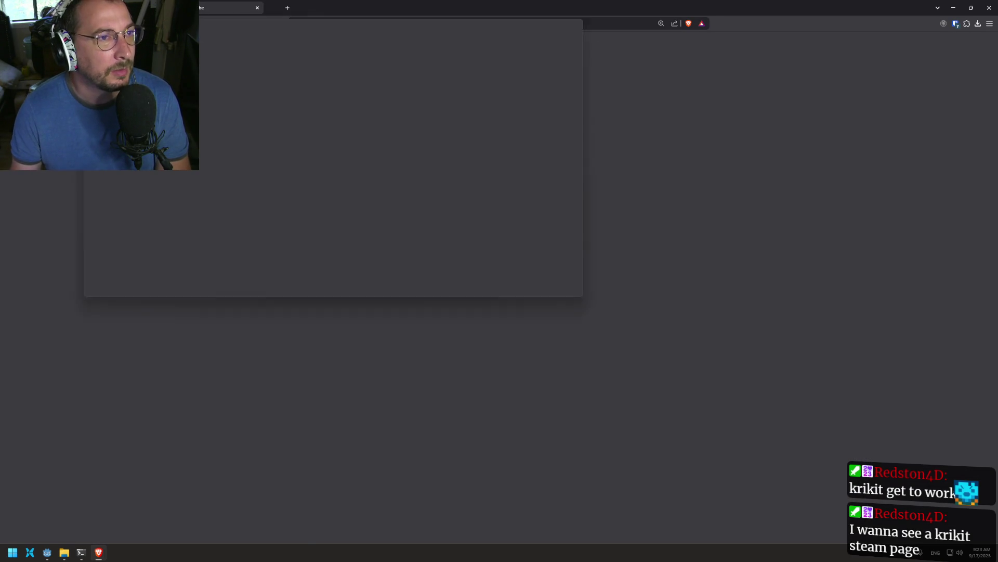
click(271, 7)
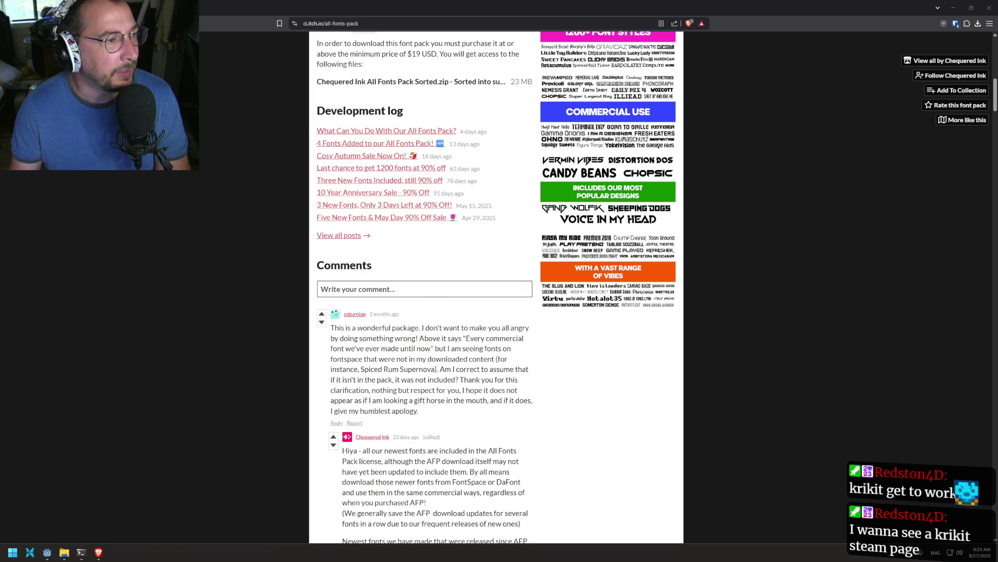
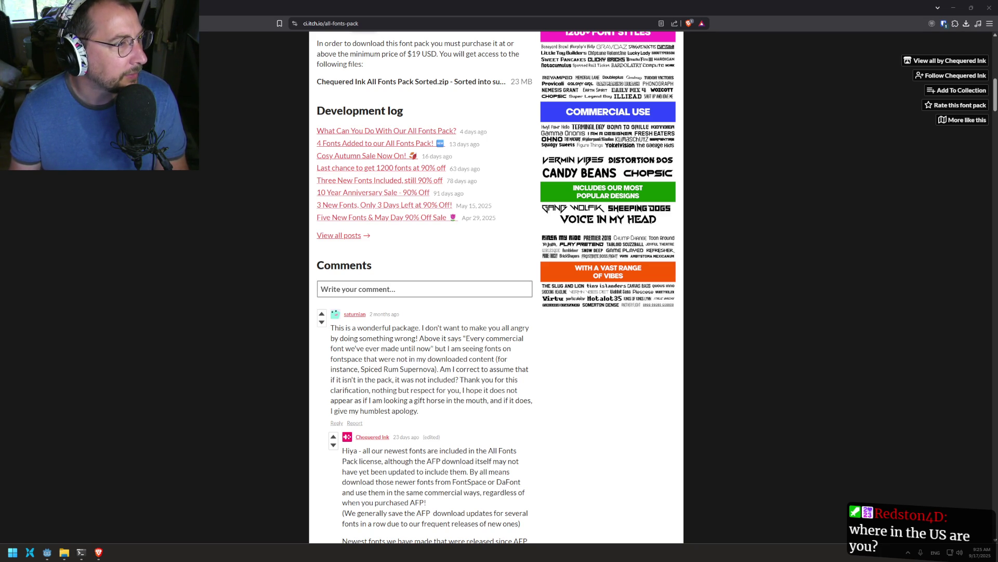
- Watch the reference YouTube video full-screen, pause on the farm scene, then close the browser
key(alt+Tab)
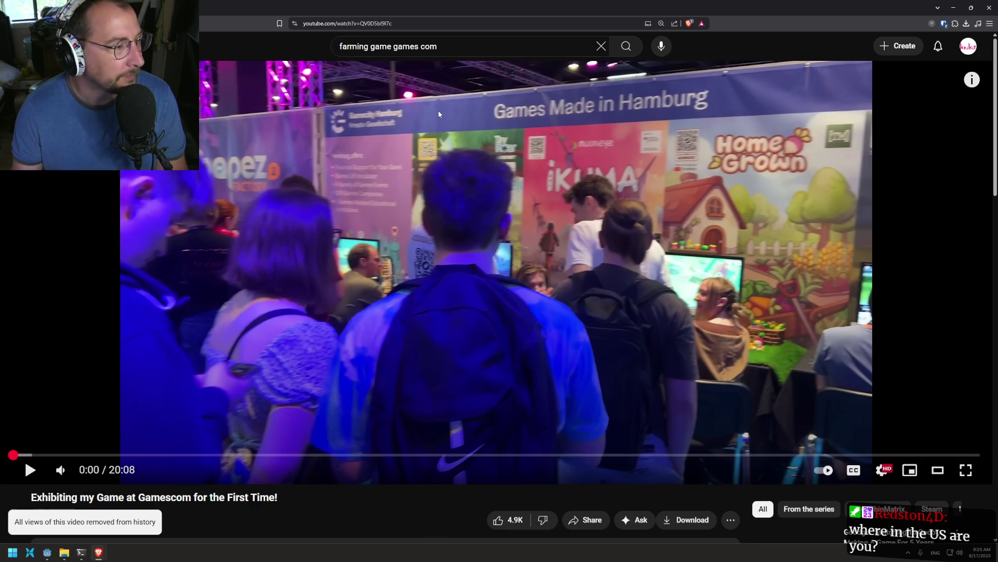
click(966, 470)
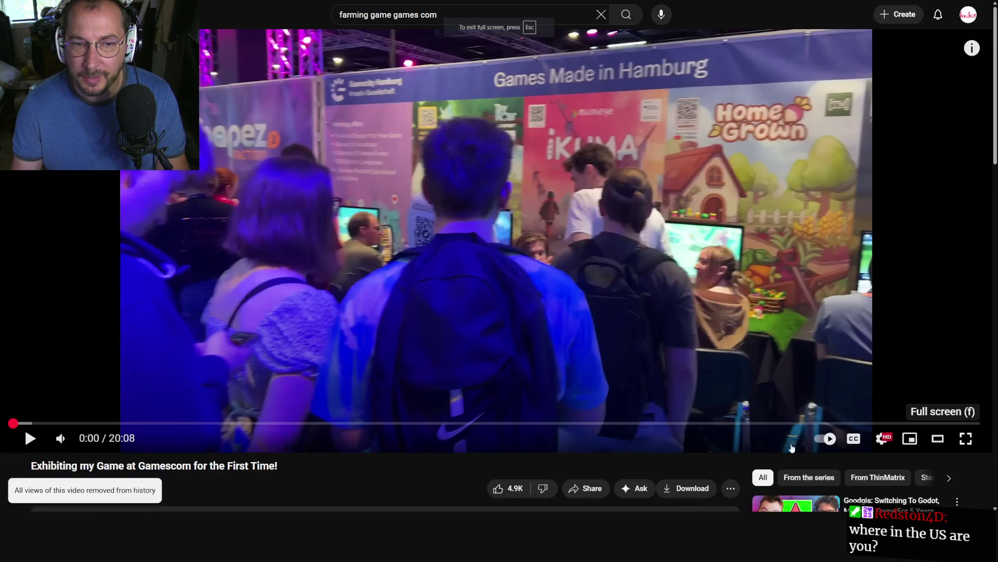
click(308, 280)
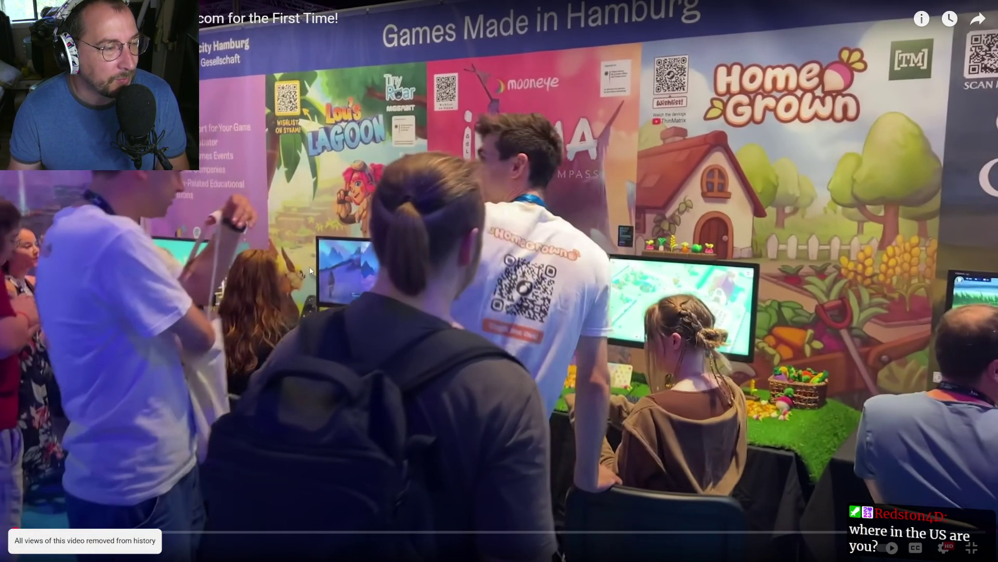
click(419, 263)
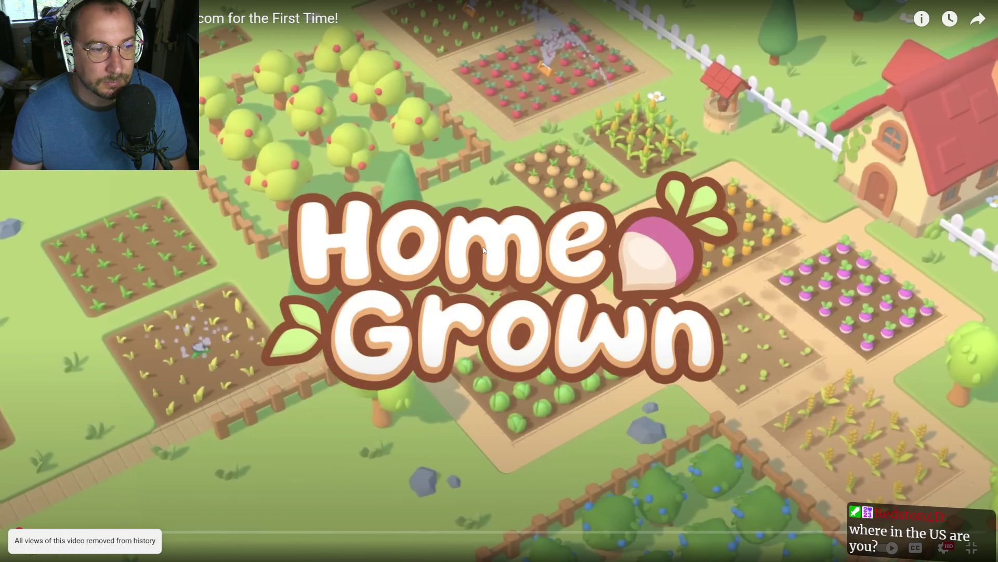
click(354, 197)
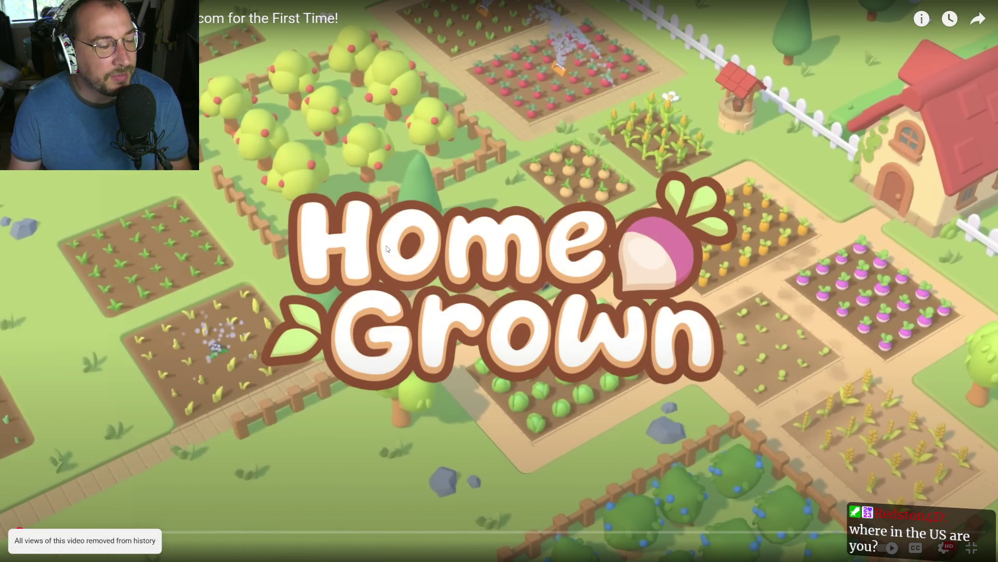
key(Escape)
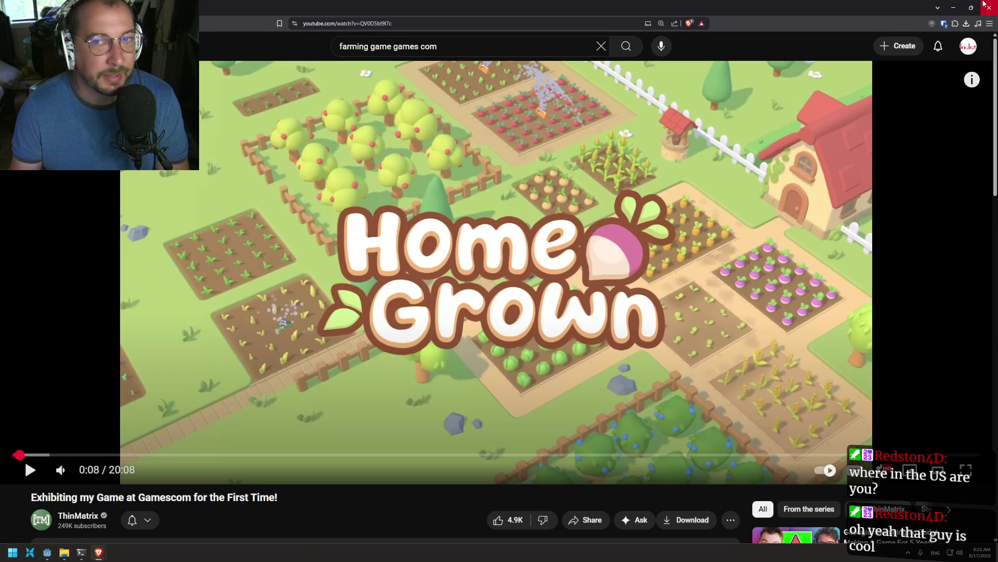
click(985, 5)
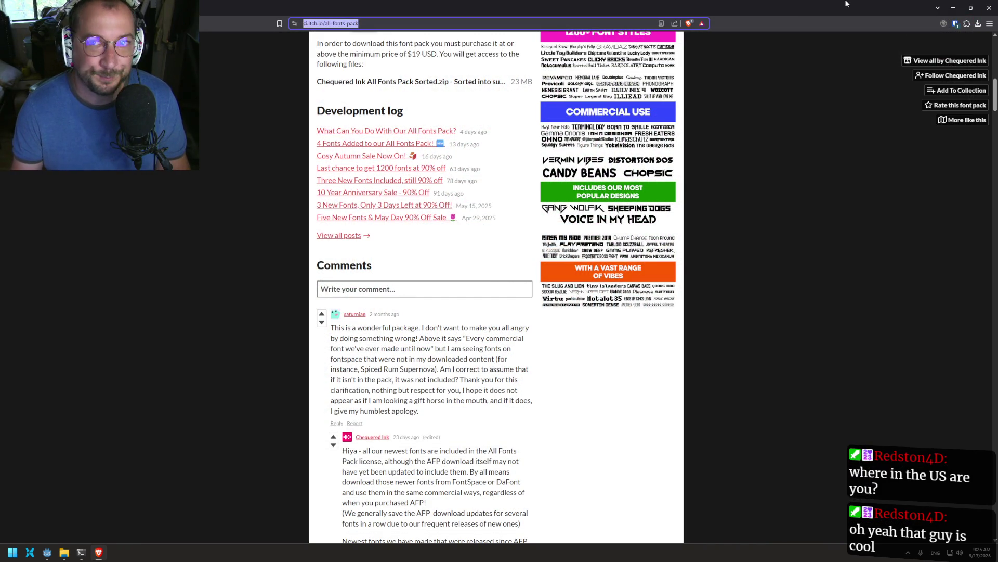
- Select Godot's font folder and the second folder inside assets in File Explorer
click(953, 8)
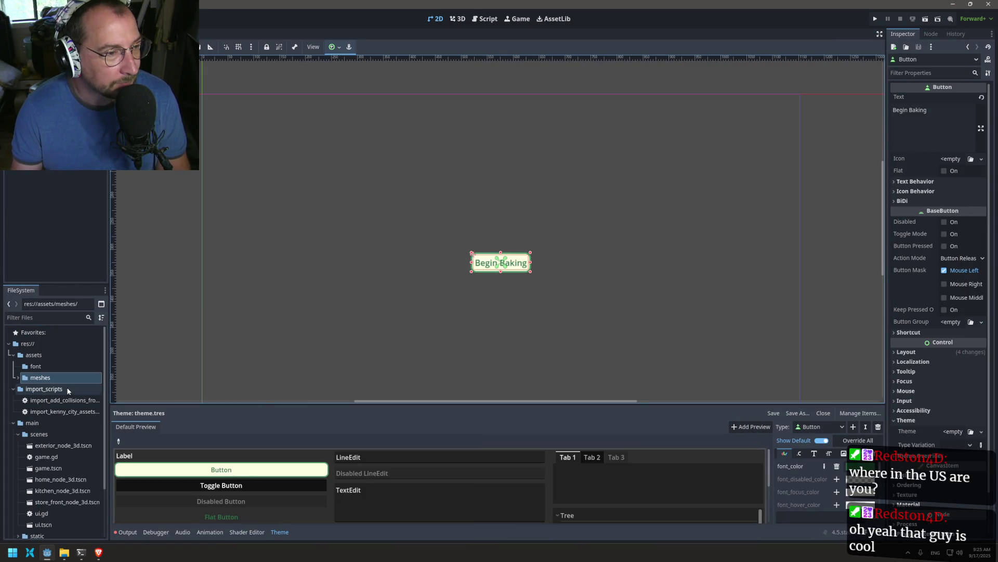
click(33, 369)
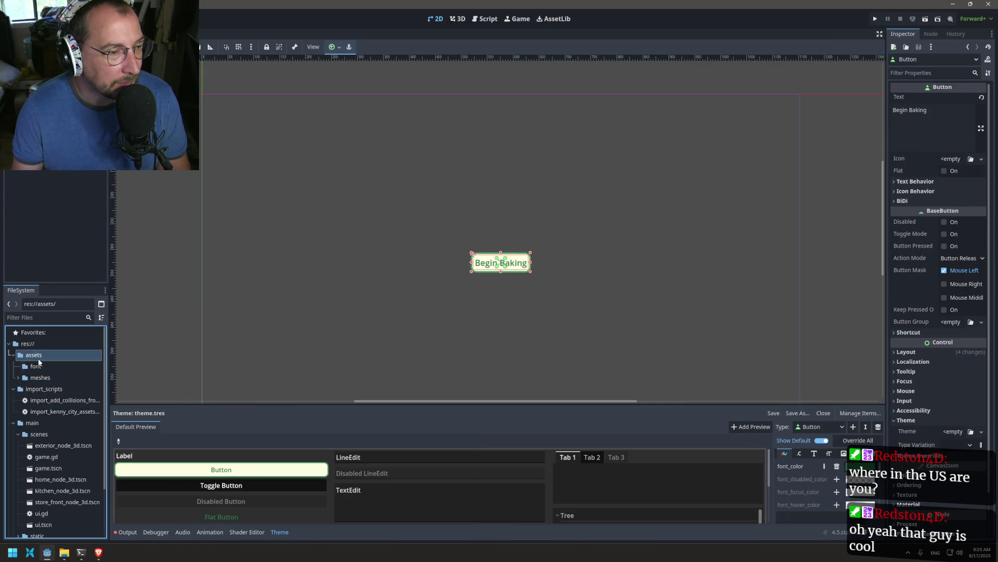
click(65, 554)
click(206, 75)
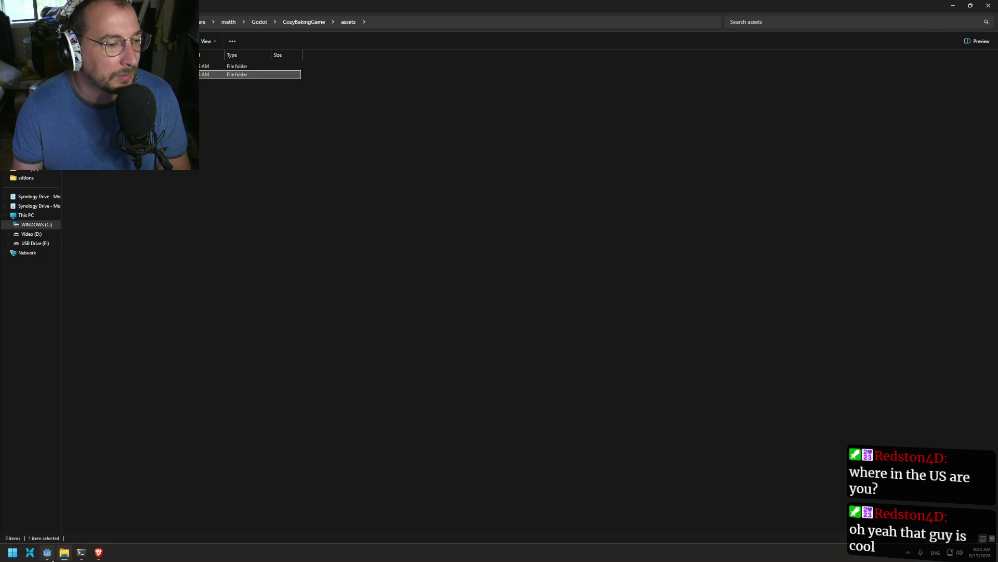
click(51, 556)
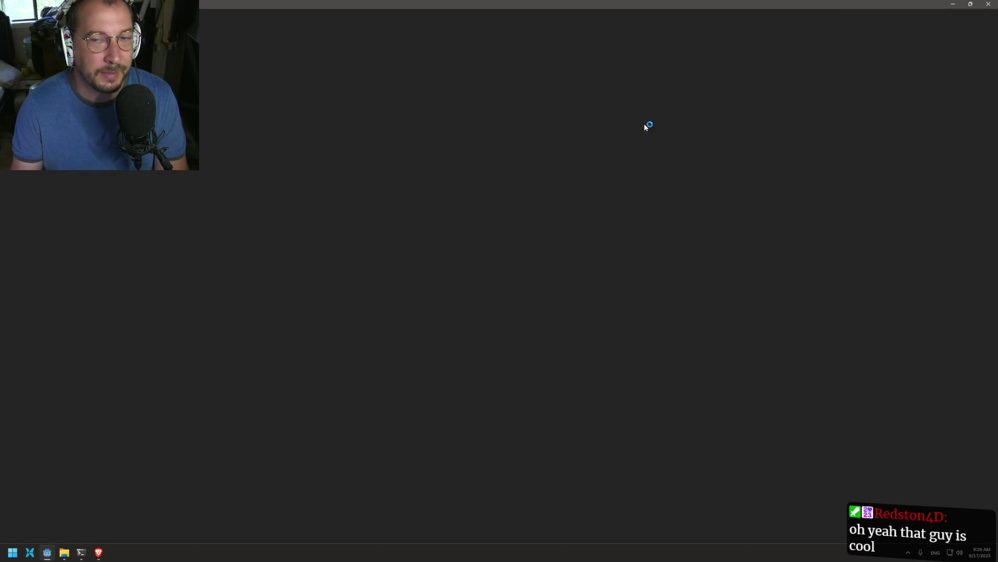
- Close the File Explorer assets window and open the Start menu to find Godot
click(64, 552)
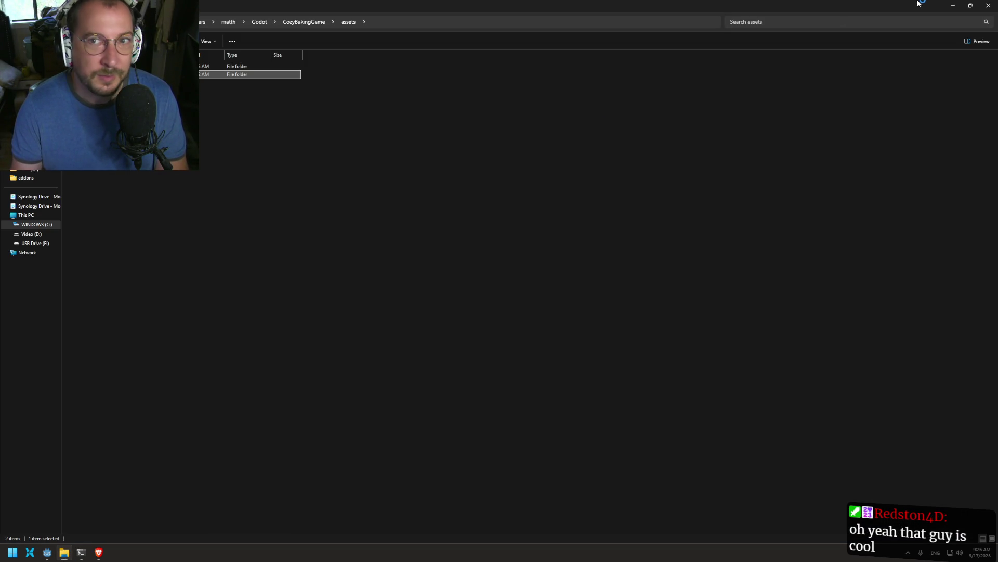
click(989, 5)
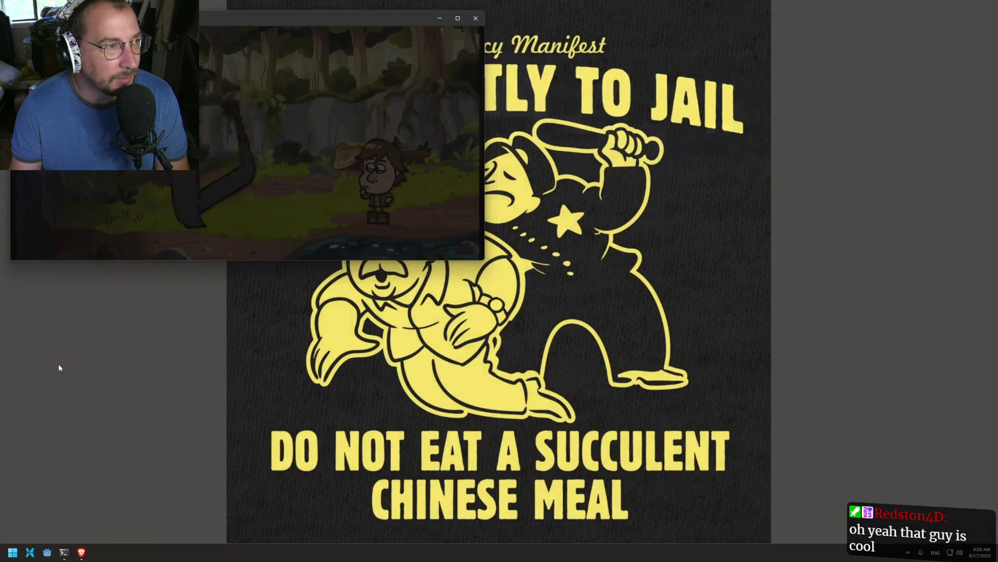
click(12, 552)
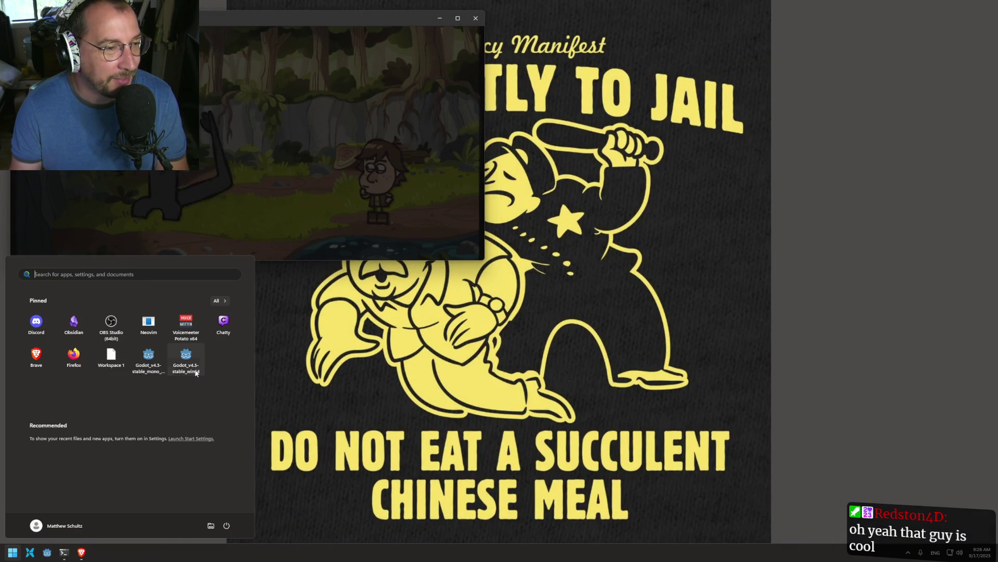
- Relaunch Godot and open the Cozy Baking Game project from the Project Manager
key(Escape)
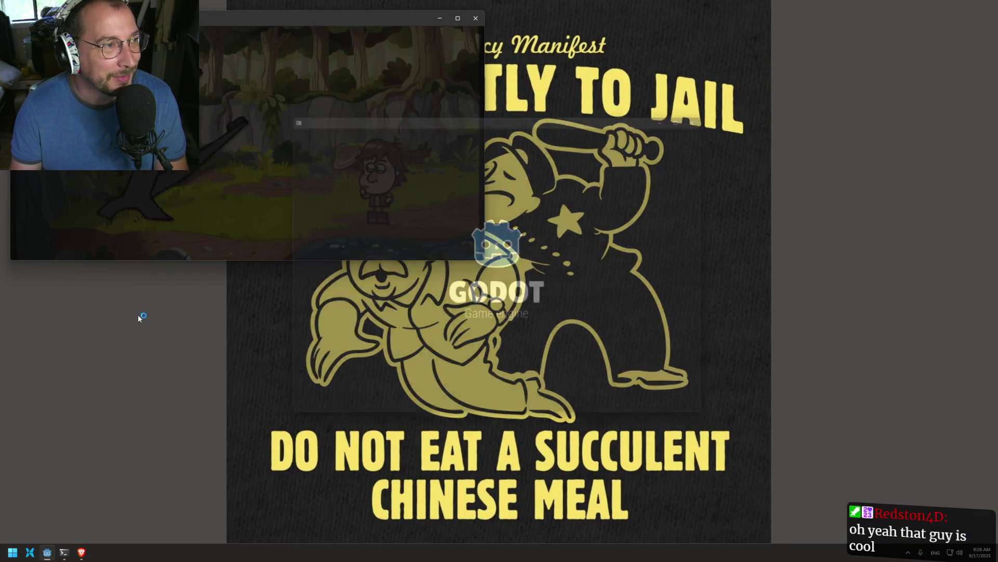
double_click(472, 164)
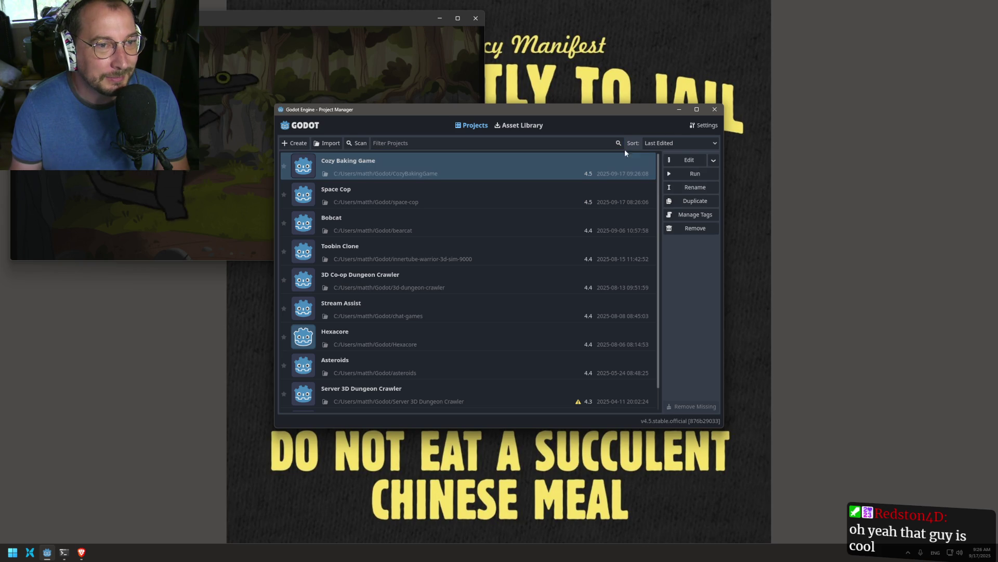
click(512, 370)
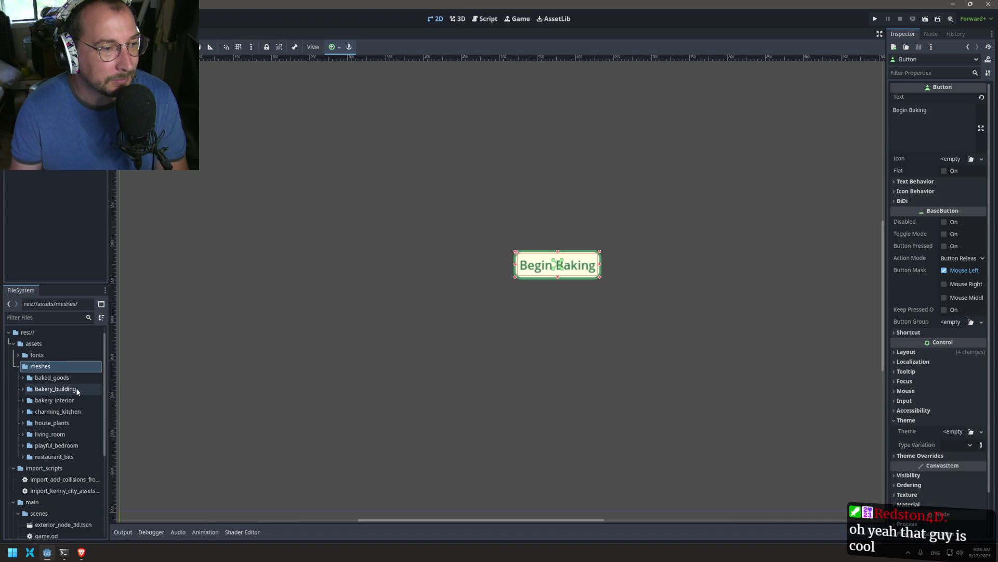
click(23, 368)
- Collapse meshes, expand fonts > Roboto_Slab, and open theme.tres in the Theme editor
click(18, 366)
click(17, 356)
click(23, 366)
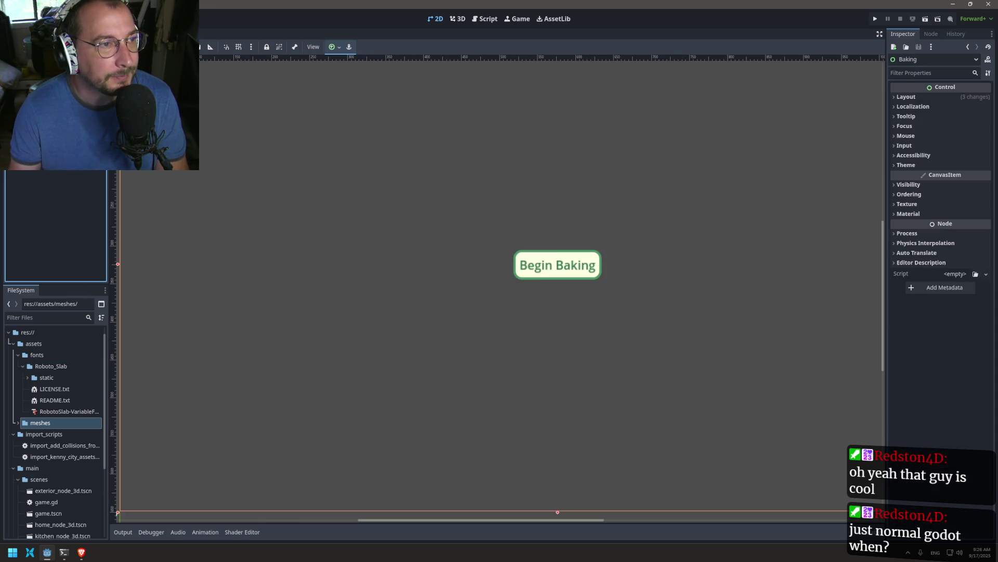
scroll(26, 411, down, 5)
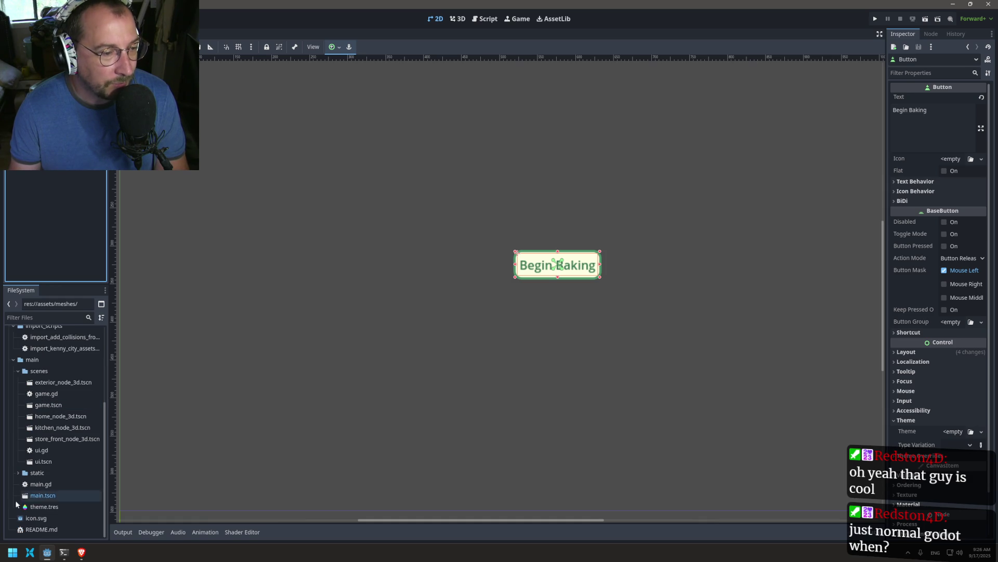
click(45, 510)
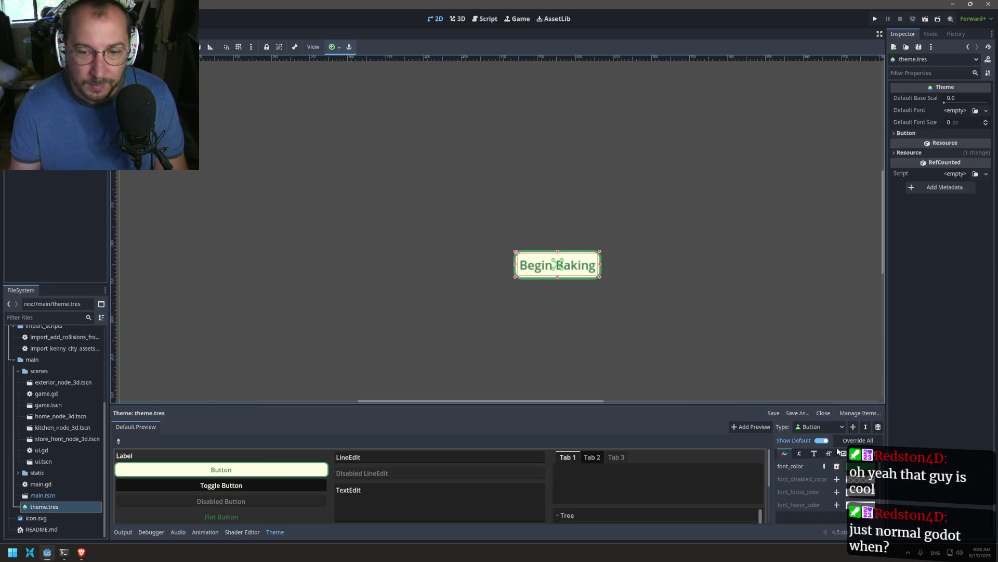
- Override the theme's Button font with a new FontFile resource and inspect it
click(814, 453)
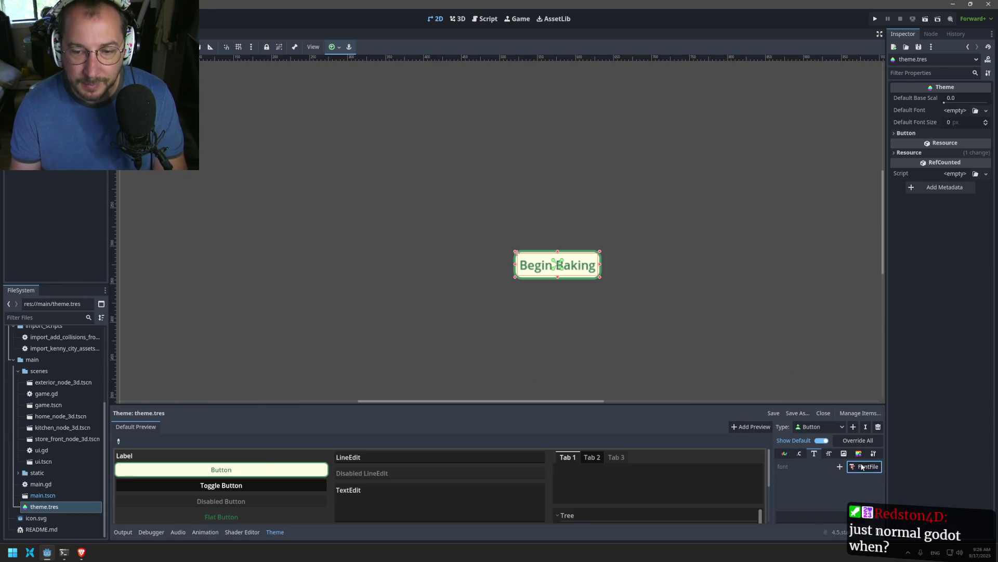
click(841, 467)
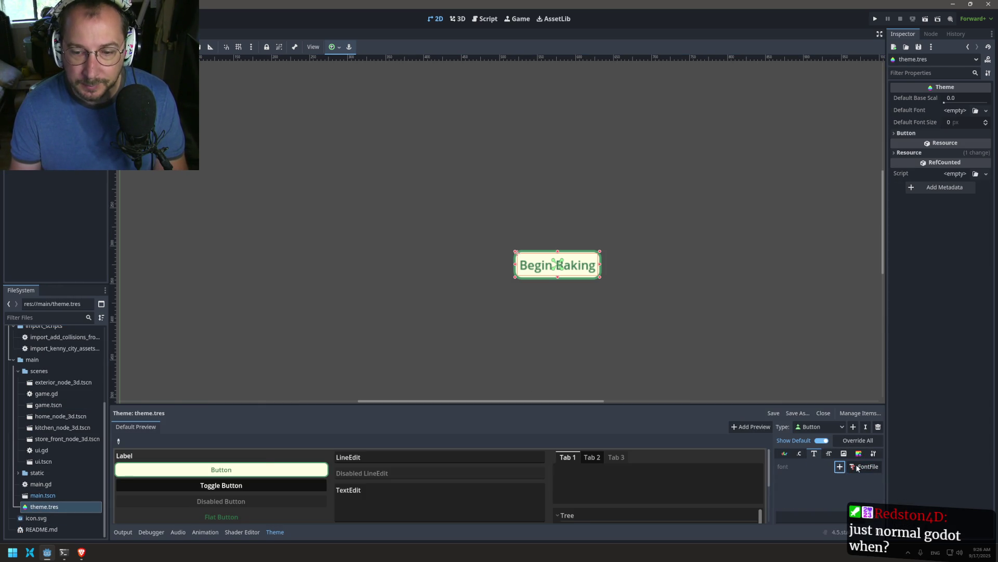
click(853, 469)
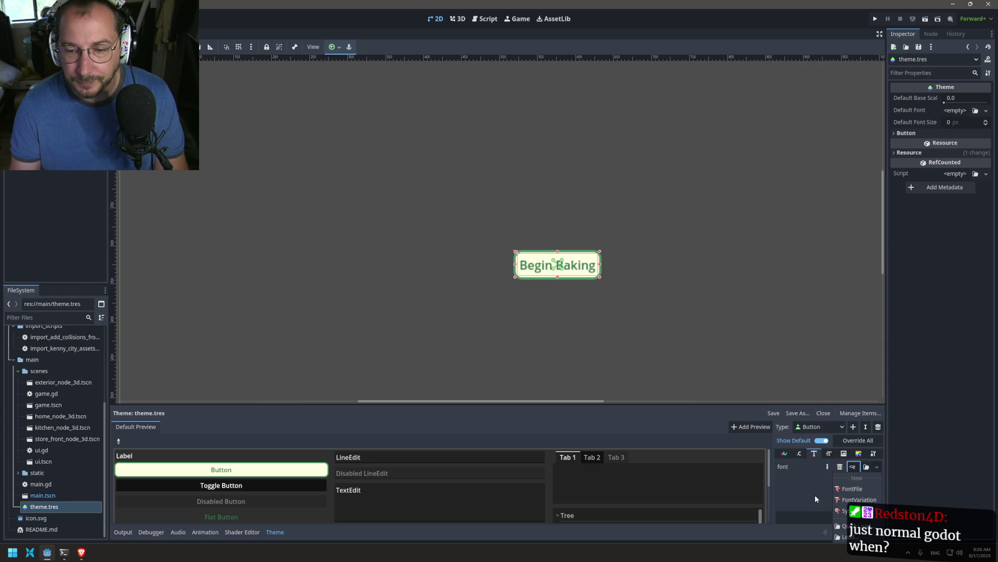
click(859, 489)
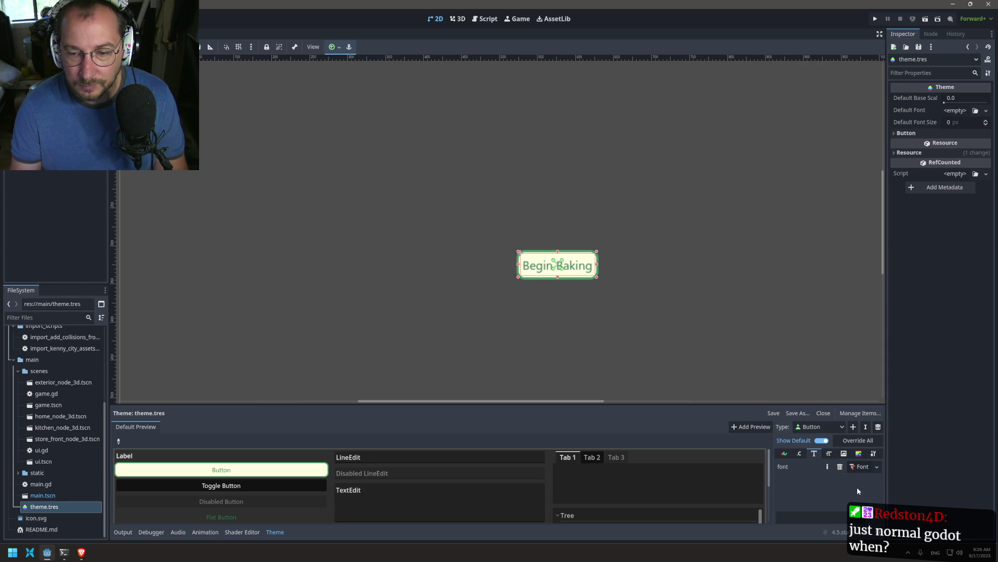
click(857, 471)
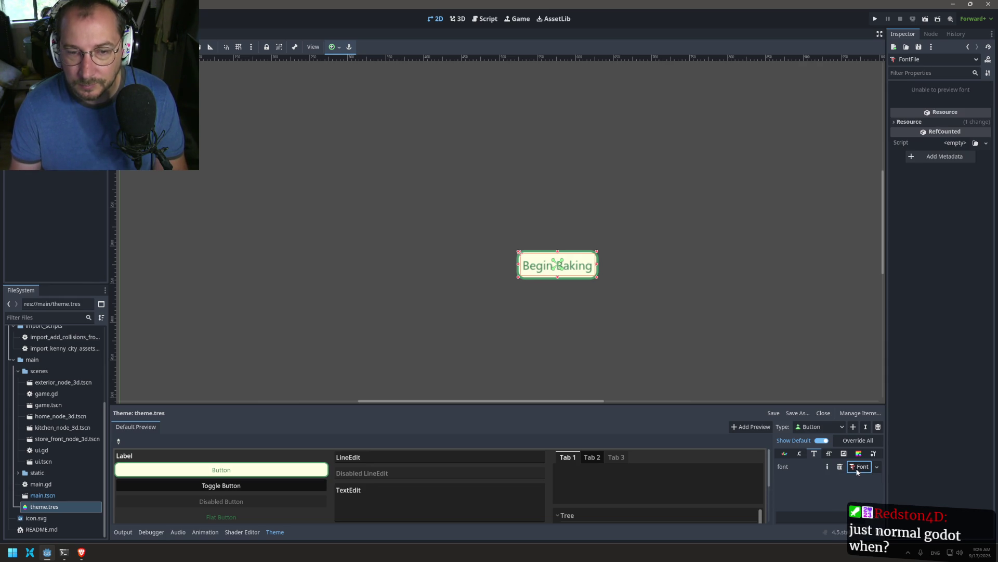
click(944, 120)
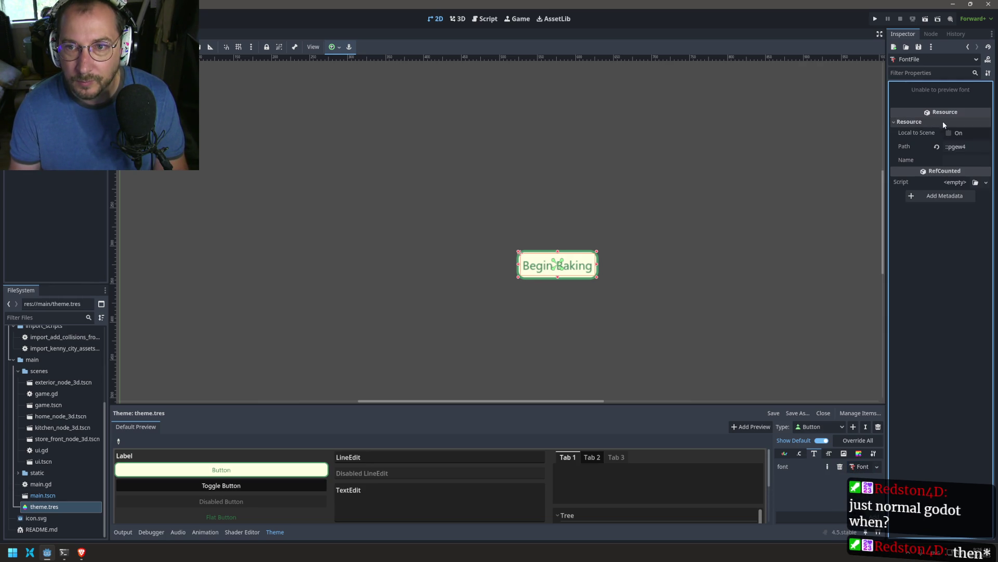
- Replace the Button font with a FontVariation whose base font is RobotoSlab Regular
click(866, 466)
click(873, 459)
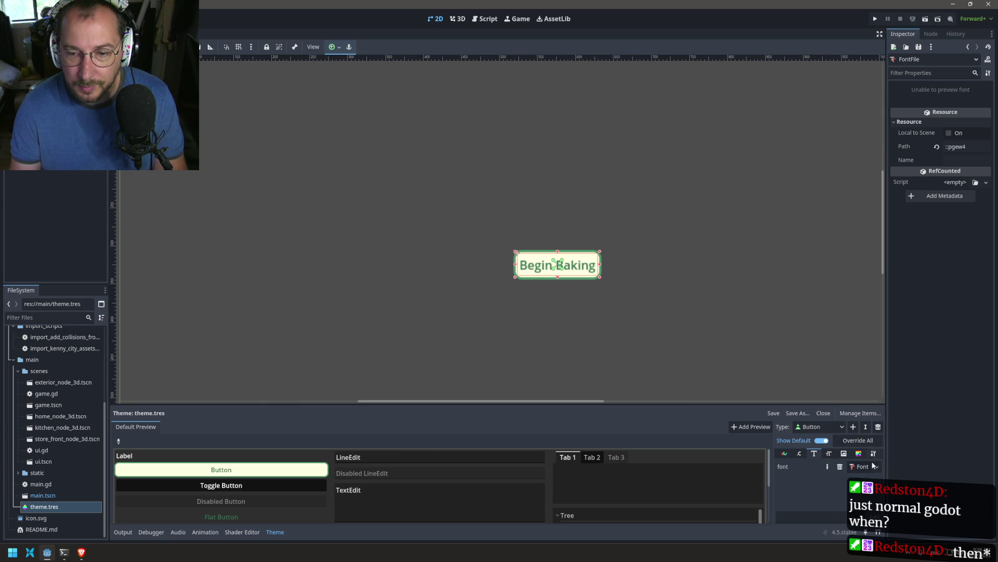
click(863, 467)
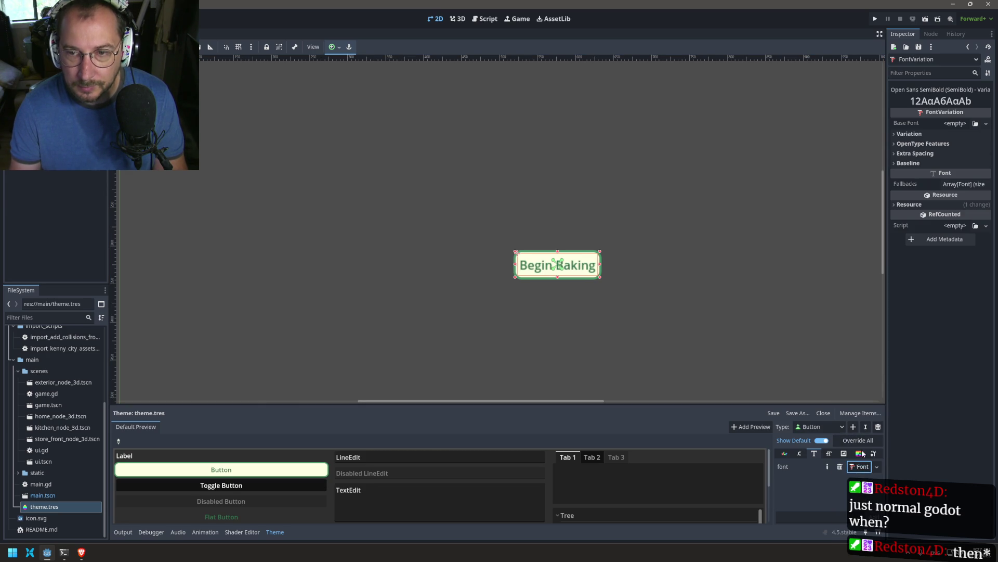
click(975, 124)
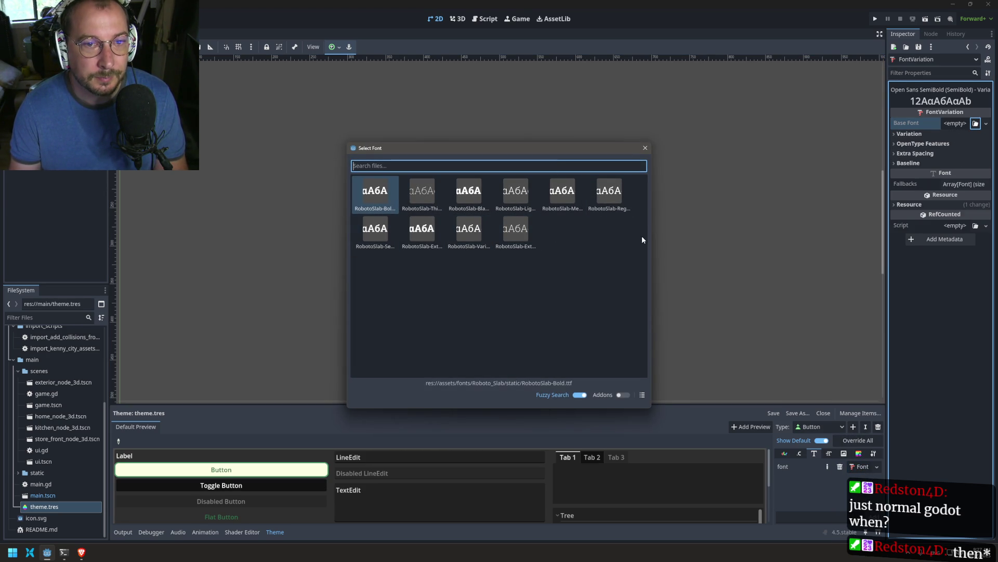
mouse_move(653, 211)
mouse_down()
mouse_move(734, 276)
mouse_move(726, 271)
mouse_up()
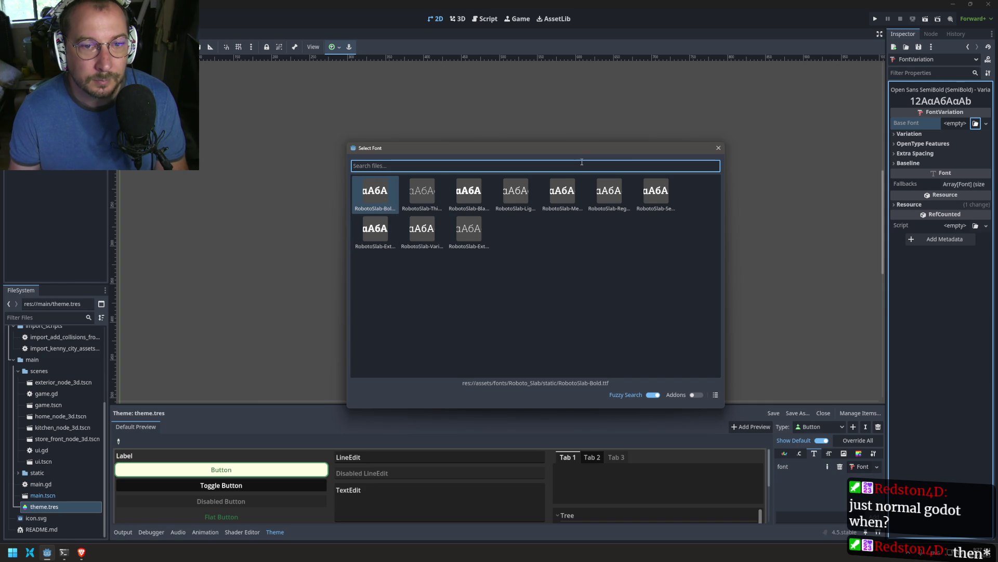
double_click(598, 195)
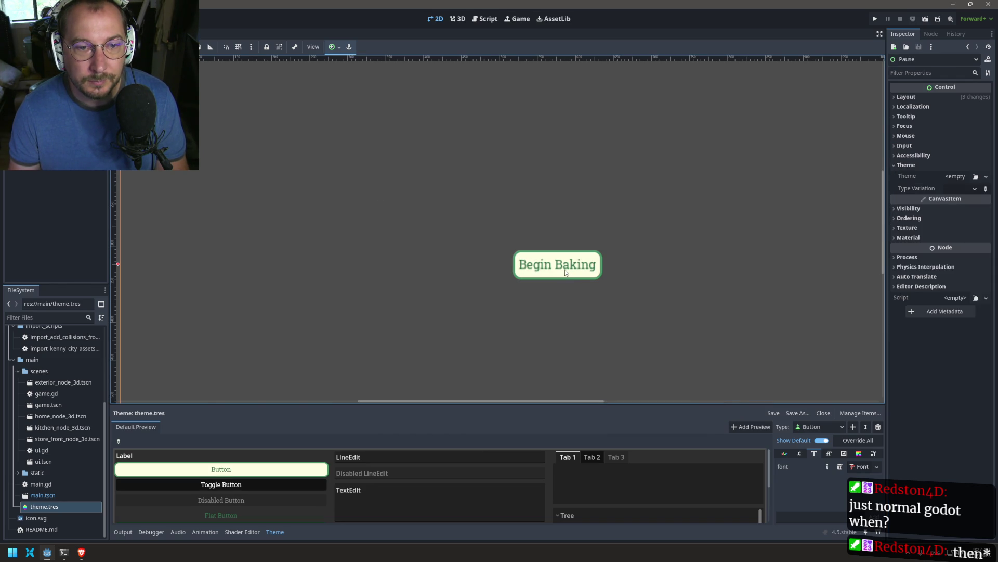
click(863, 466)
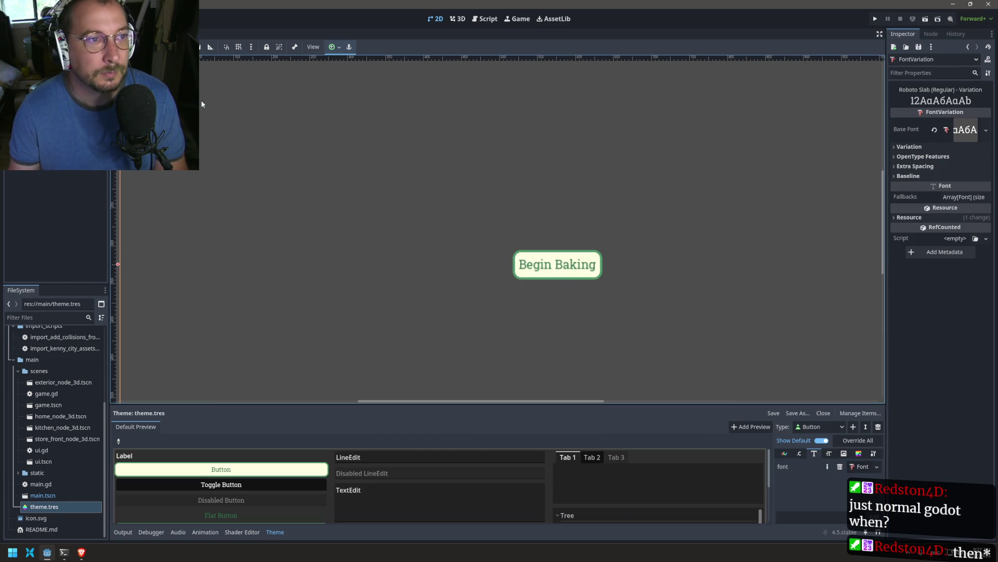
key(ctrl+minus)
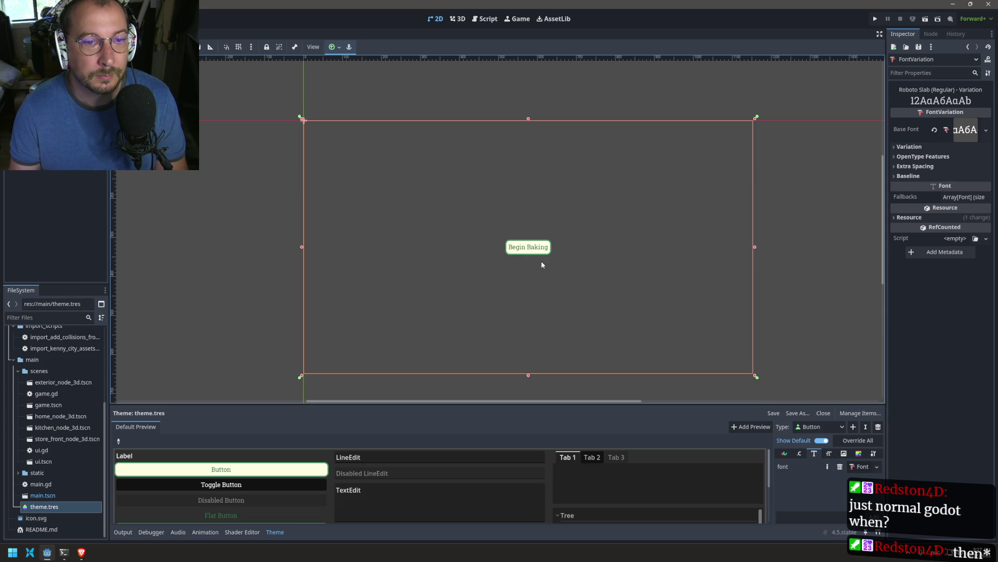
scroll(541, 282, up, 3)
scroll(541, 282, down, 4)
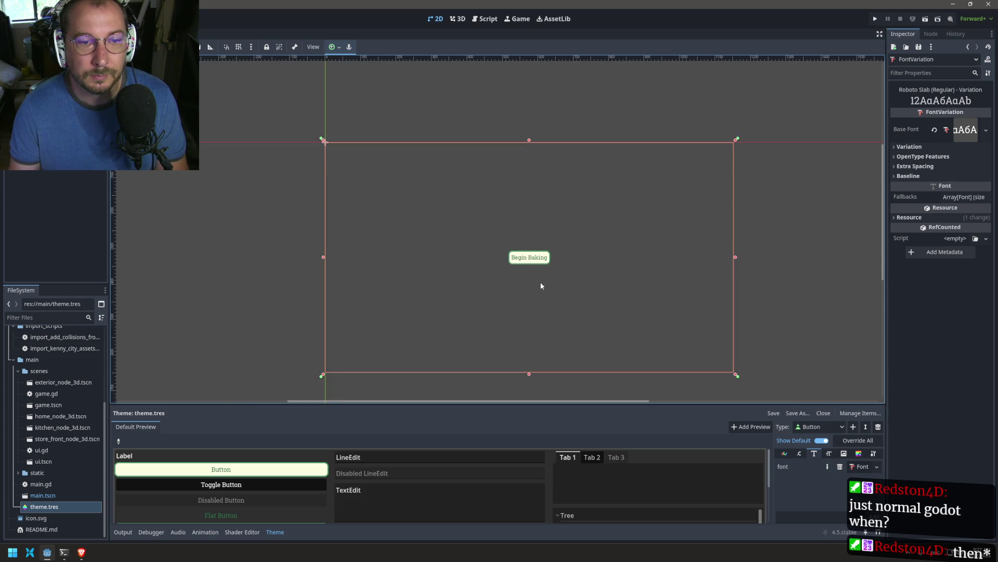
scroll(541, 282, up, 1)
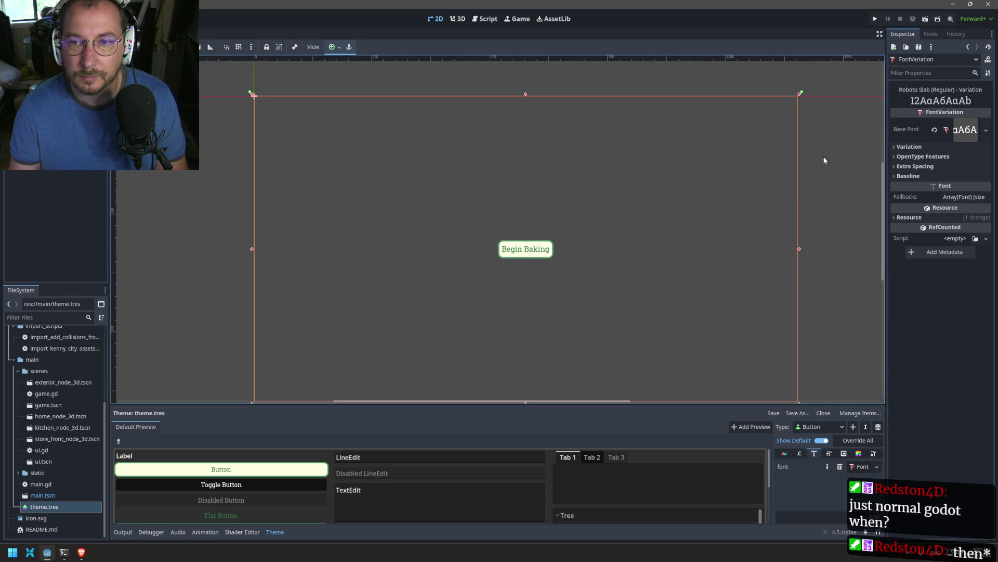
click(925, 156)
click(936, 146)
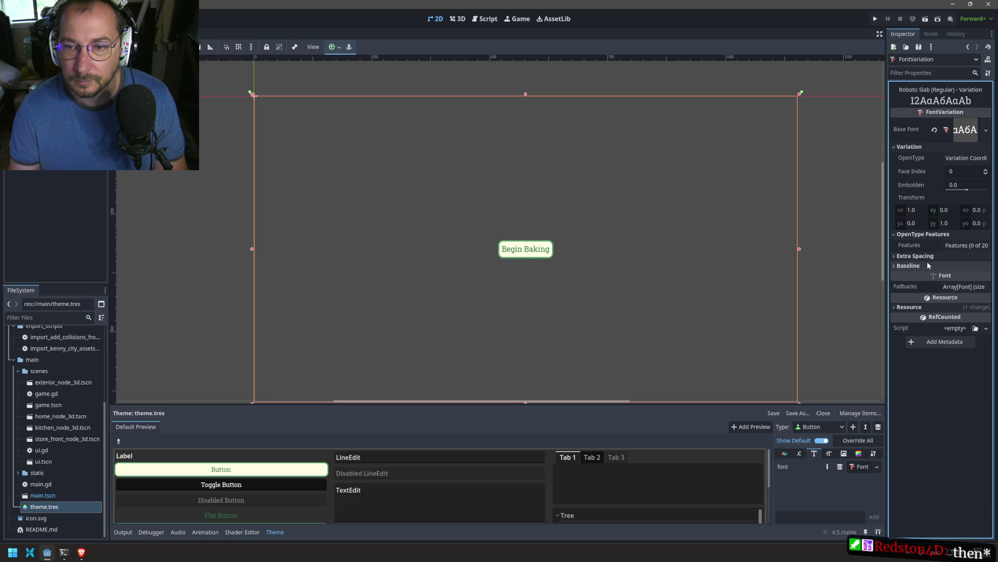
click(952, 287)
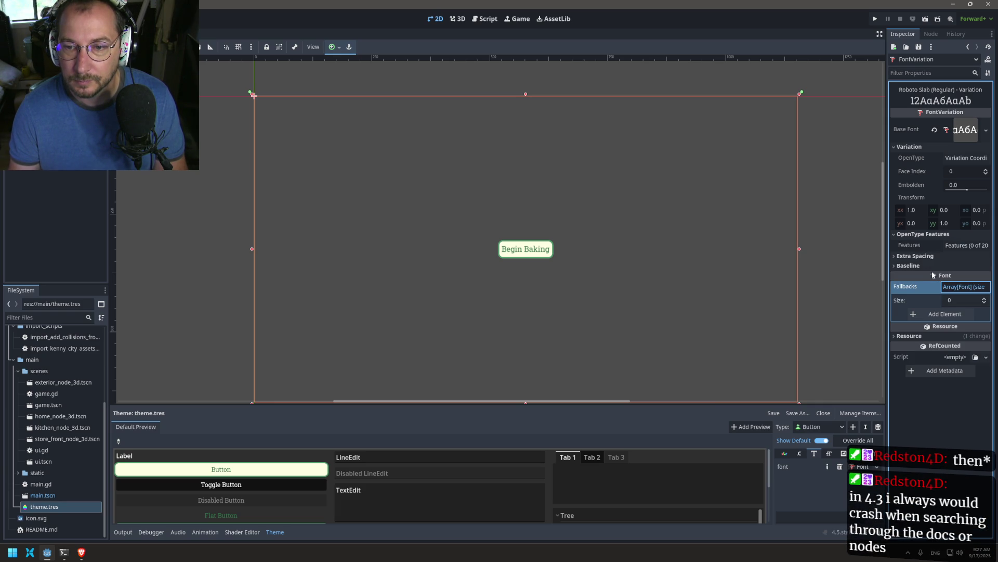
click(986, 300)
click(985, 300)
click(986, 301)
click(985, 300)
click(985, 300)
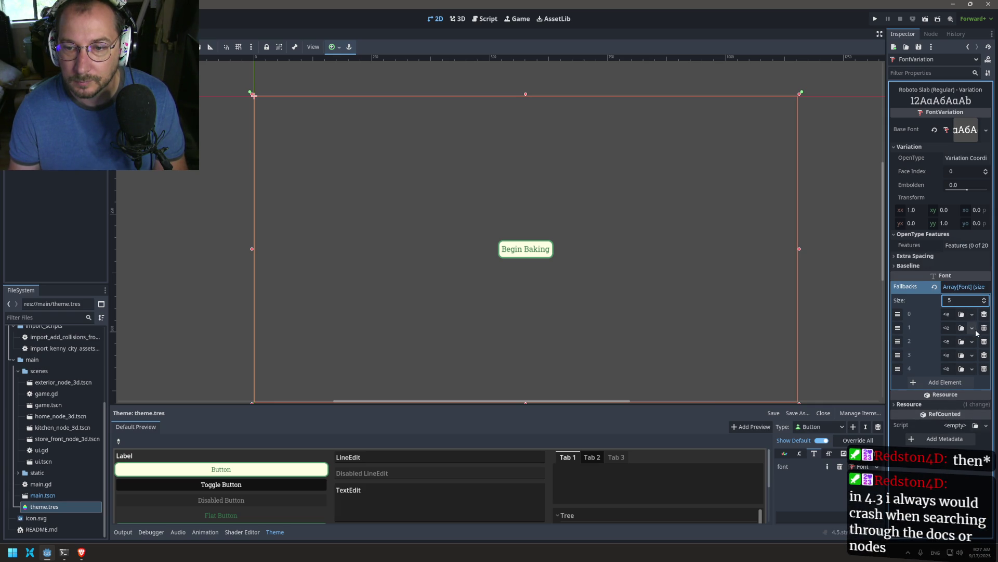
click(986, 315)
click(986, 316)
click(985, 315)
click(986, 315)
click(986, 315)
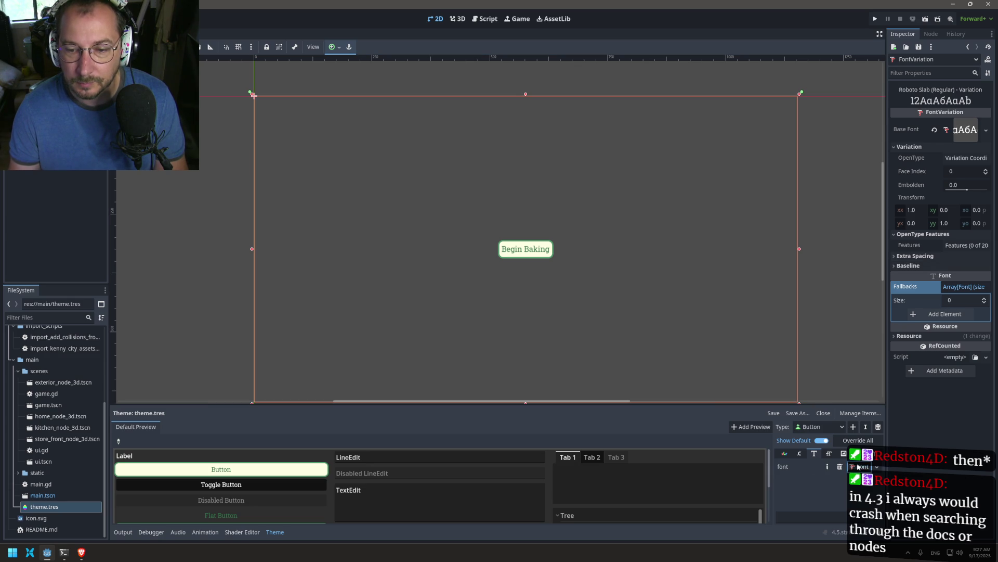
click(954, 246)
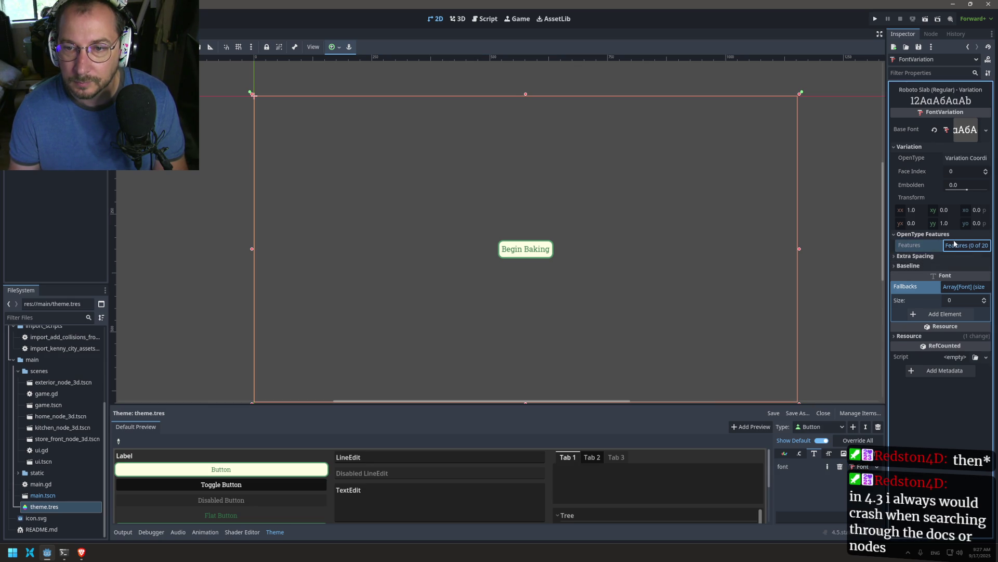
click(942, 263)
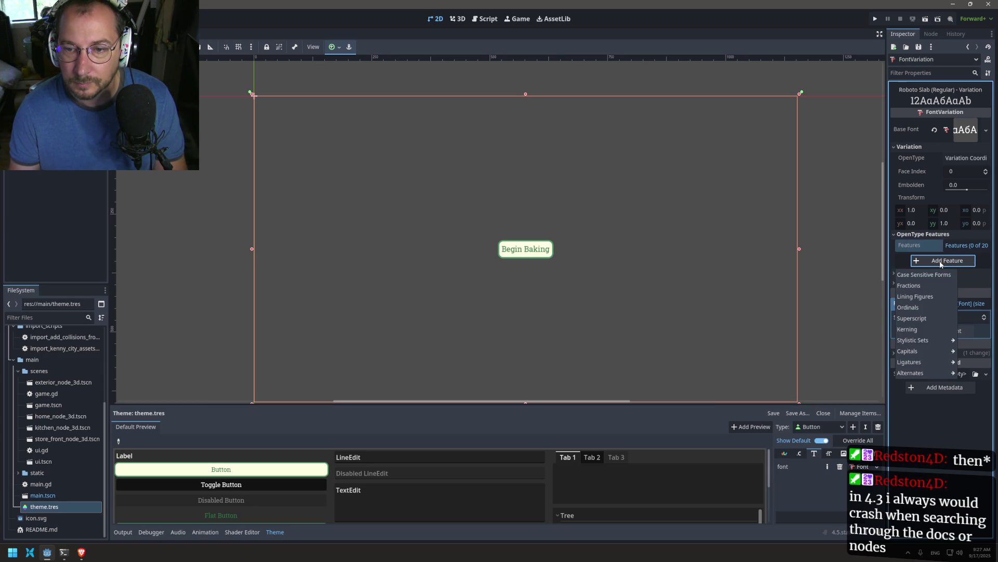
key(Escape)
click(904, 273)
click(905, 273)
click(909, 282)
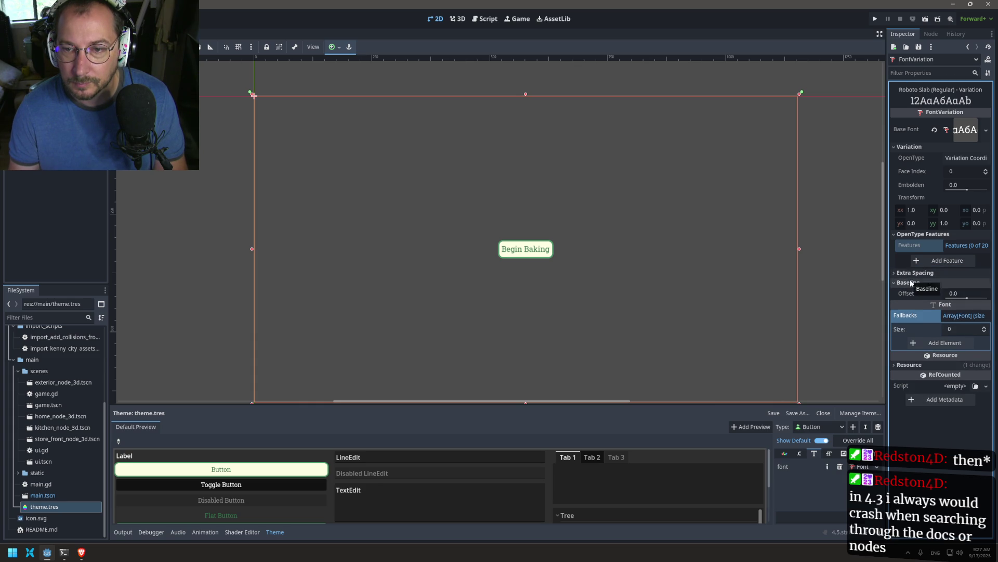
click(911, 282)
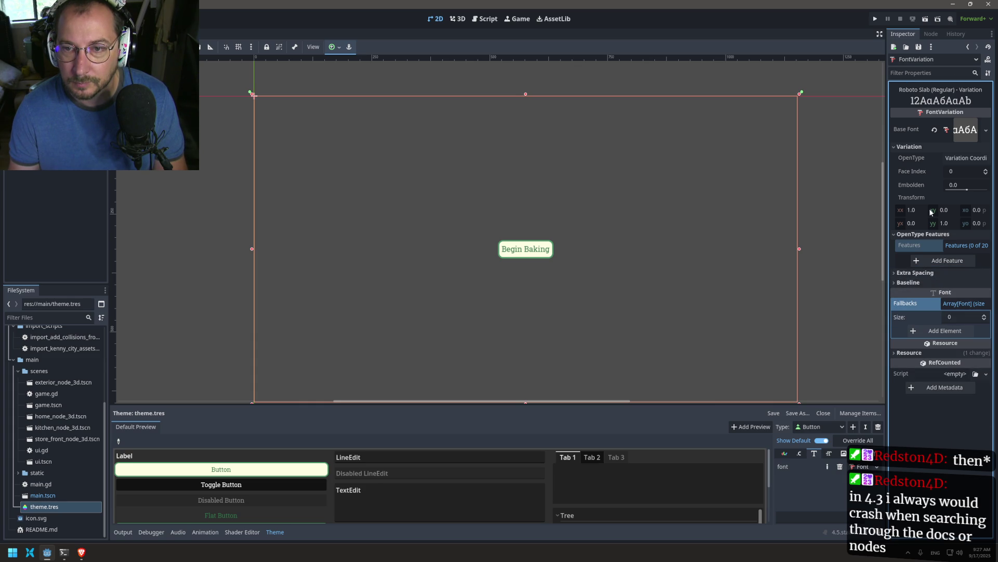
click(950, 157)
click(950, 158)
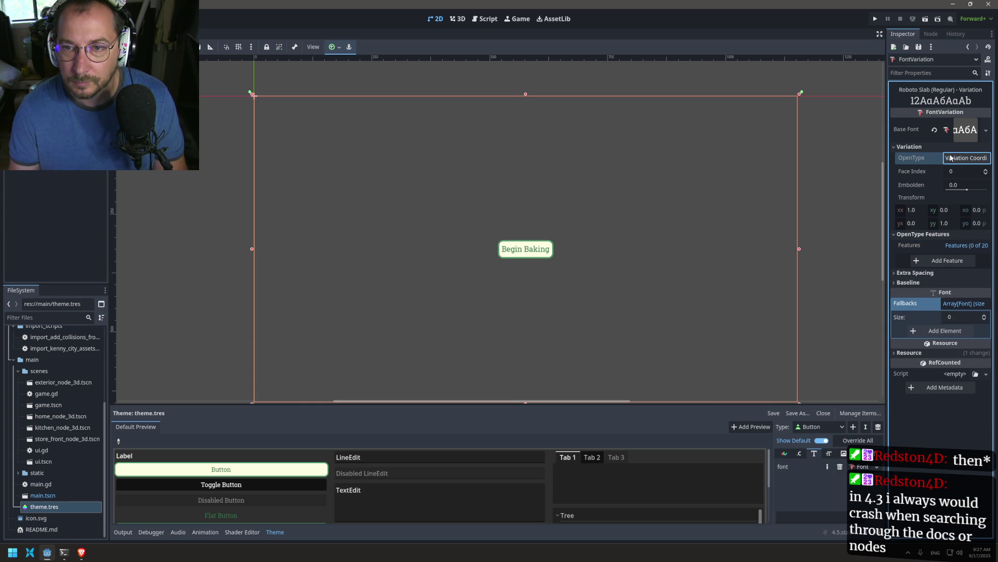
click(966, 130)
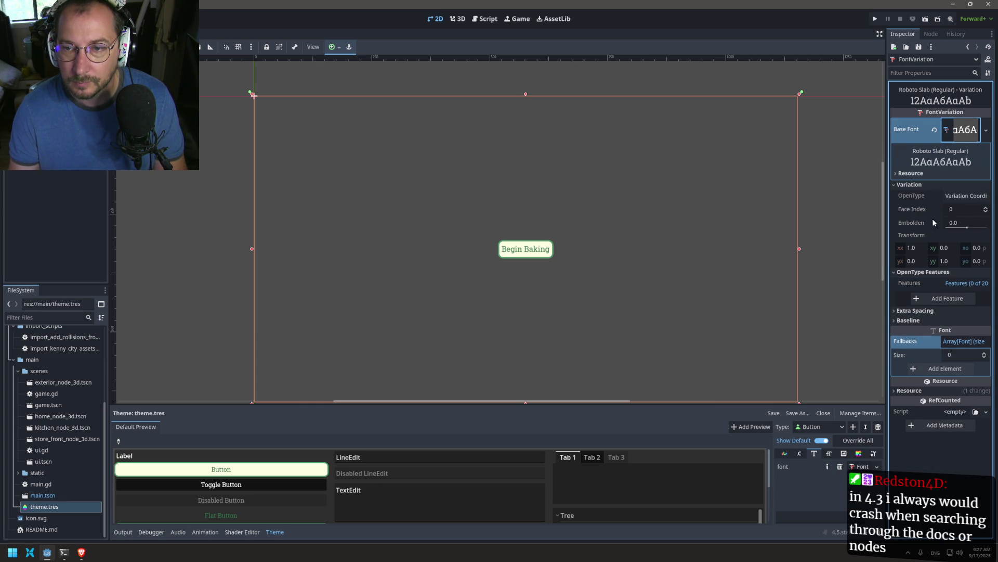
click(948, 369)
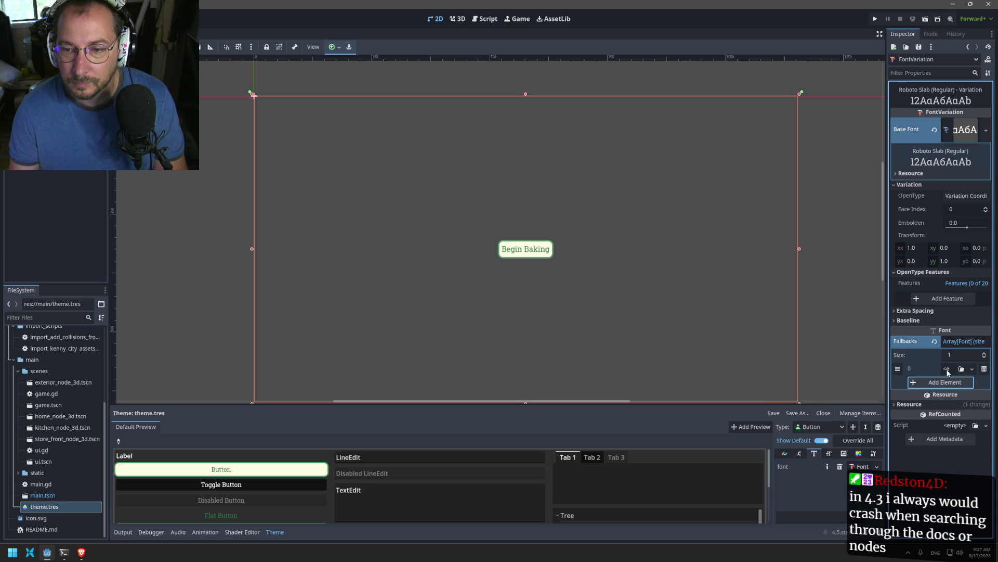
click(947, 369)
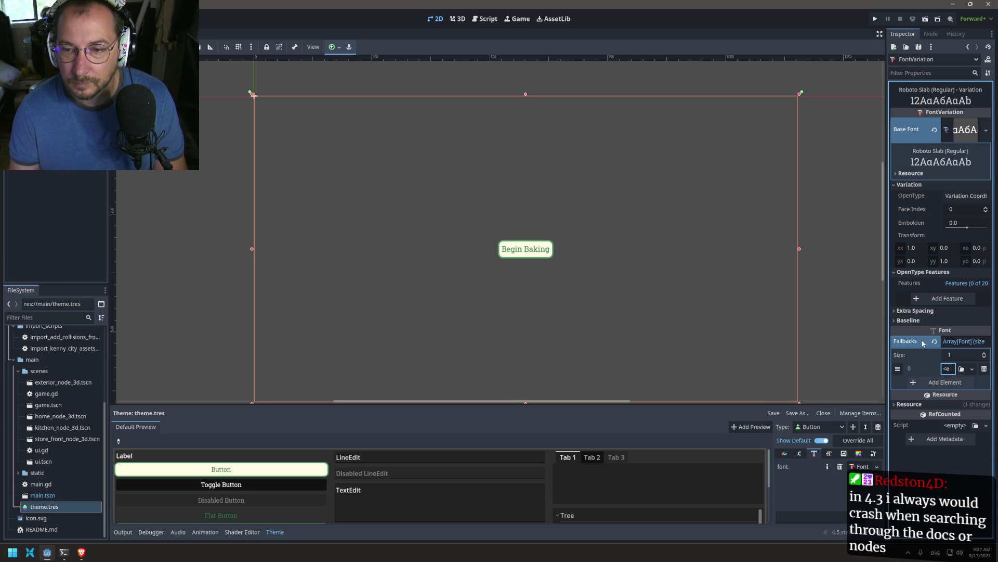
click(984, 369)
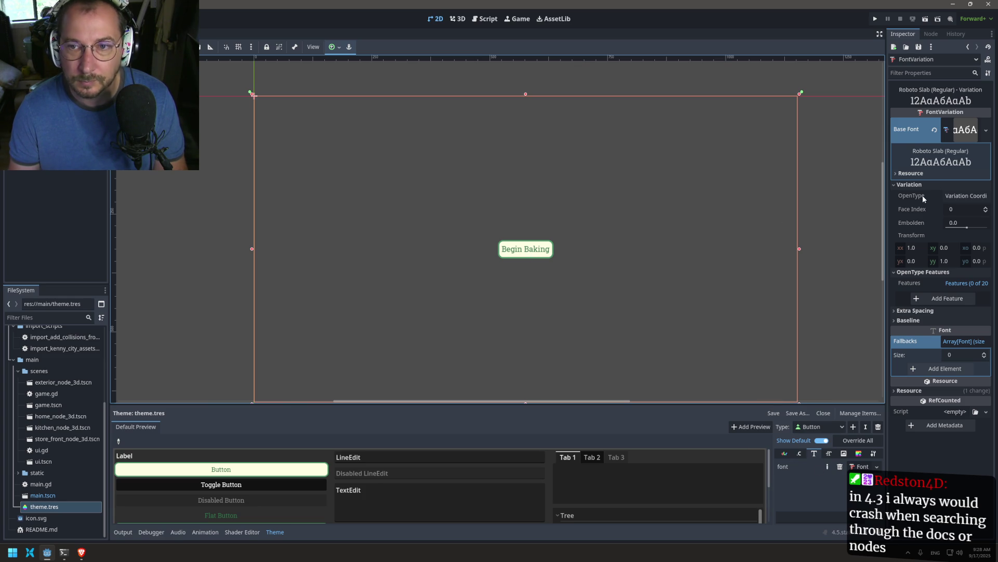
- Replace the theme's Button font with a new FontFile resource and inspect its details
mouse_move(917, 59)
mouse_down()
mouse_move(875, 467)
mouse_move(842, 433)
mouse_up()
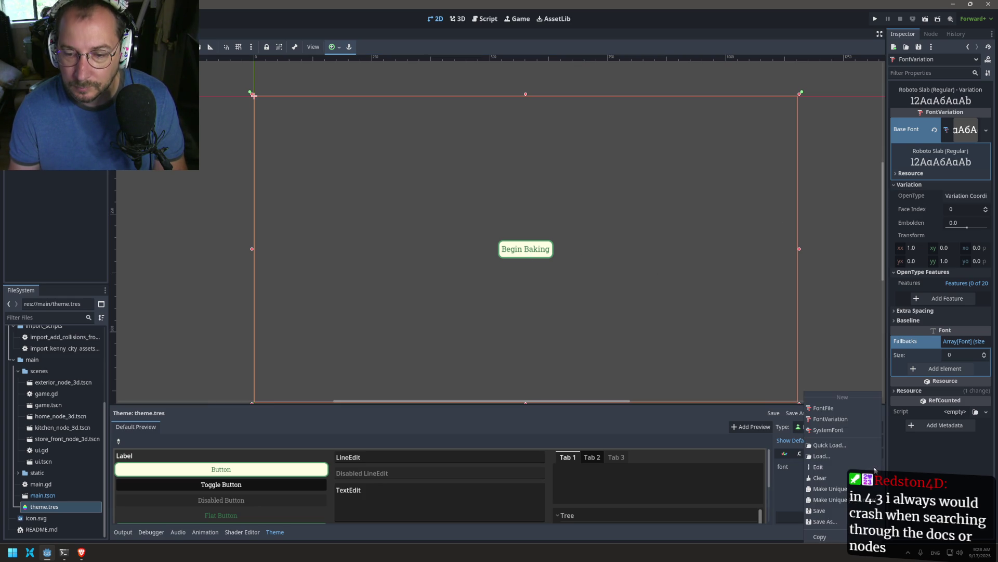
click(842, 427)
click(876, 470)
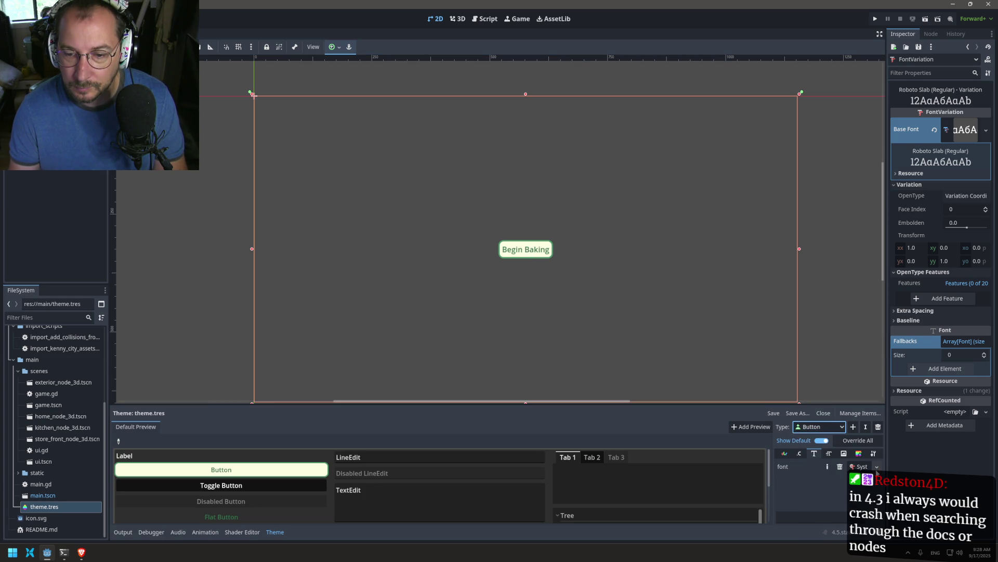
click(858, 439)
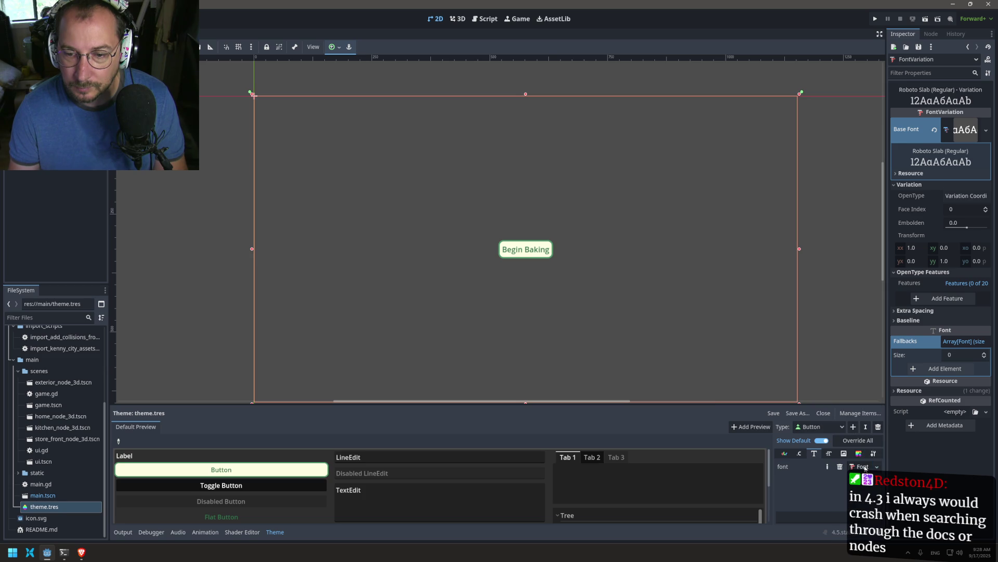
click(876, 467)
click(856, 422)
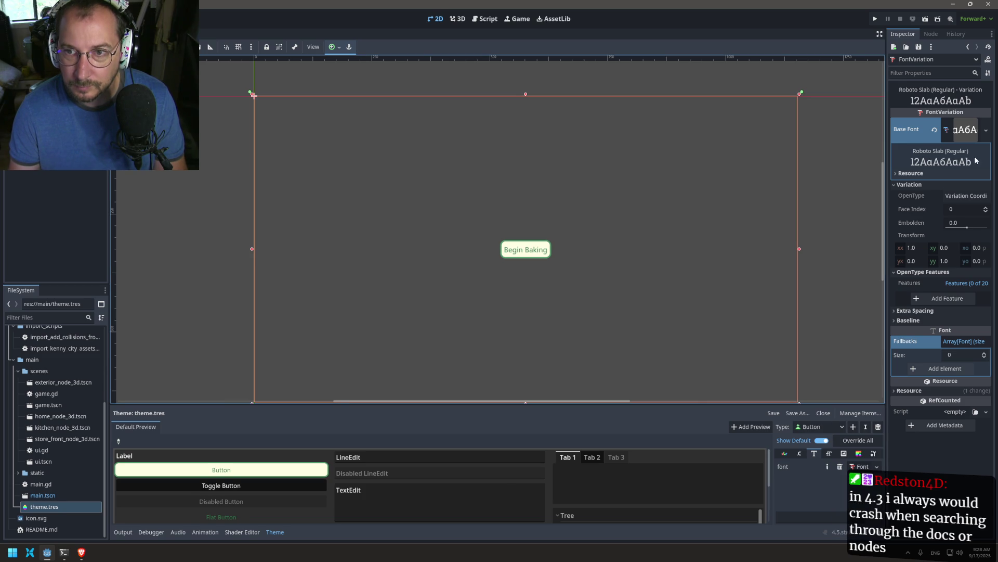
click(862, 466)
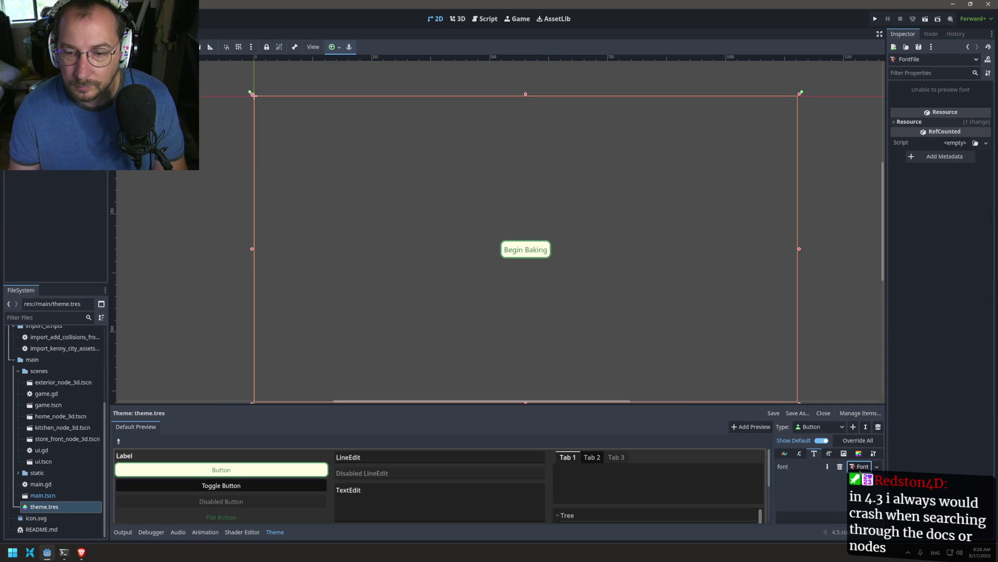
click(955, 143)
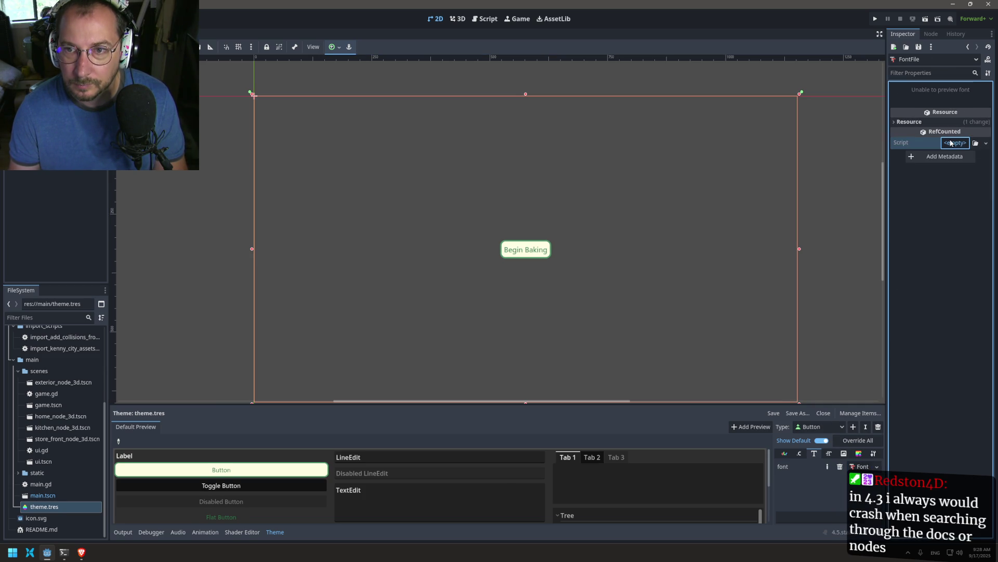
click(925, 128)
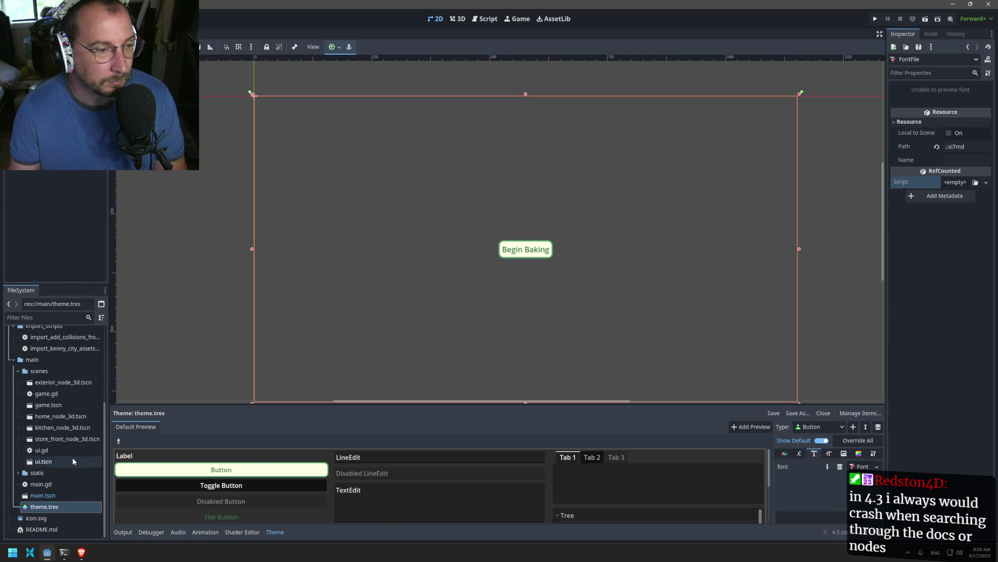
scroll(34, 474, up, 5)
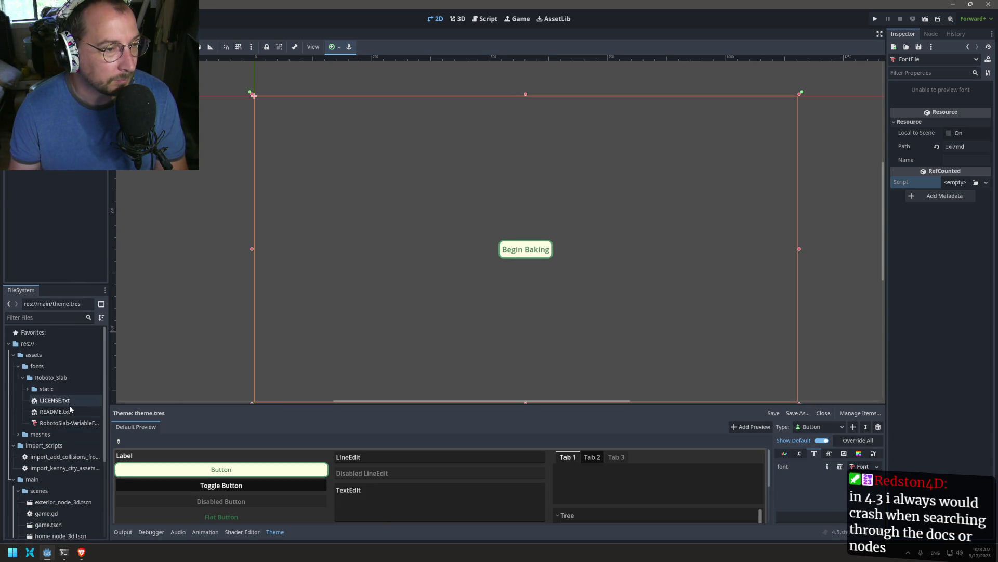
- Preview the Roboto Slab font's import settings and copy its absolute path
double_click(57, 423)
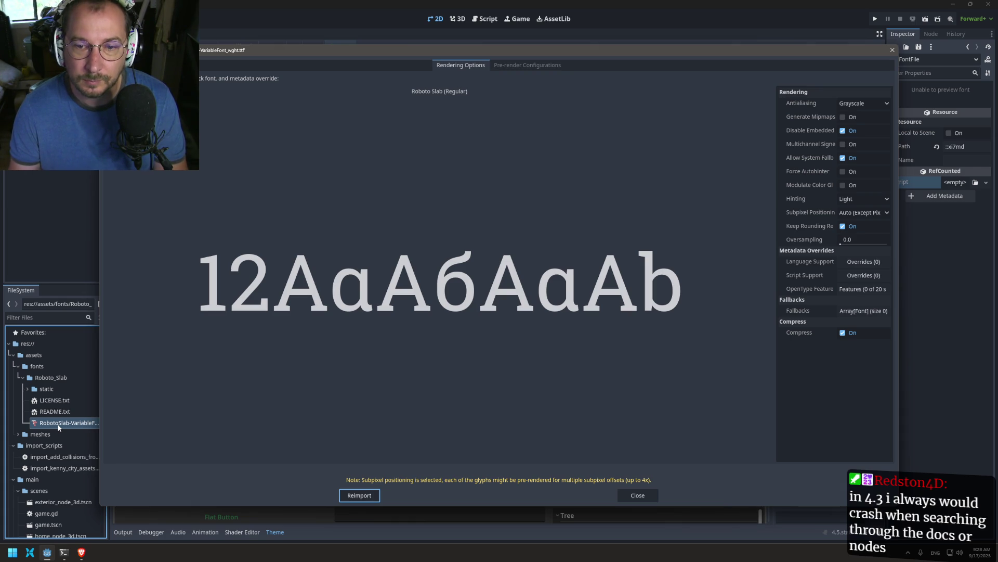
key(Escape)
right_click(59, 423)
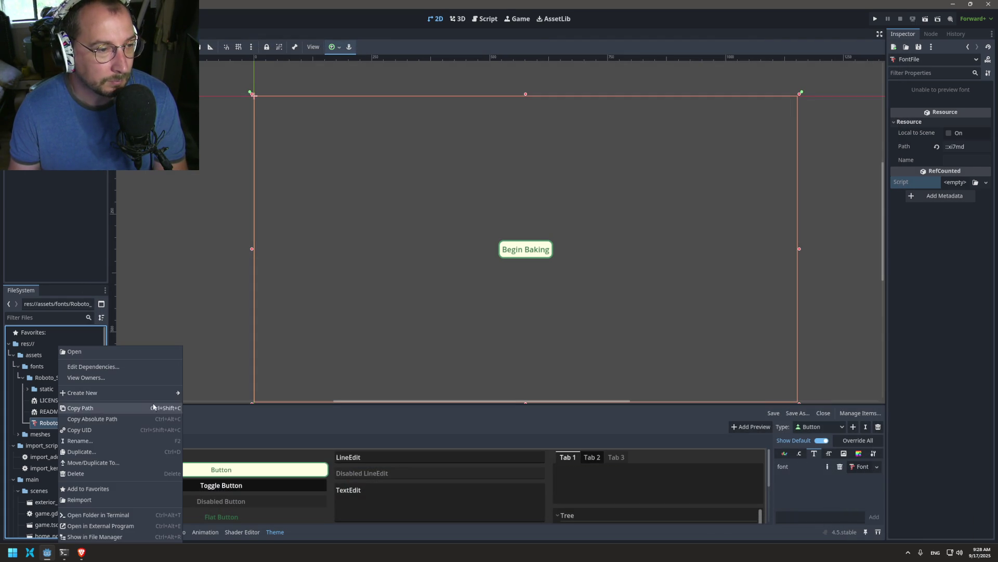
click(70, 419)
- Set the button FontVariation's base font to RobotoSlab Regular and show its Variation settings
click(865, 470)
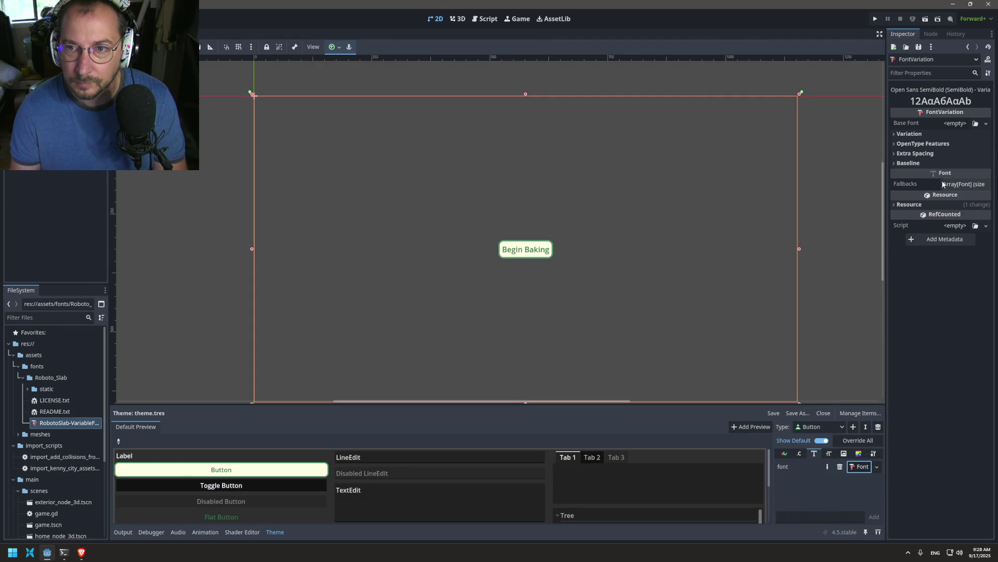
click(976, 123)
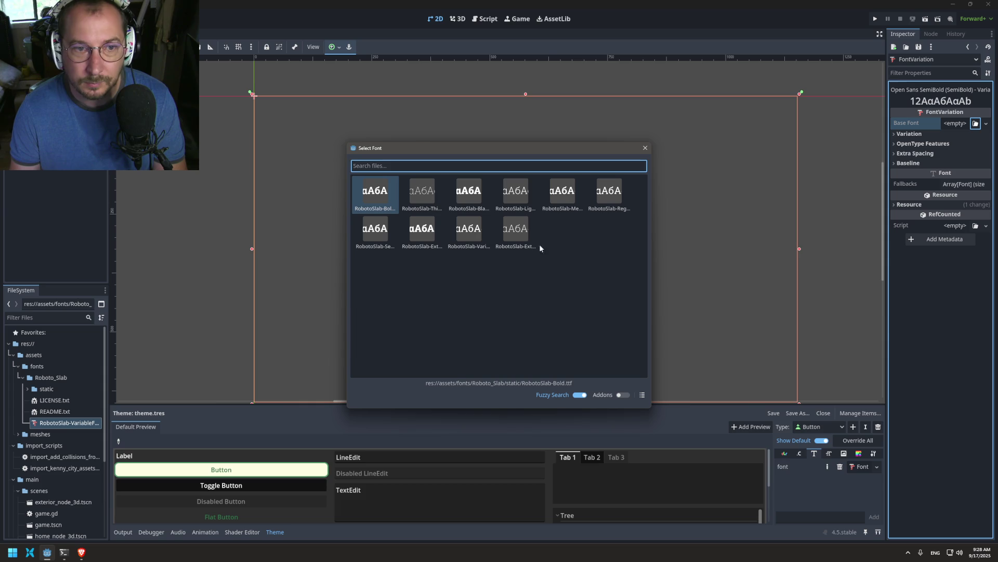
double_click(605, 196)
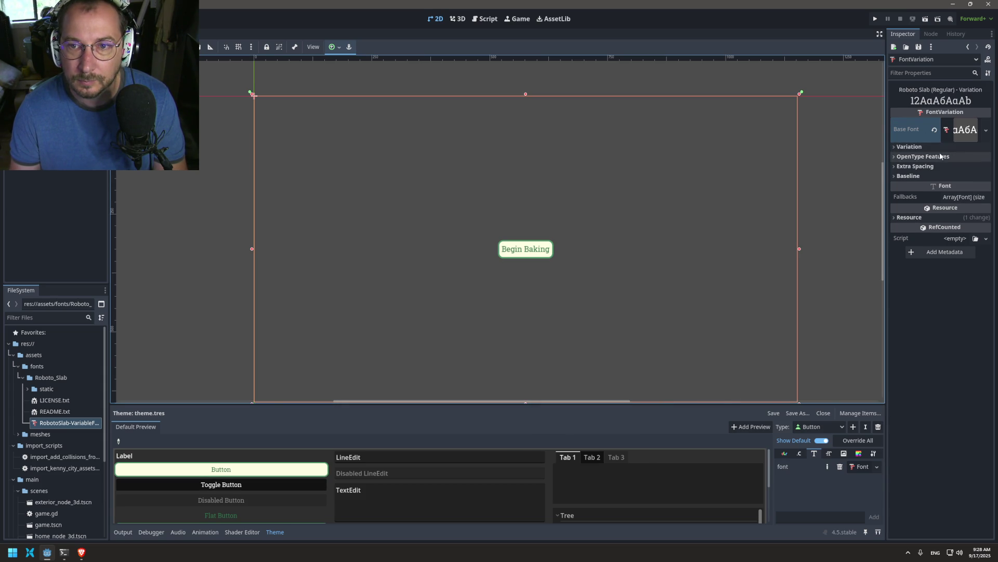
click(909, 147)
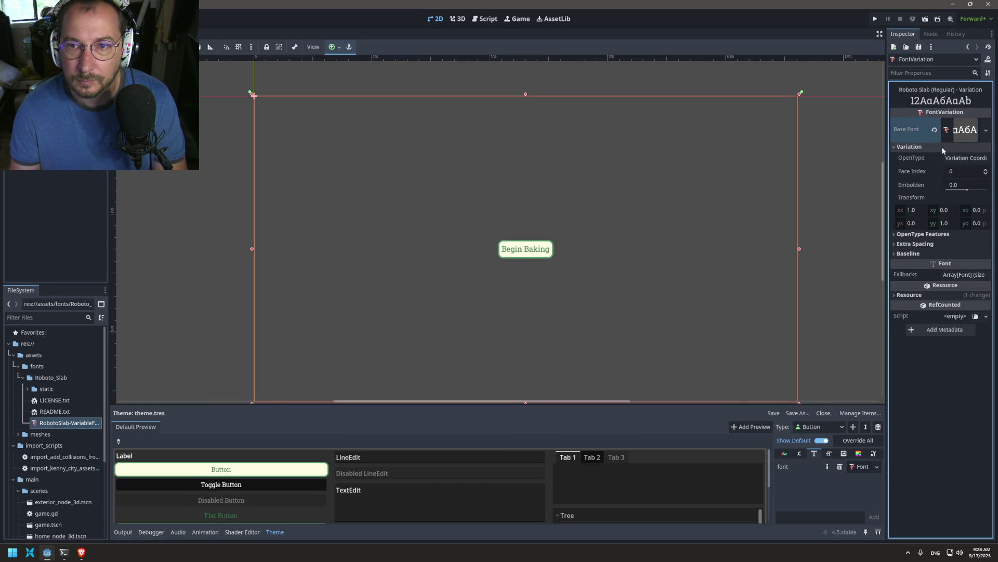
click(919, 235)
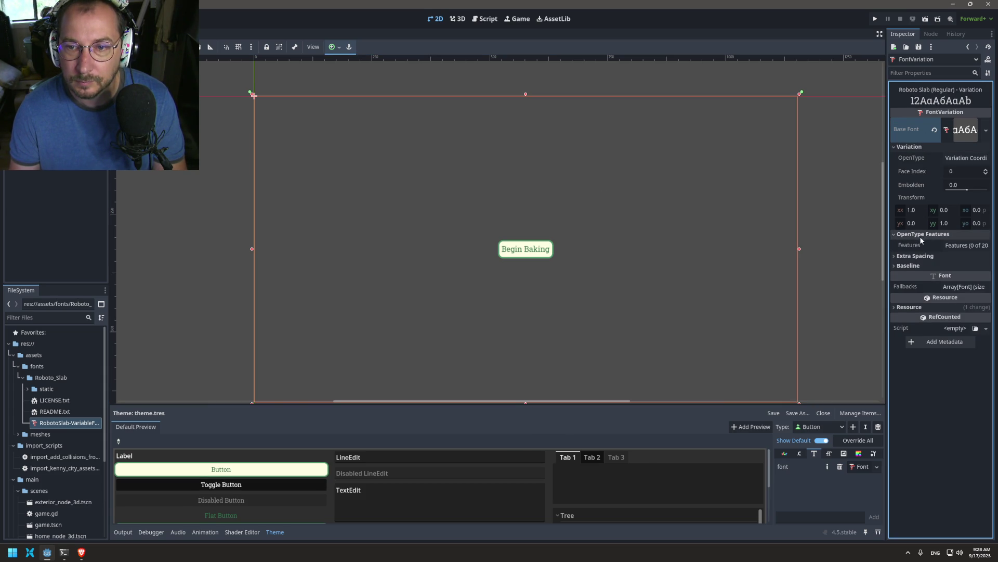
click(968, 245)
click(950, 261)
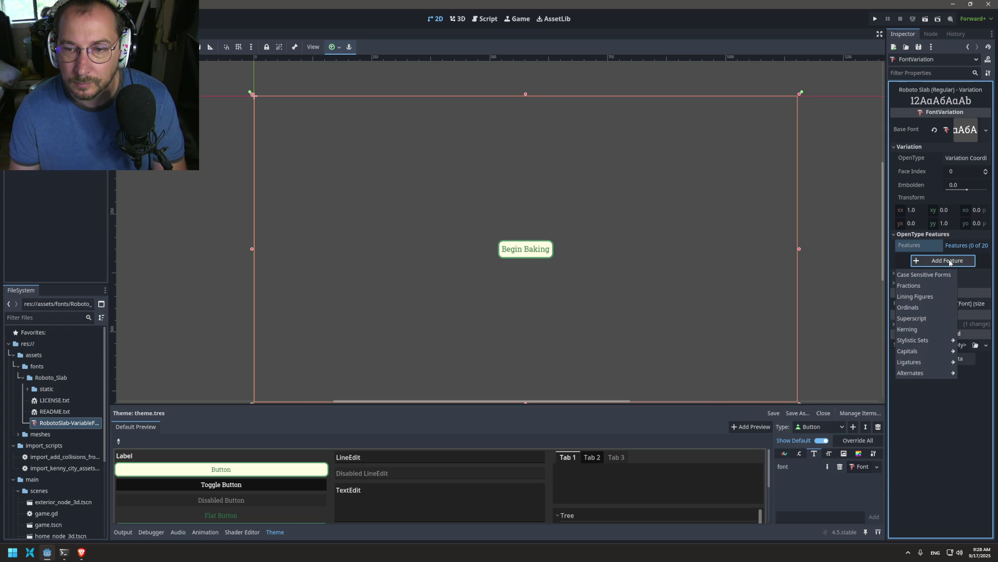
click(959, 274)
click(960, 274)
click(934, 336)
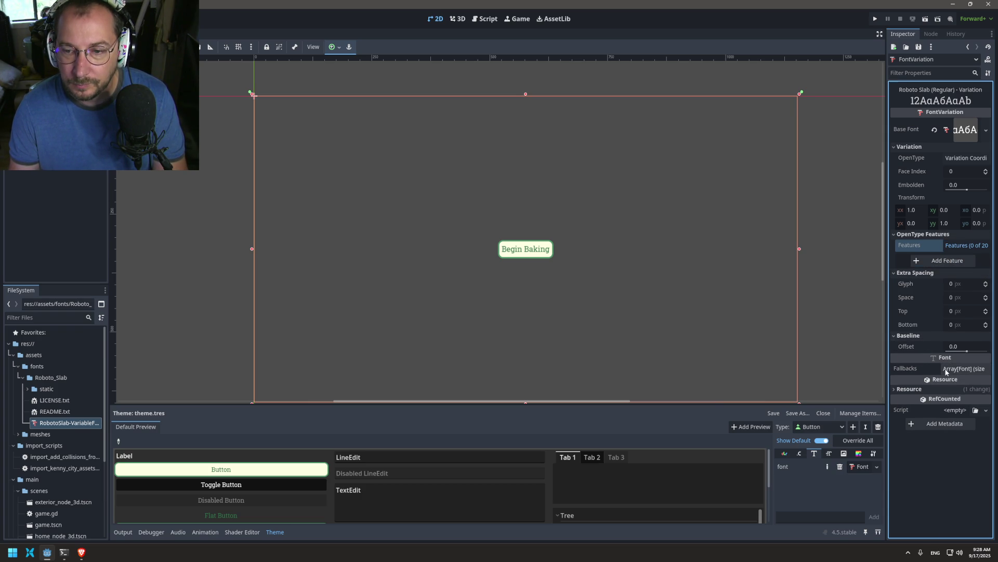
scroll(651, 478, down, 3)
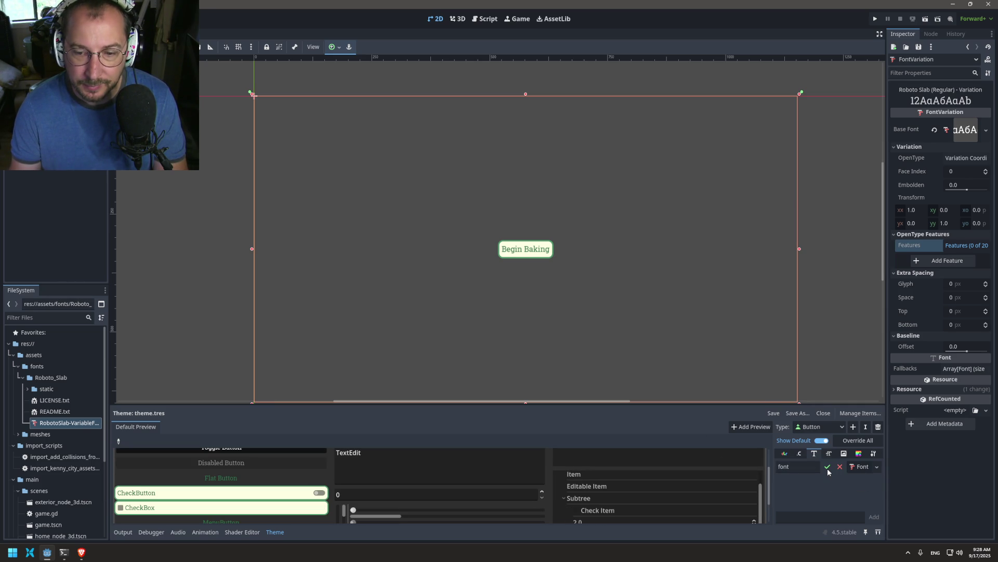
- Override the theme's Button font_size, raise it to 31, then select the Begin Baking button
click(830, 454)
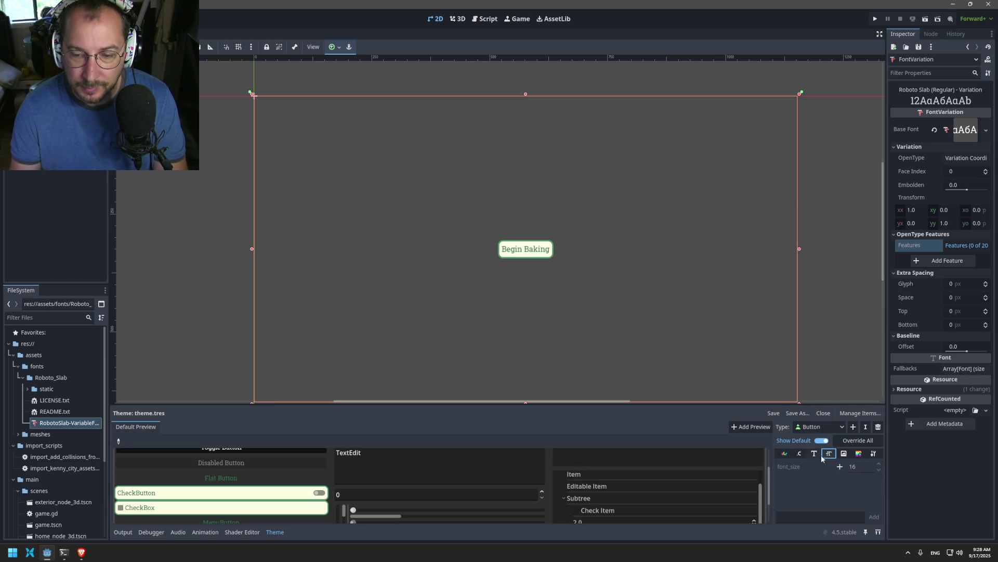
click(839, 467)
scroll(882, 466, up, 11)
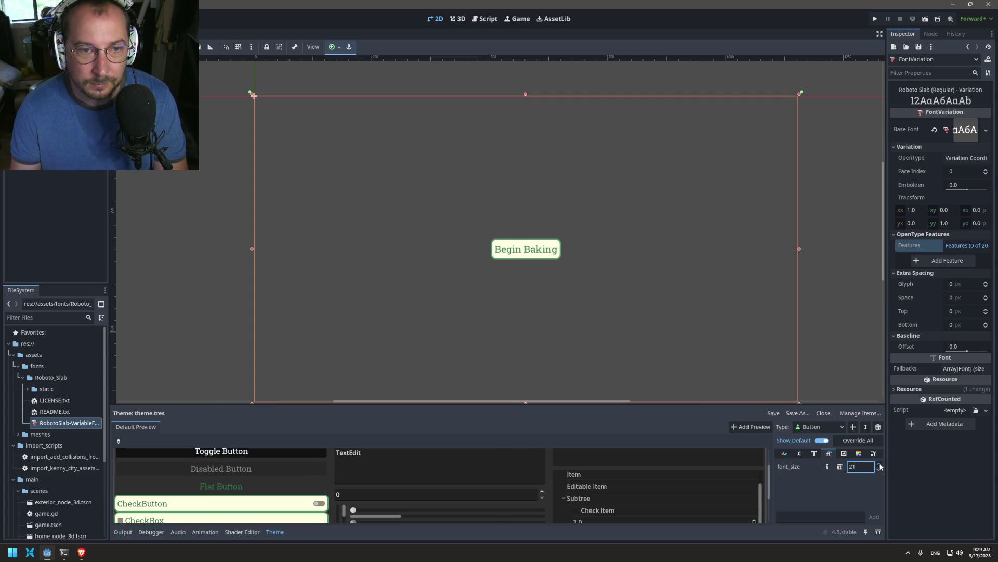
scroll(880, 466, up, 4)
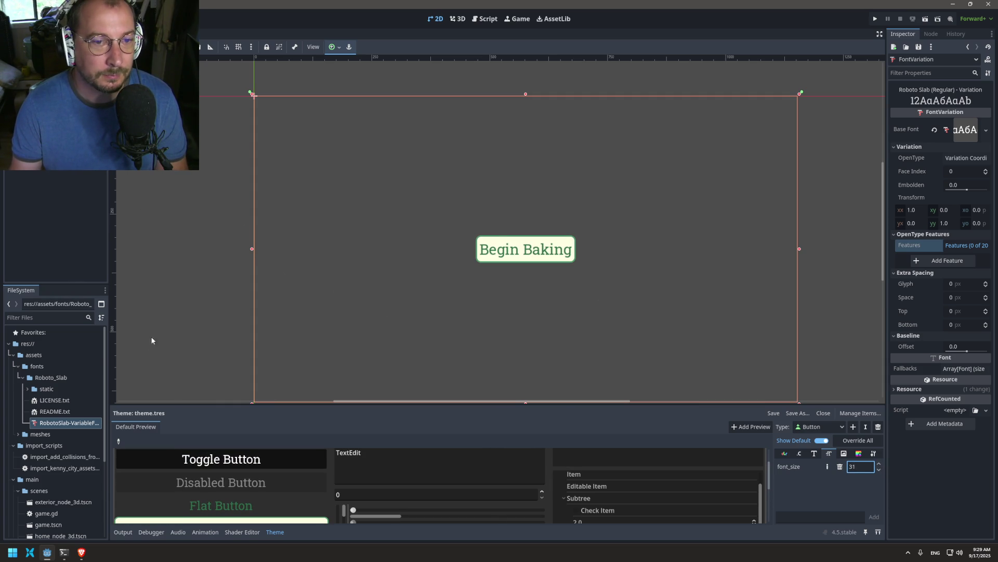
click(42, 58)
click(52, 69)
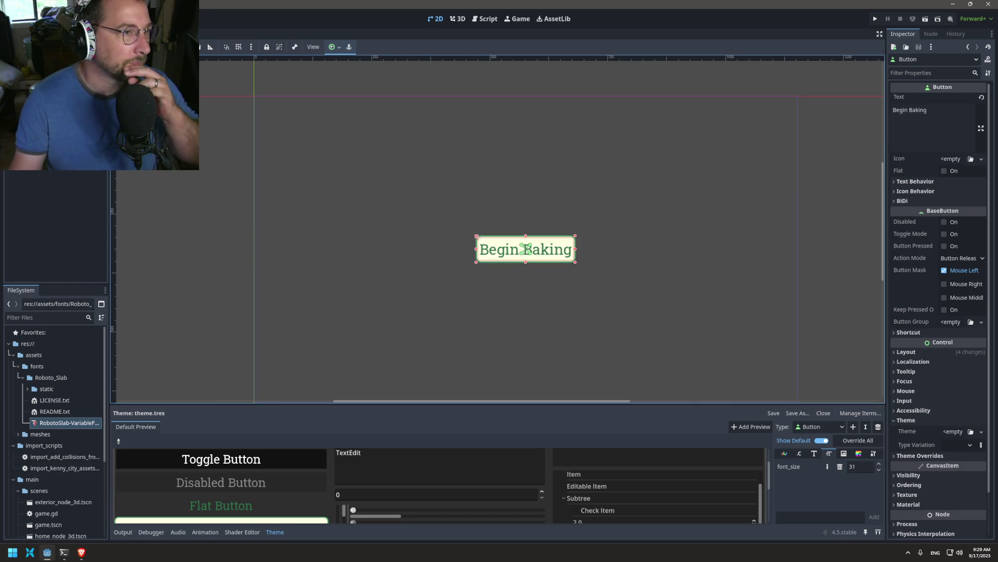
- Rename the button node to BeginBakingButton and save
click(253, 95)
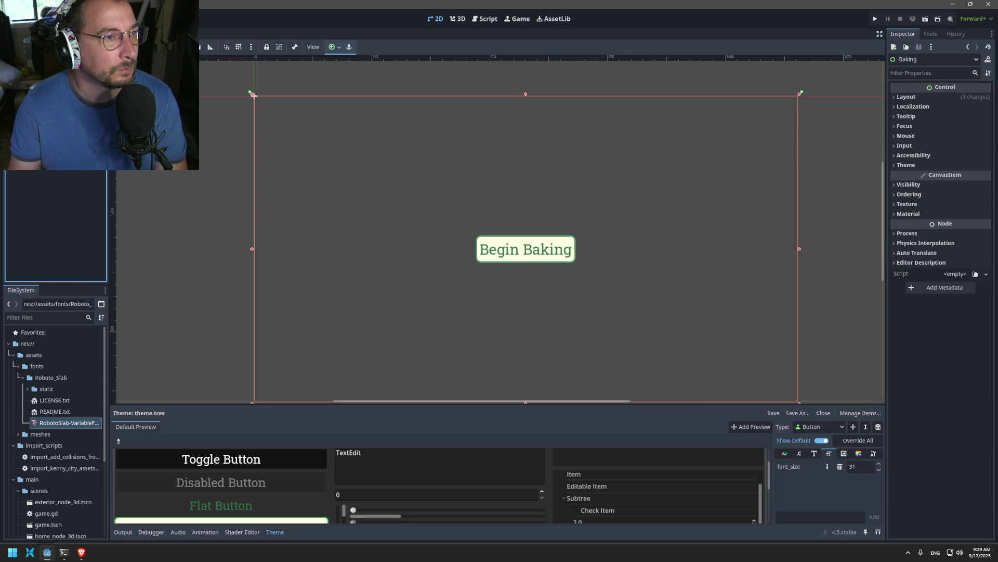
key(ctrl+F3)
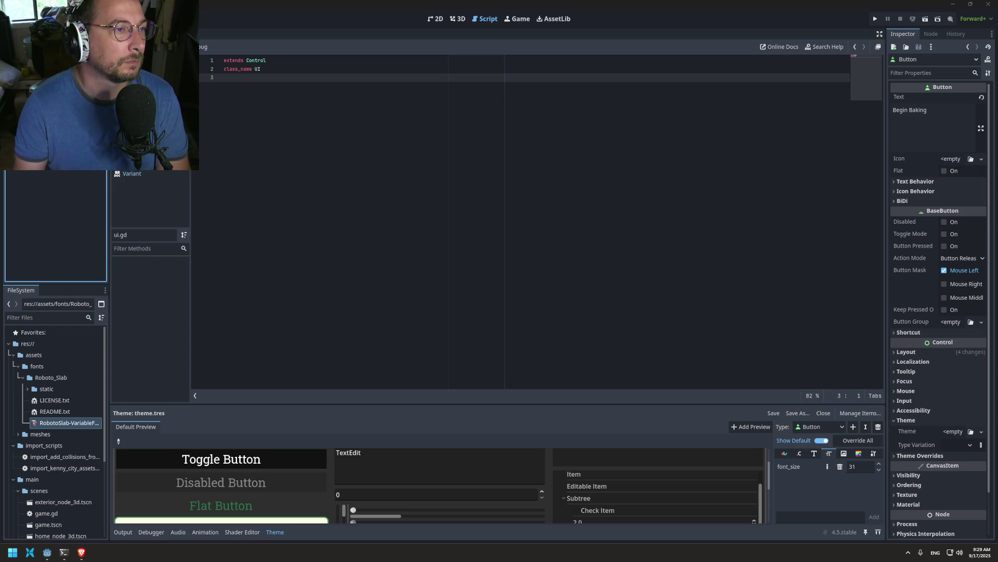
key(Return)
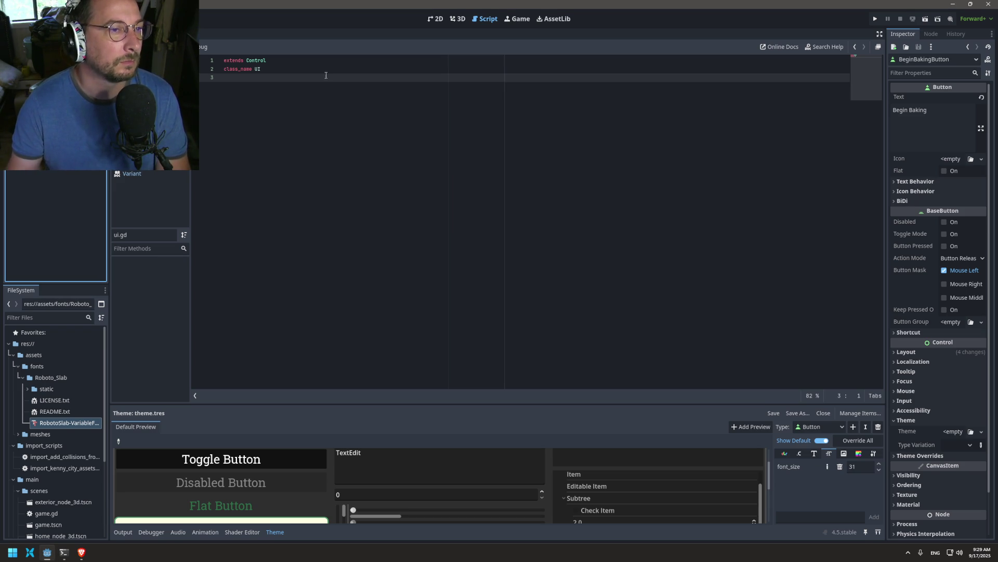
key(ctrl+s)
click(305, 80)
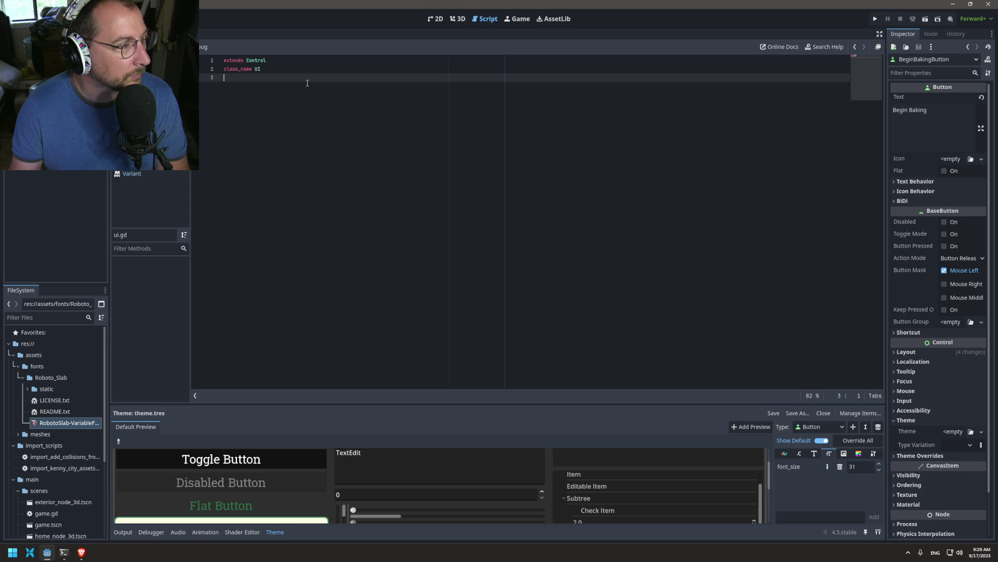
key(Return)
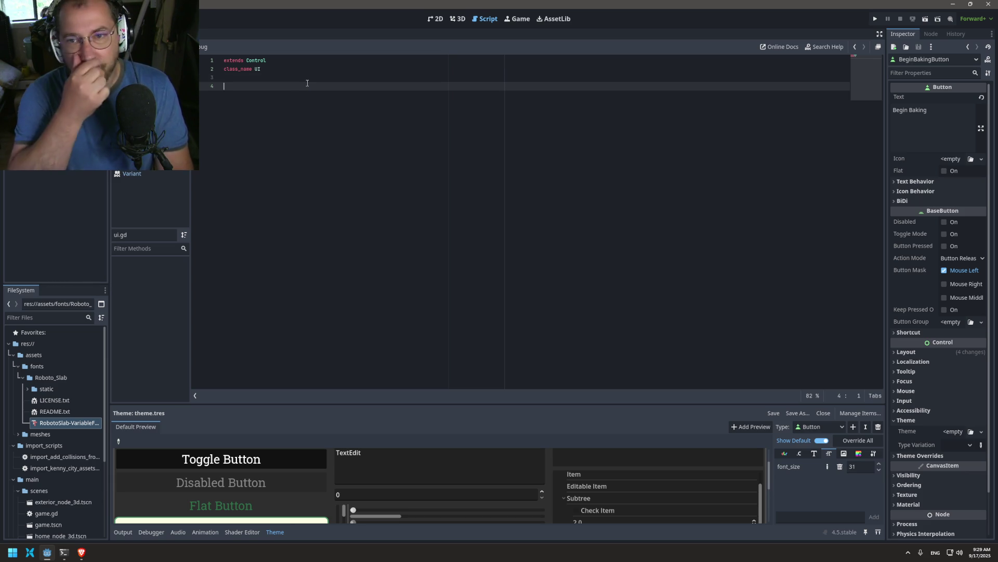
text(@exoir)
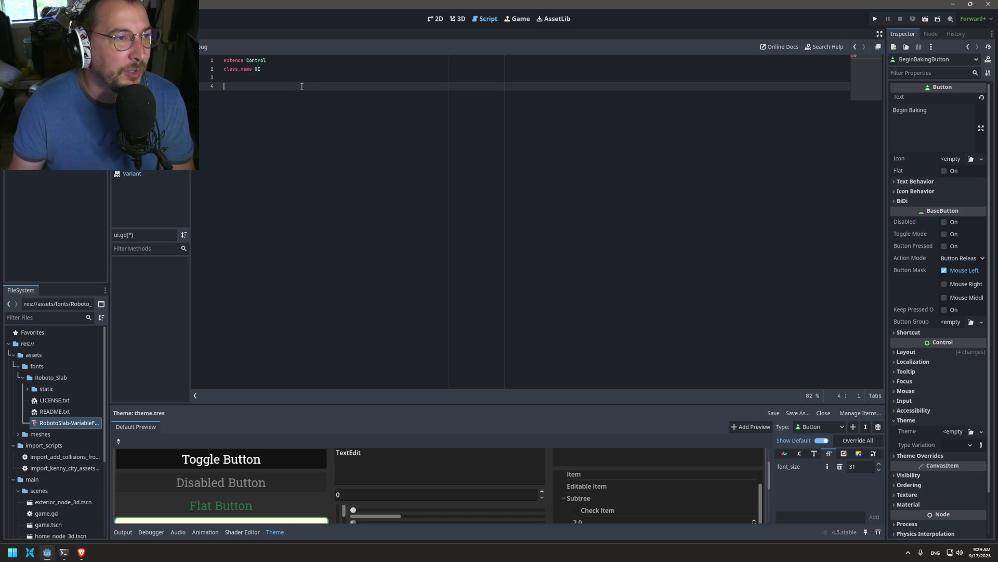
key(BackSpace)
key(BackSpace)
key(BackSpace)
text(port var begin_baking_b)
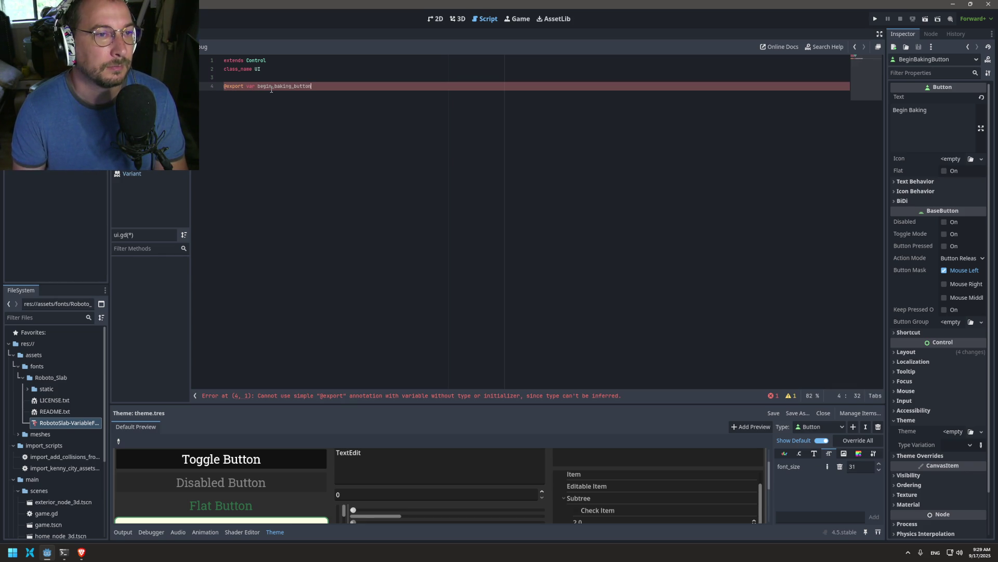
text(utton)
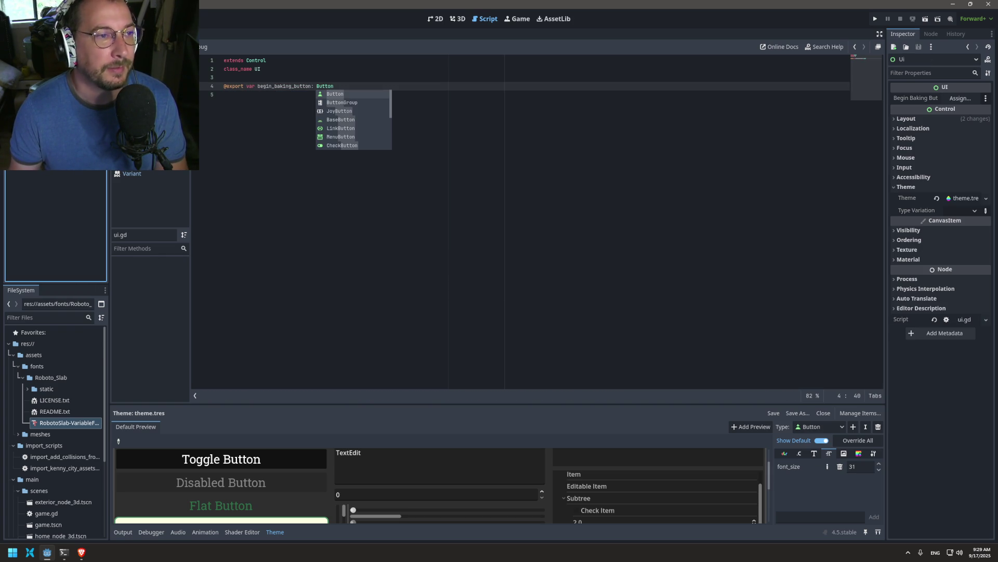
drag(46, 104, 960, 98)
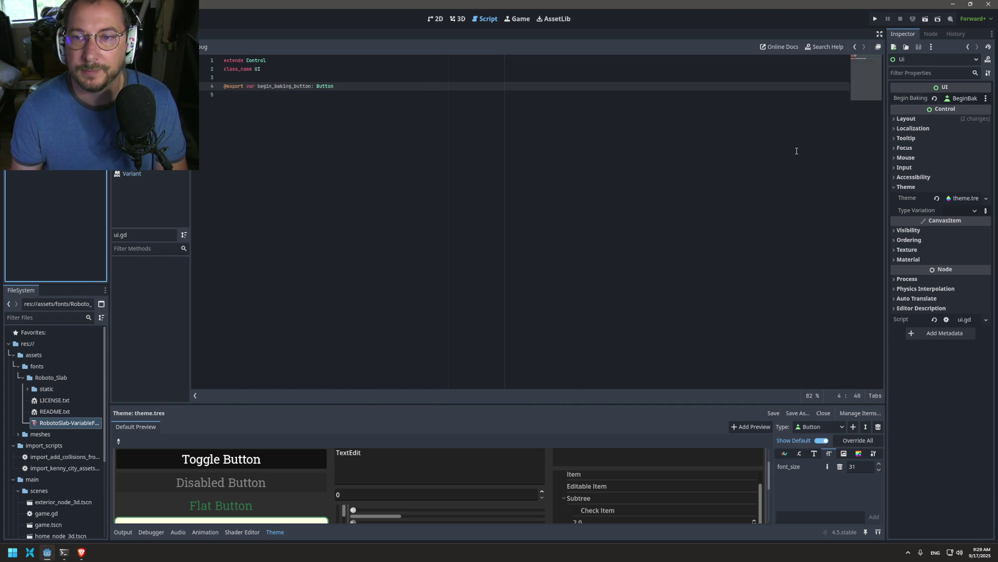
click(342, 203)
- Start a _ready() -> void function in ui.gd, undo it, and switch to game.gd
key(Return)
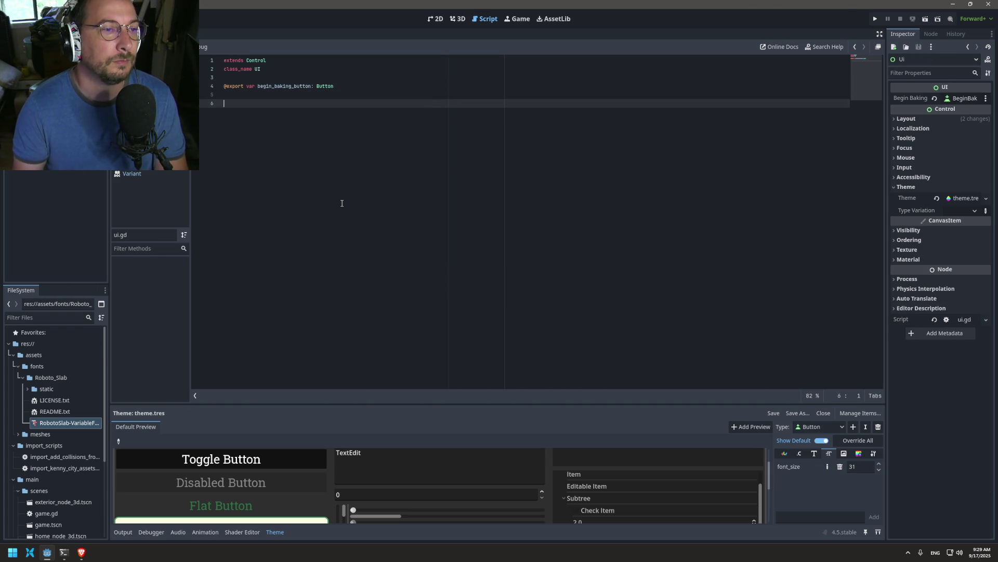
text(func _ready())
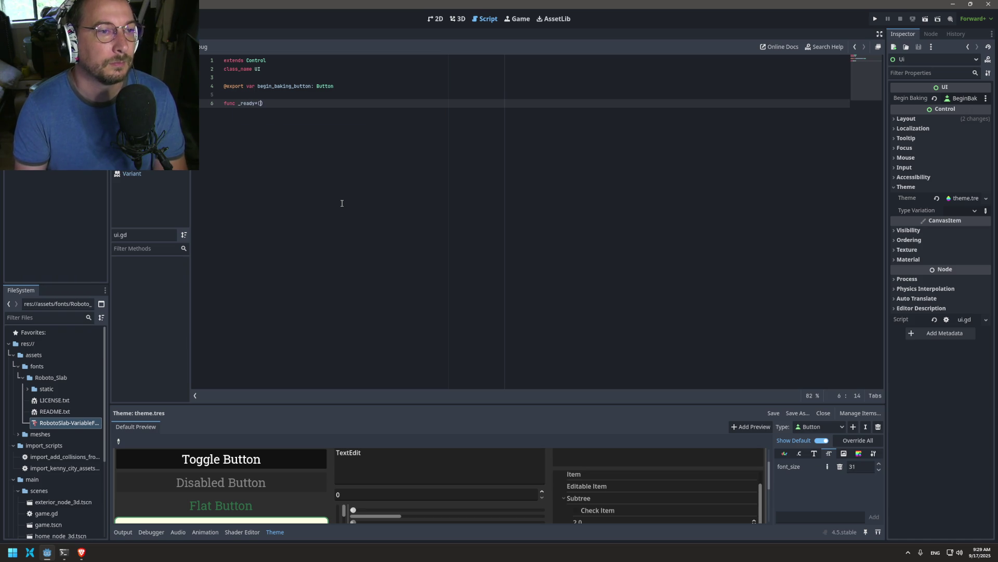
text() -> void:)
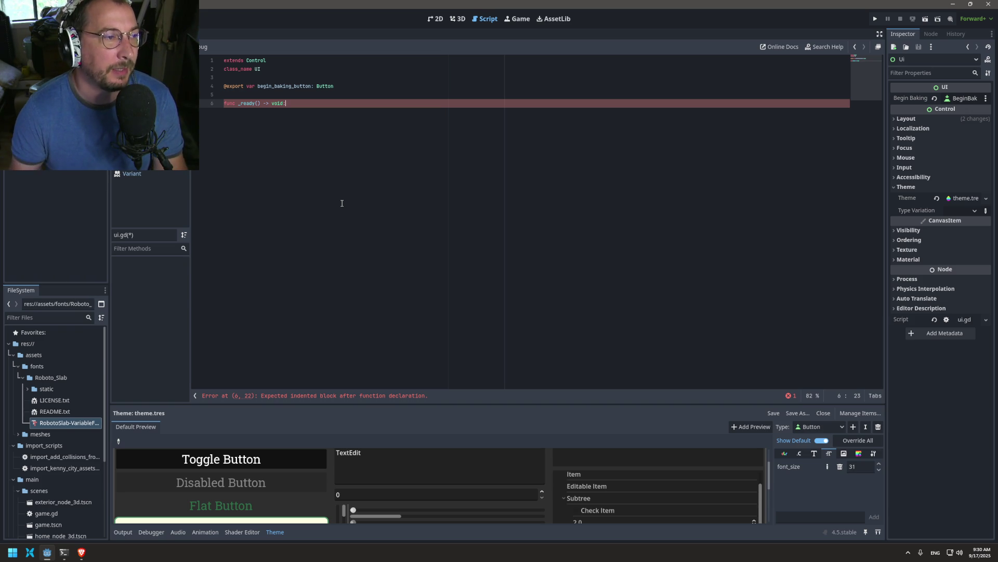
click(279, 103)
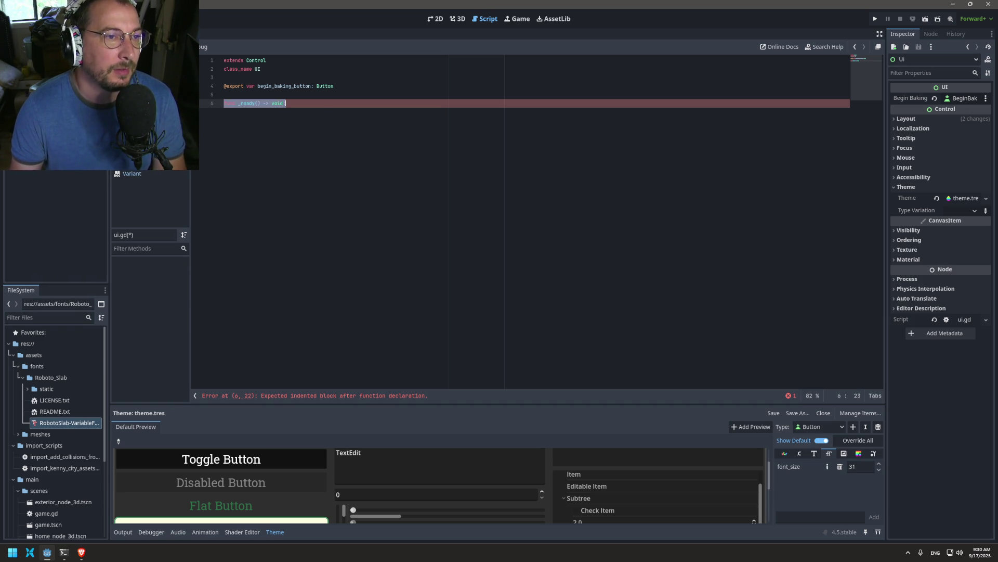
key(ctrl+z)
key(ctrl+z)
key(ctrl+z)
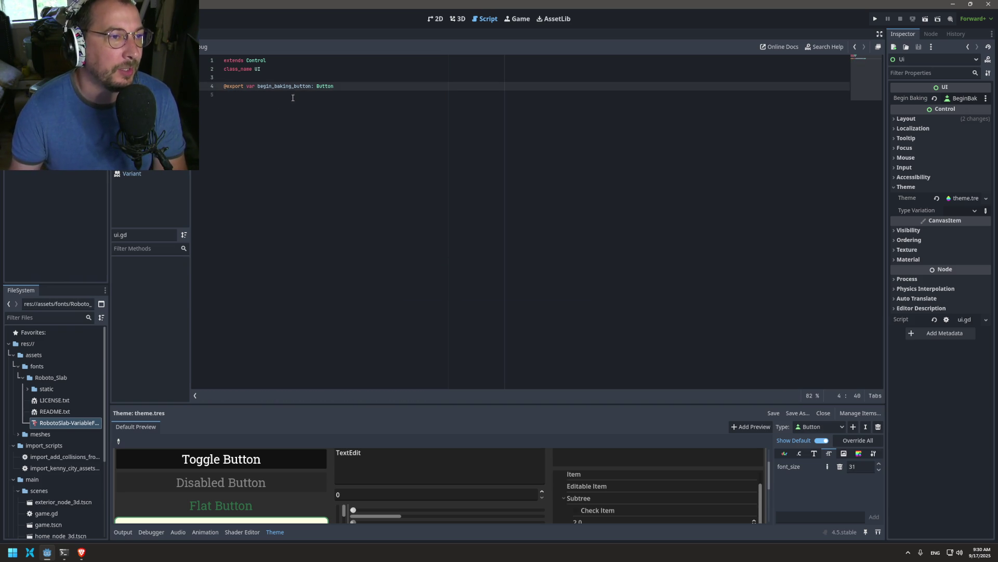
click(146, 86)
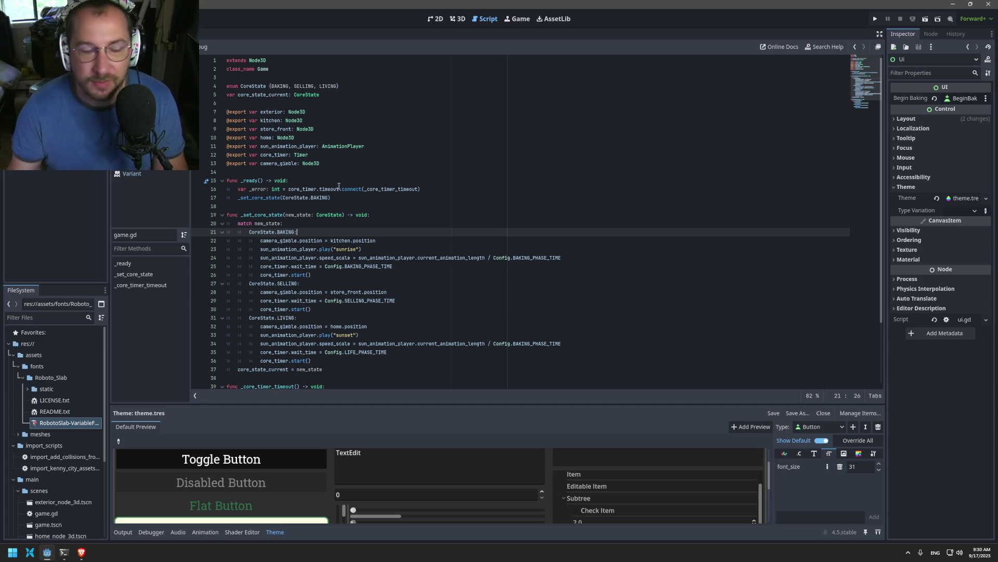
click(319, 205)
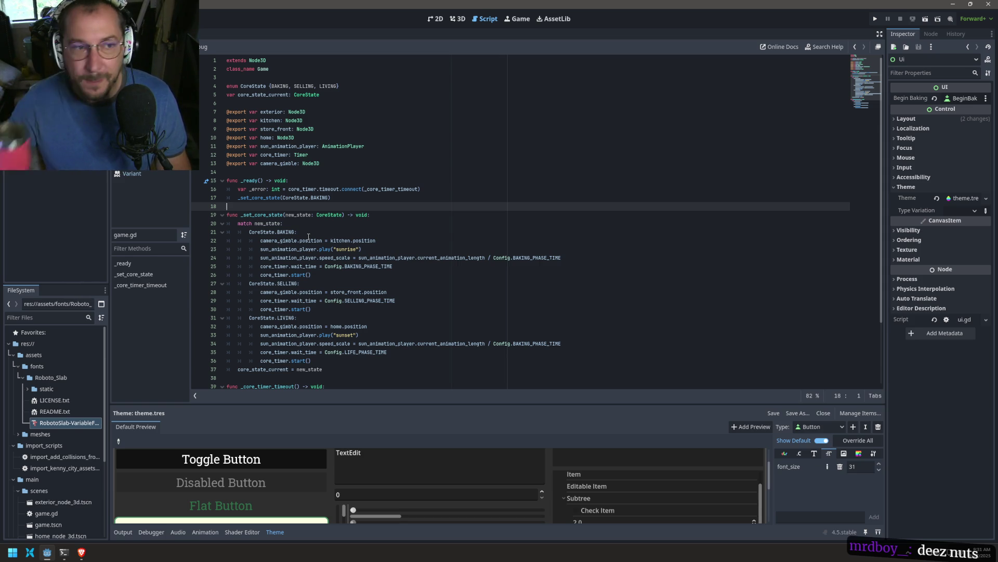
scroll(309, 236, down, 3)
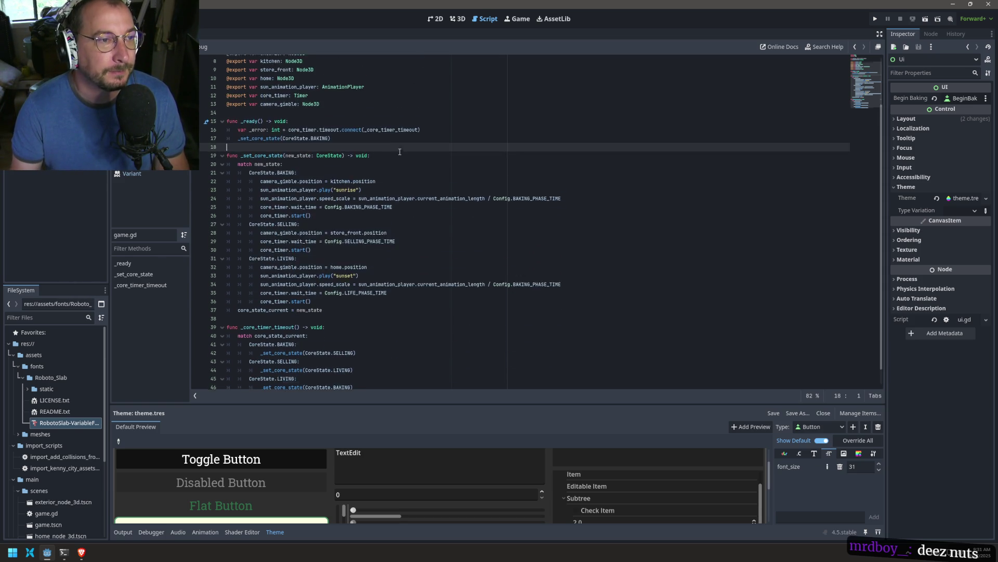